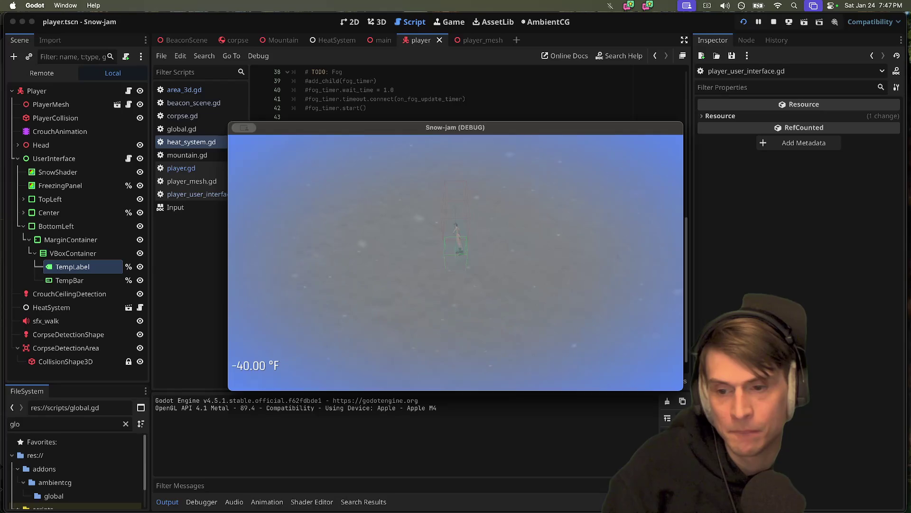
Step: Bring heat_system.gd forward and select signal_low_temperature_warning in the freeze-warning functions
{"action": "left_click", "coordinate": [483, 325]}
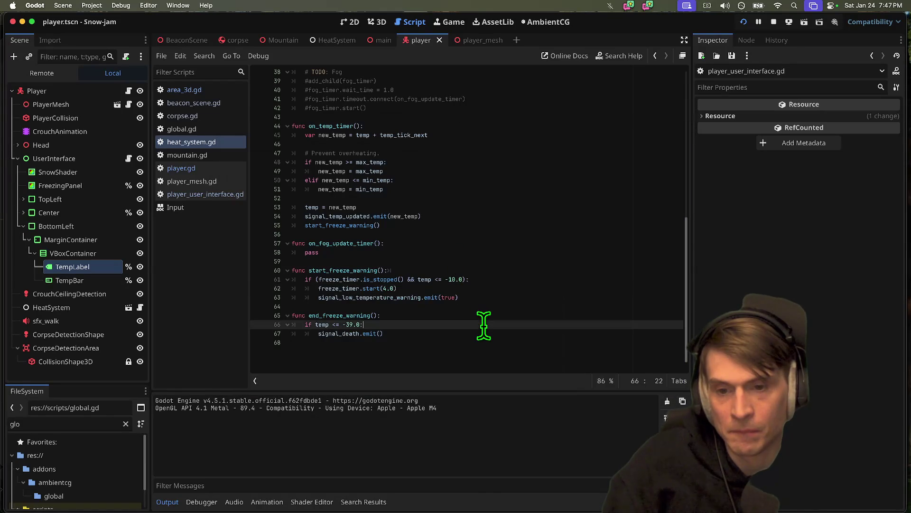
{"action": "double_click", "coordinate": [343, 297]}
{"action": "key", "text": "super+b"}
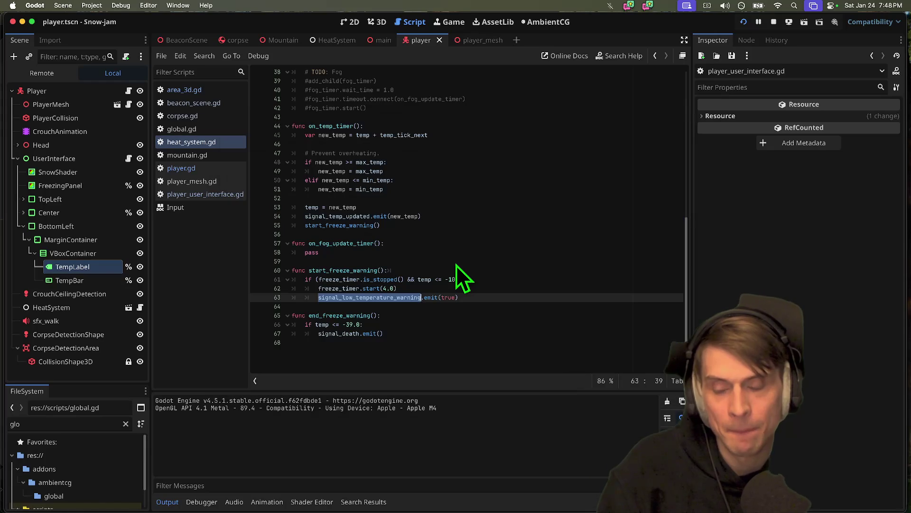
Step: Add an else: line after the if block in start_freeze_warning
{"action": "scroll", "coordinate": [465, 252], "scroll_direction": "up", "scroll_amount": 2}
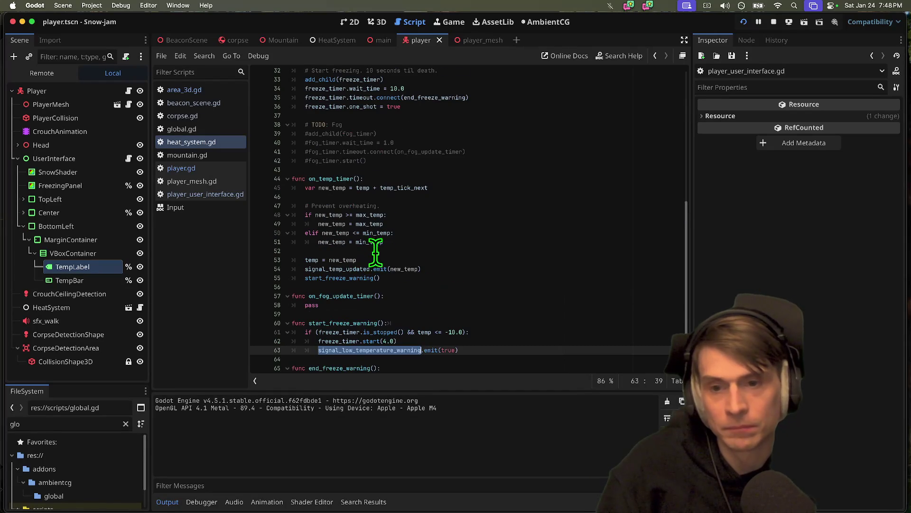
{"action": "double_click", "coordinate": [342, 269]}
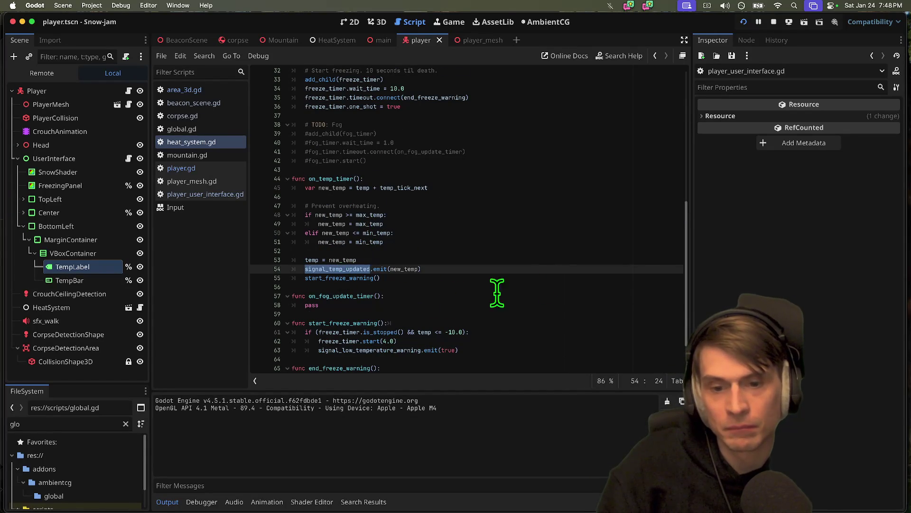
{"action": "left_click", "coordinate": [368, 350]}
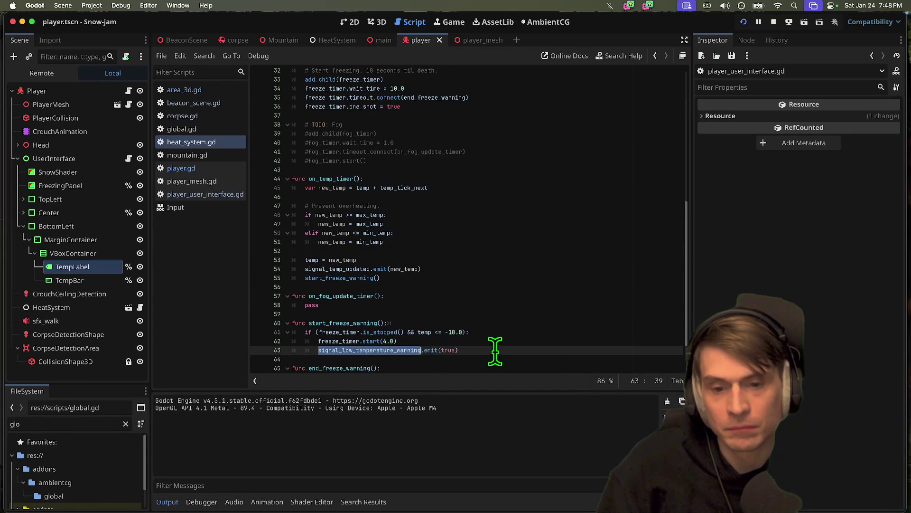
{"action": "key", "text": "Return"}
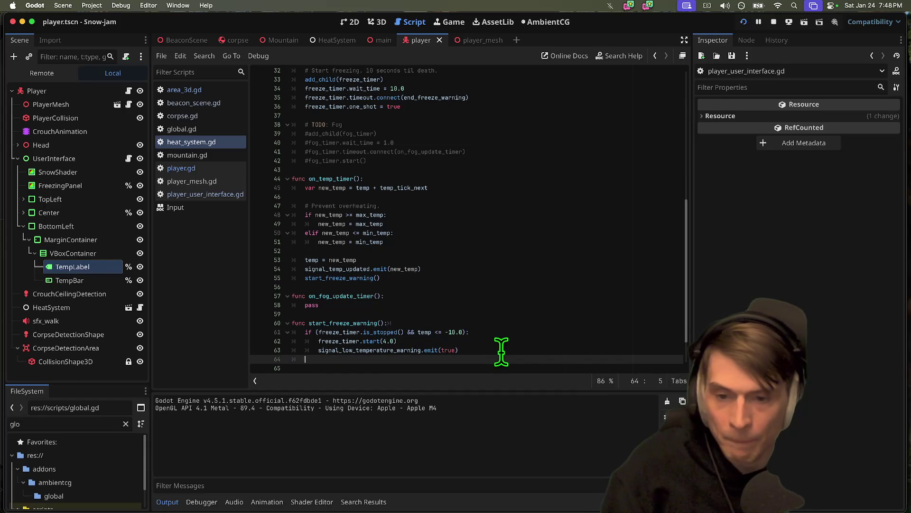
{"action": "type", "text": "es"}
{"action": "key", "text": "BackSpace"}
{"action": "type", "text": "lse:'"}
{"action": "key", "text": "Return"}
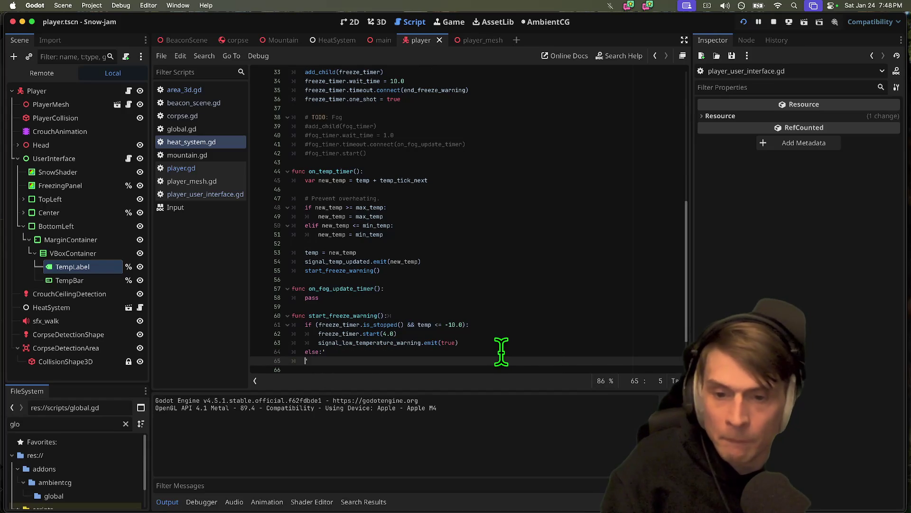
Step: Copy the signal_low_temperature_warning emit line into the new else branch
{"action": "left_click", "coordinate": [403, 342]}
{"action": "key", "text": "ctrl+c"}
{"action": "left_click", "coordinate": [461, 360]}
{"action": "key", "text": "ctrl+v"}
{"action": "key", "text": "Delete"}
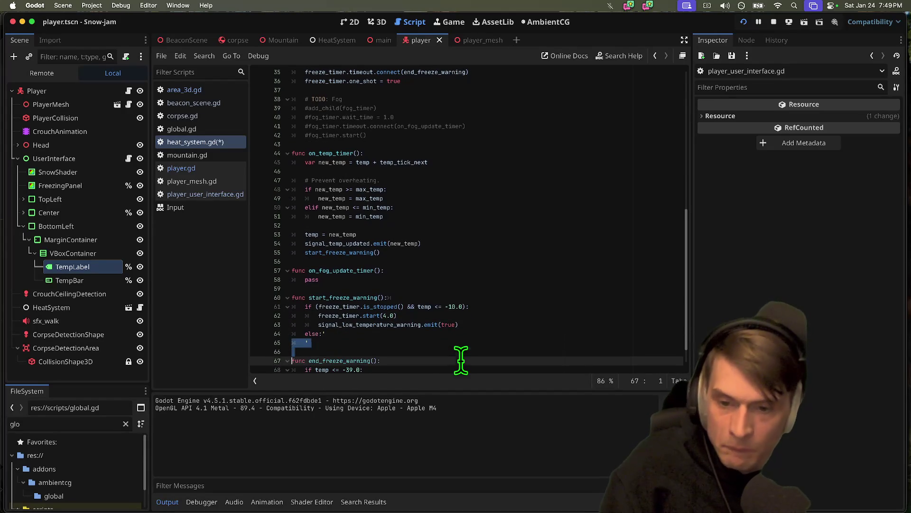
{"action": "key", "text": "ctrl+z"}
{"action": "key", "text": "ctrl+z"}
{"action": "key", "text": "ctrl+z"}
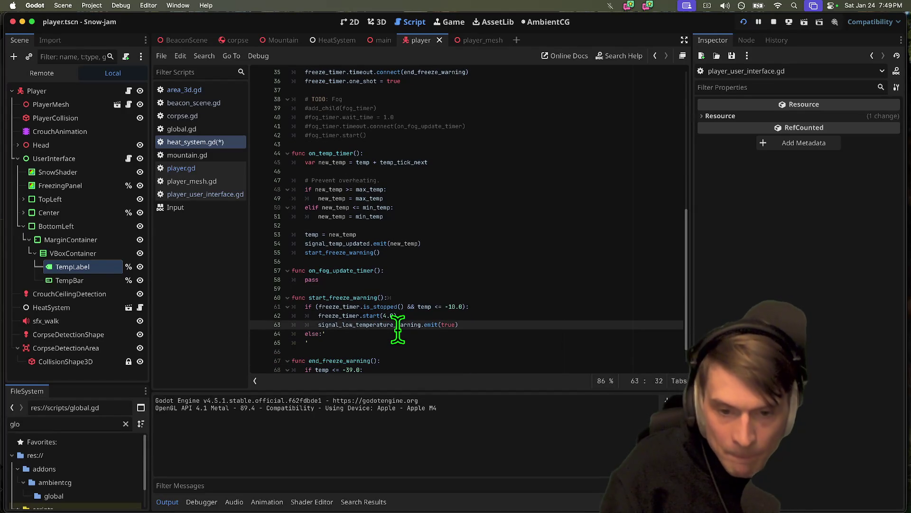
{"action": "left_click", "coordinate": [489, 342]}
{"action": "key", "text": "ctrl+v"}
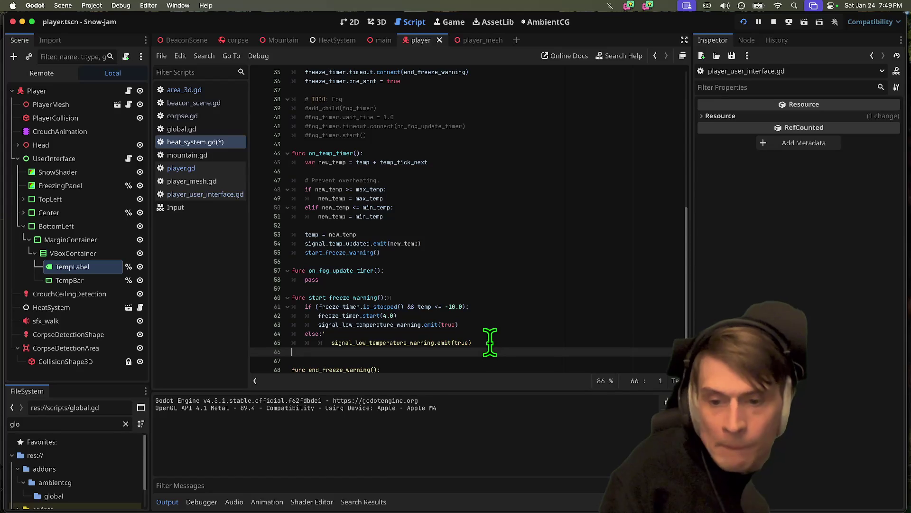
Step: Remove the stray apostrophe after else and run the game to test the warning
{"action": "left_click", "coordinate": [453, 333]}
{"action": "key", "text": "BackSpace"}
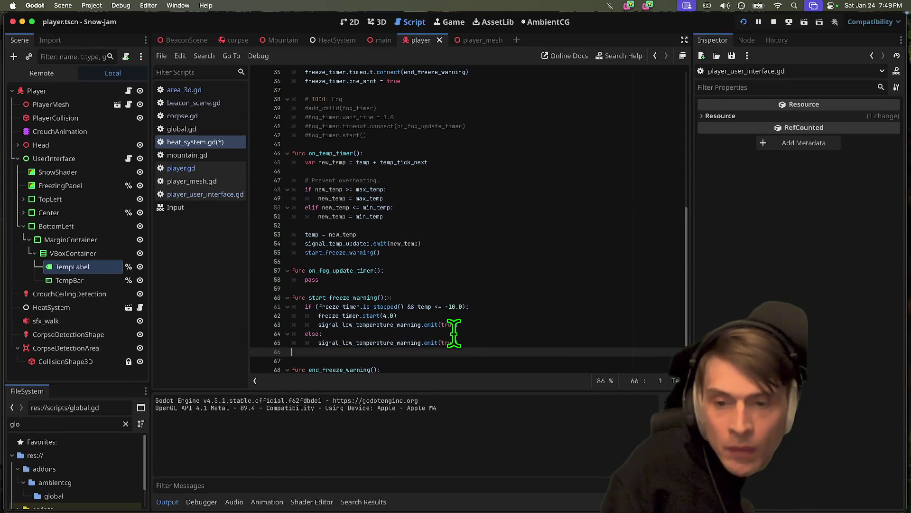
{"action": "left_click", "coordinate": [454, 342]}
{"action": "type", "text": "fals"}
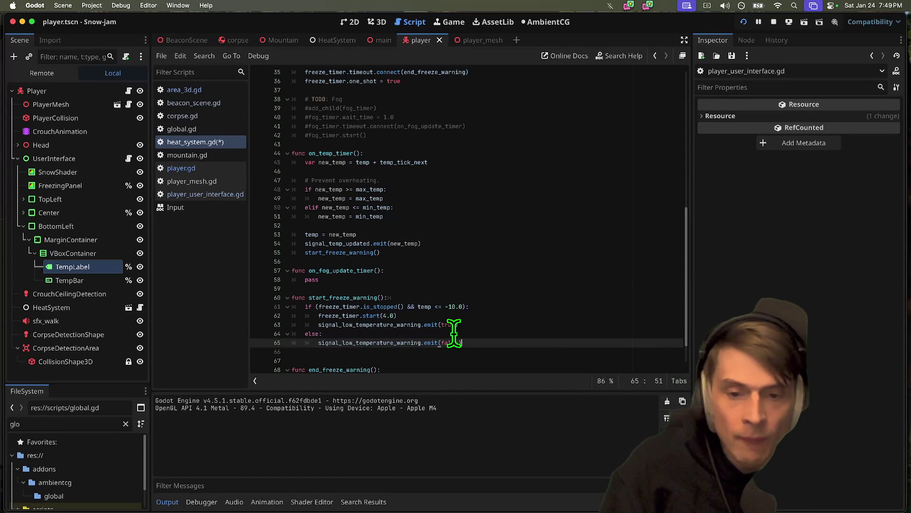
{"action": "key", "text": "super+b"}
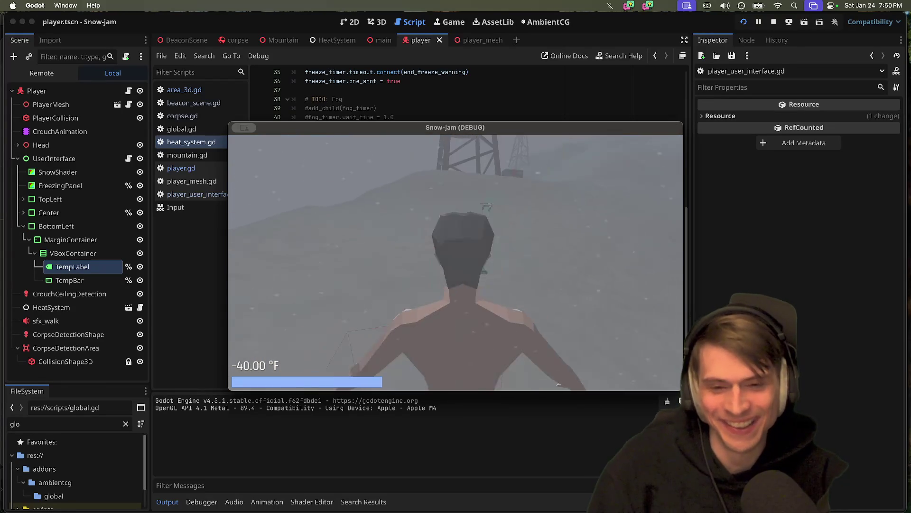
Step: Relaunch Snow-jam, walk the player toward the towers, then return to the editor
{"action": "key", "text": "Escape"}
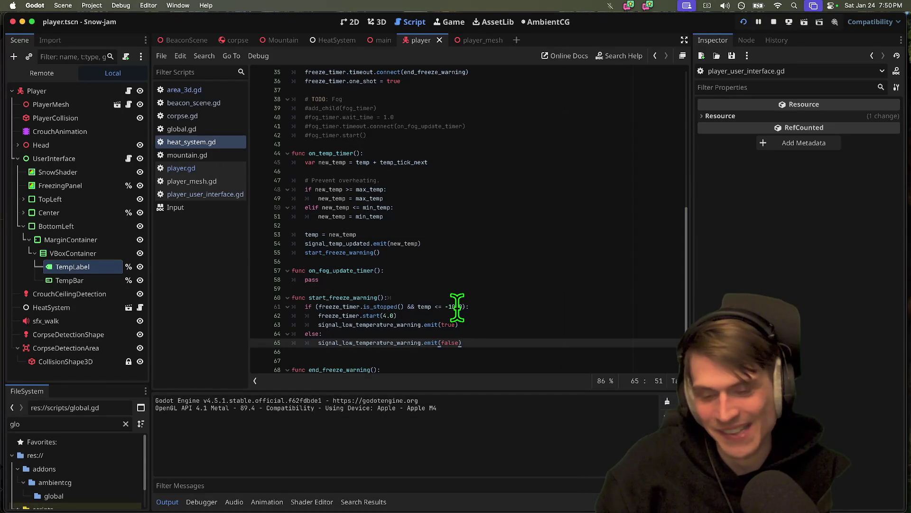
{"action": "key", "text": "super+b"}
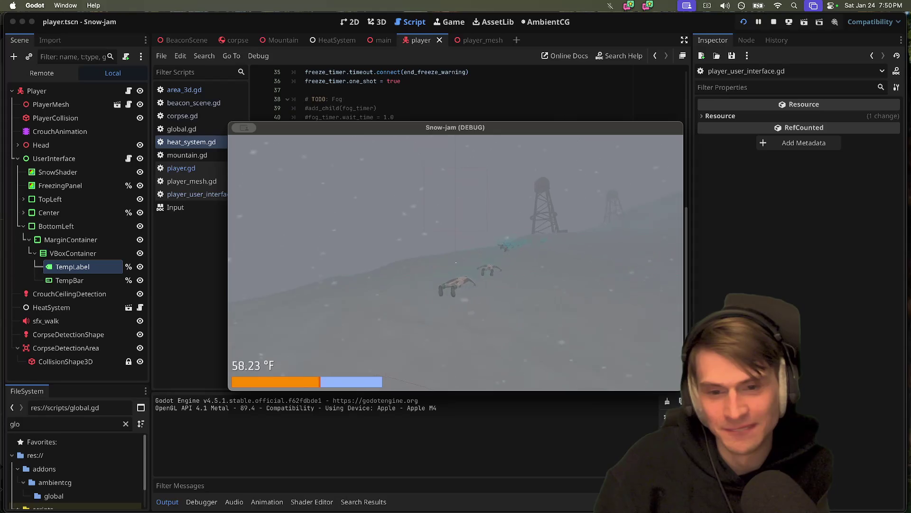
{"action": "key", "text": "w"}
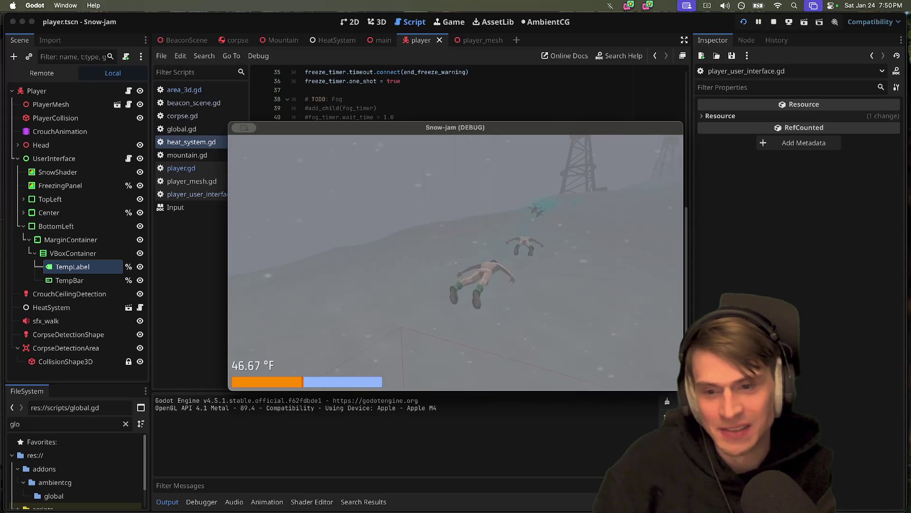
{"action": "key", "text": "super+Tab"}
Step: Add freeze_timer.stop() inside the else branch and run the game again
{"action": "double_click", "coordinate": [332, 314]}
{"action": "left_click", "coordinate": [543, 342]}
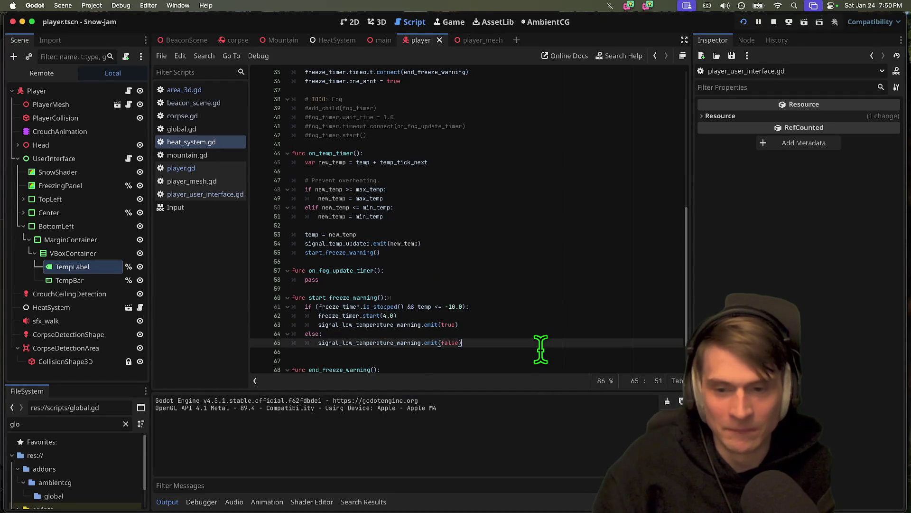
{"action": "key", "text": "Up"}
{"action": "key", "text": "Return"}
{"action": "type", "text": "freeze_timer.stop("}
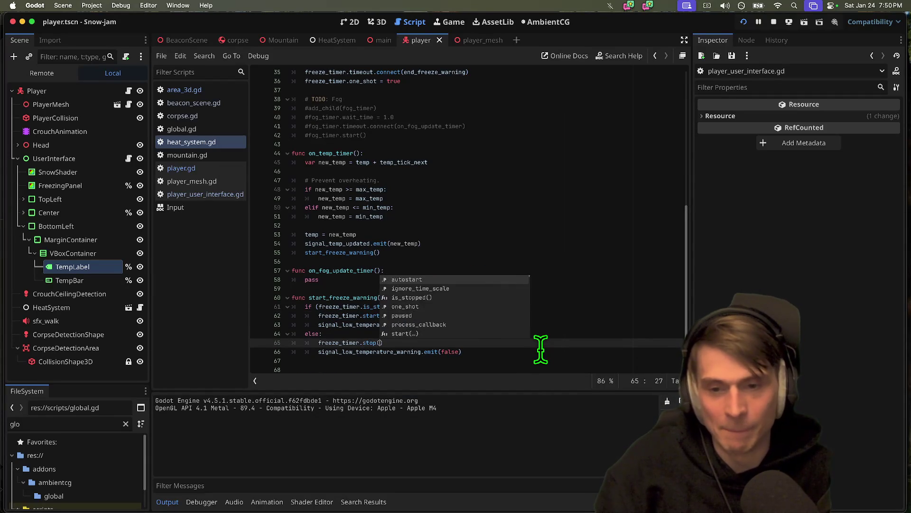
{"action": "key", "text": "Return"}
{"action": "key", "text": "super+b"}
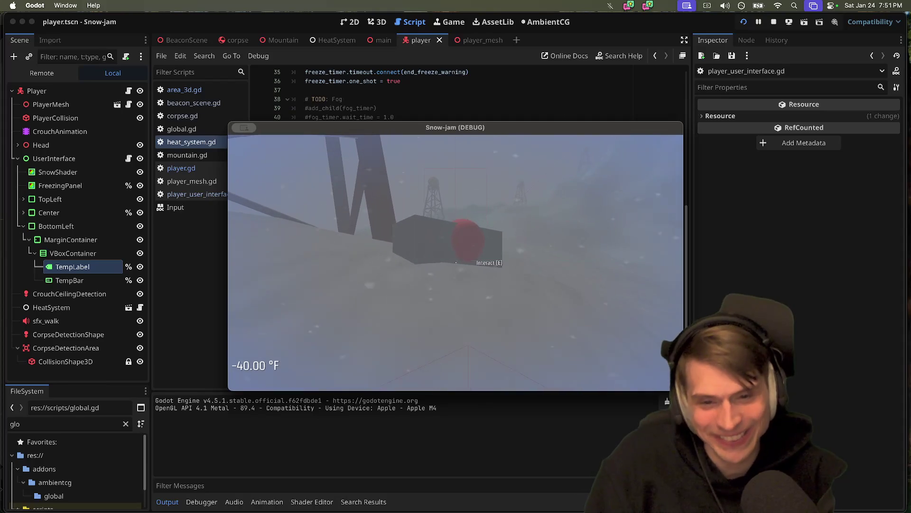
Step: Play-test near the beacon, relaunching the game a couple of times
{"action": "key", "text": "e"}
{"action": "key", "text": "e"}
{"action": "key", "text": "e"}
{"action": "key", "text": "e"}
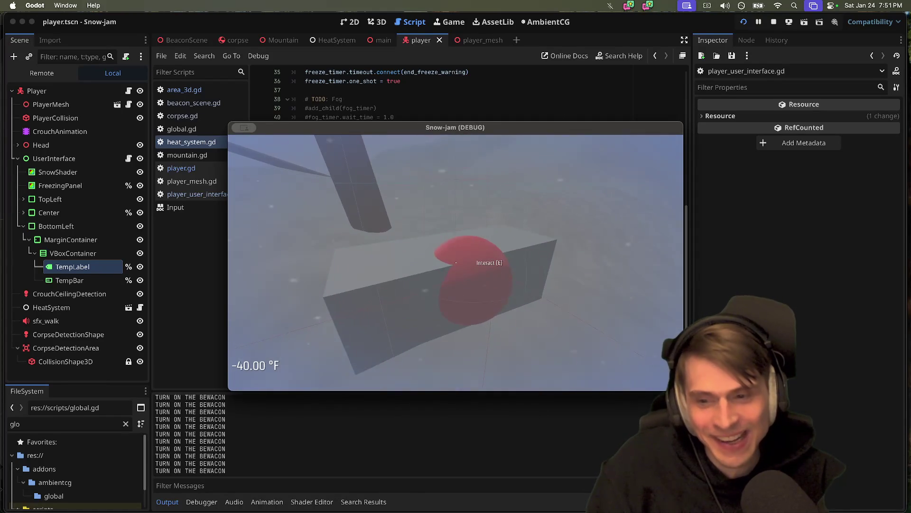
{"action": "key", "text": "Escape"}
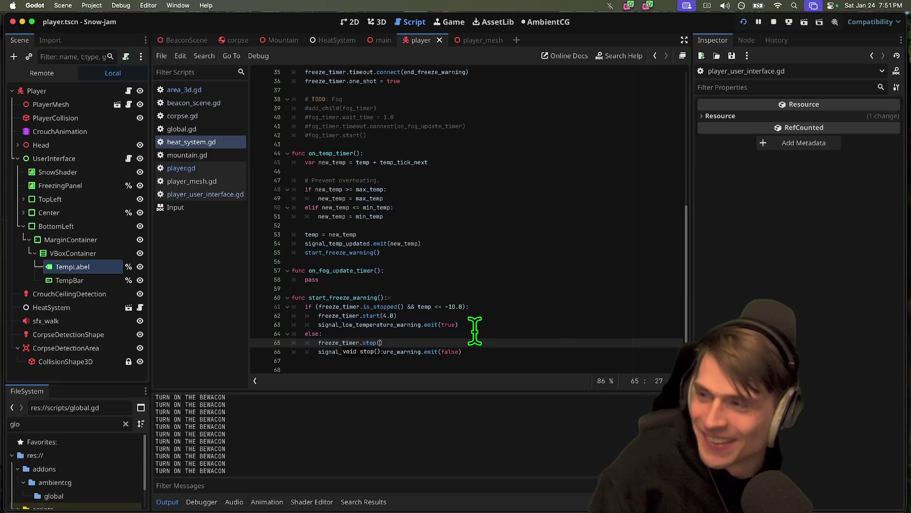
{"action": "key", "text": "super+b"}
{"action": "key", "text": "Escape"}
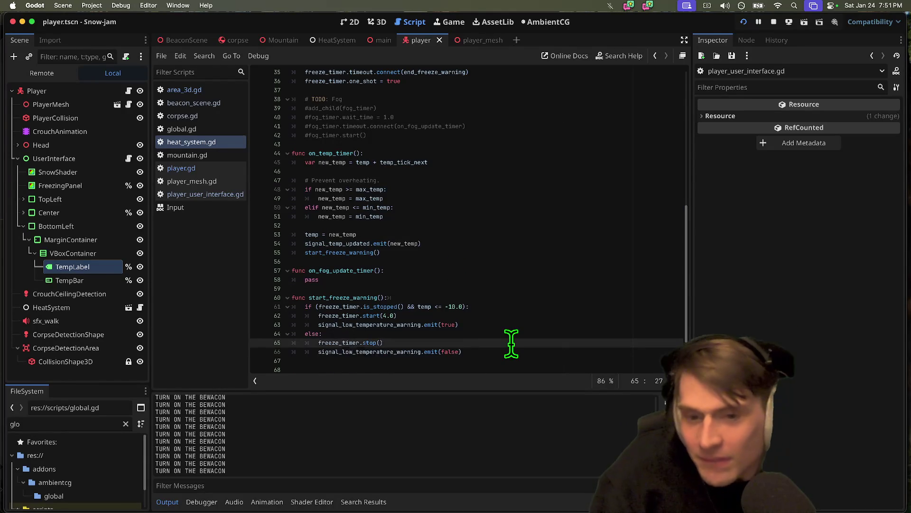
{"action": "key", "text": "ctrl+shift+k"}
{"action": "key", "text": "super+b"}
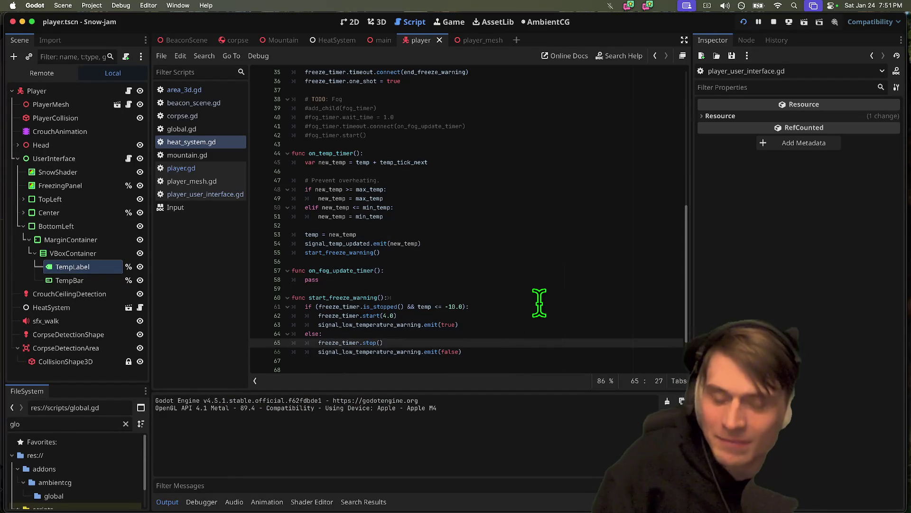
Step: Stop the running game and return to the Godot editor
{"action": "left_click", "coordinate": [774, 22]}
{"action": "left_click", "coordinate": [478, 361]}
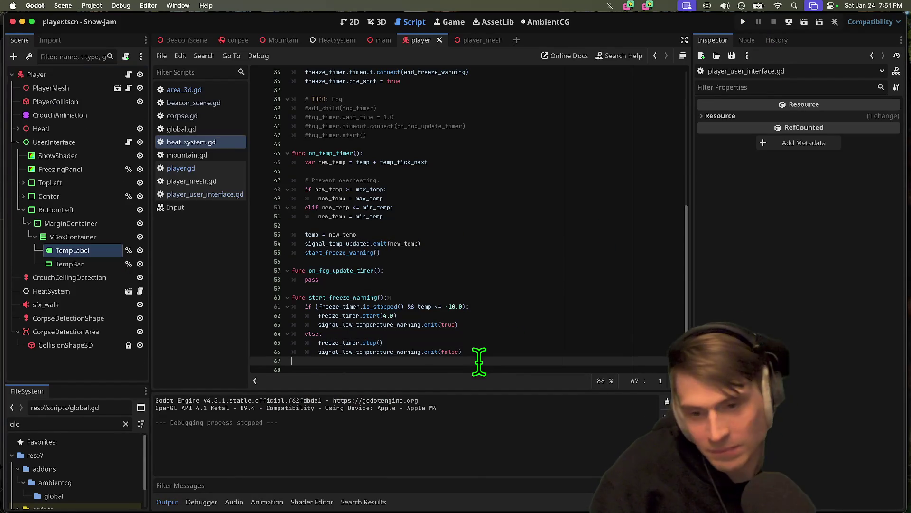
{"action": "key", "text": "super+Tab"}
{"action": "key", "text": "super+Tab"}
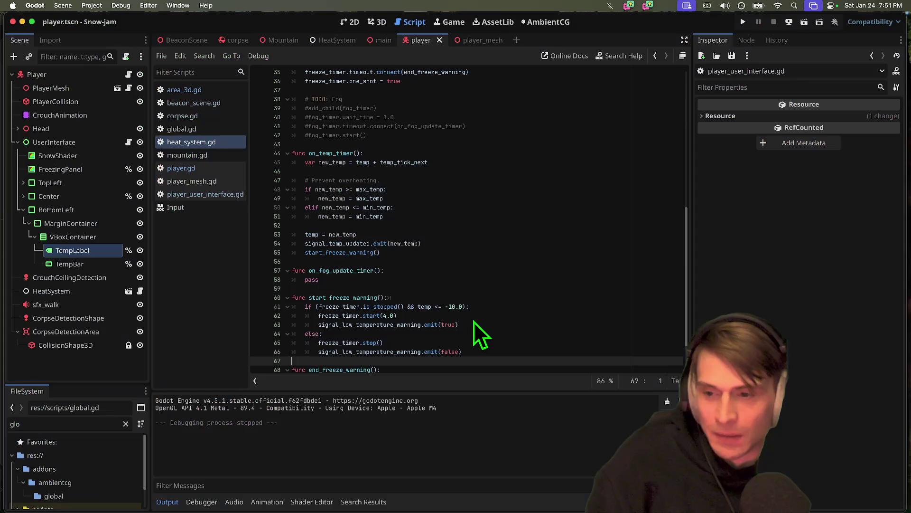
{"action": "key", "text": "super+Tab"}
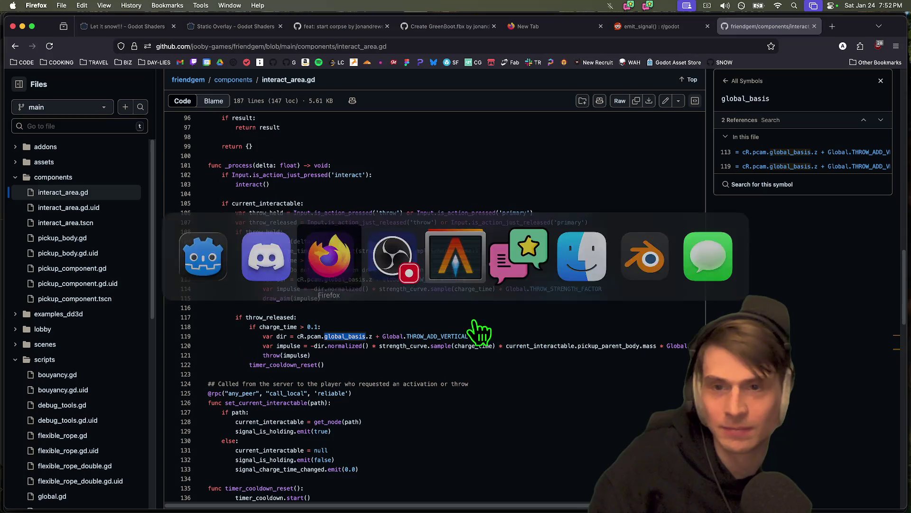
Step: Open Google Drive and a Twitch tab from the Firefox bookmarks, then go back to Drive
{"action": "left_click", "coordinate": [207, 62]}
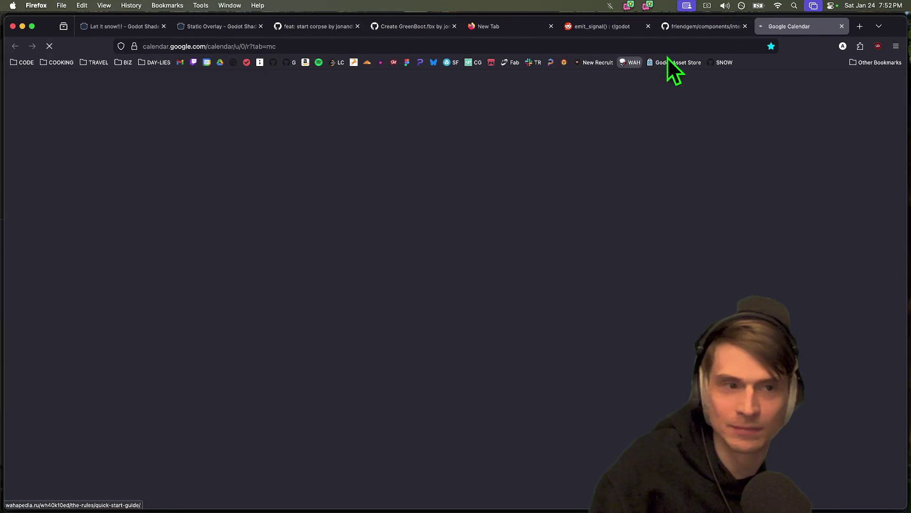
{"action": "key", "text": "super+w"}
{"action": "left_click", "coordinate": [216, 65]}
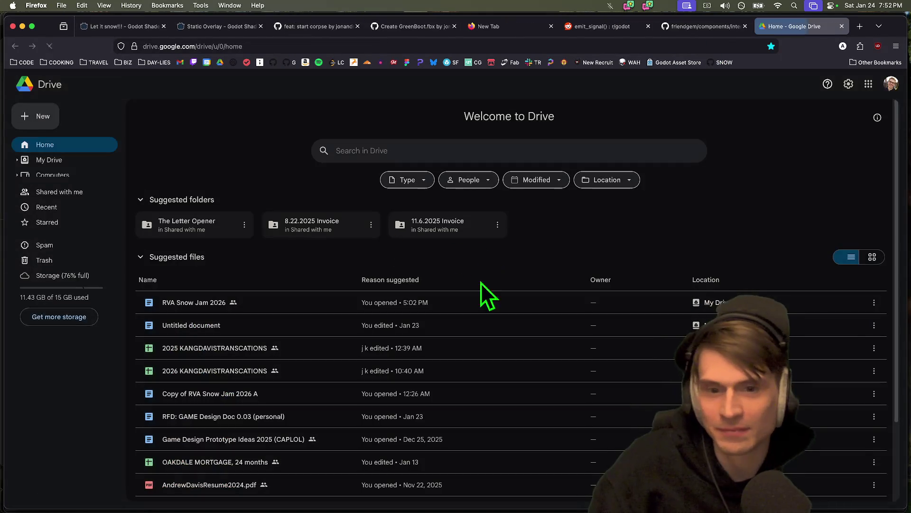
{"action": "left_click", "coordinate": [193, 62]}
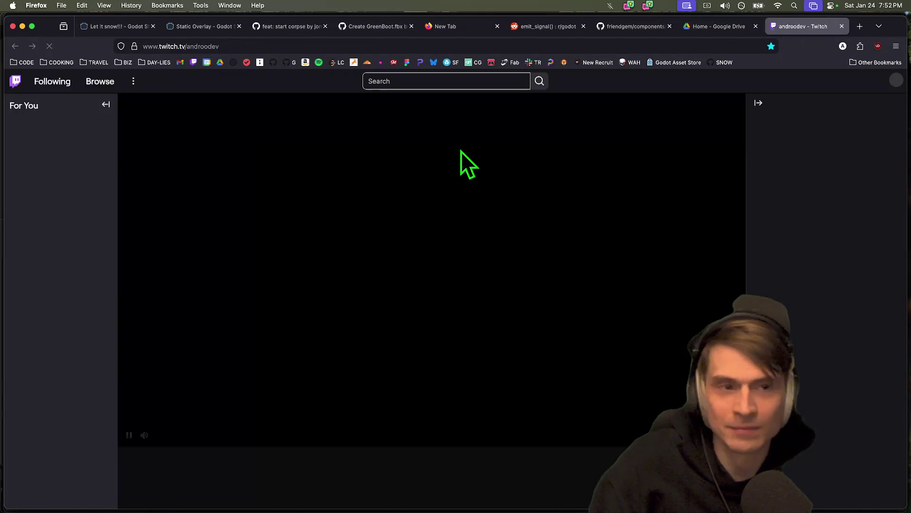
{"action": "key", "text": "ctrl+shift+Tab"}
{"action": "left_click", "coordinate": [427, 150]}
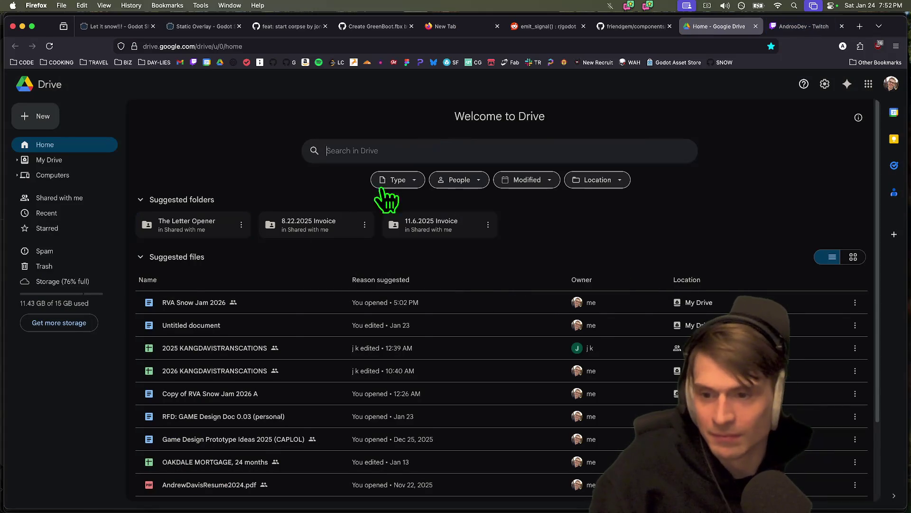
Step: Open RVA Snow Jam 2026 and add 'It'll be easier if you give in.' above Gameplay
{"action": "double_click", "coordinate": [185, 302]}
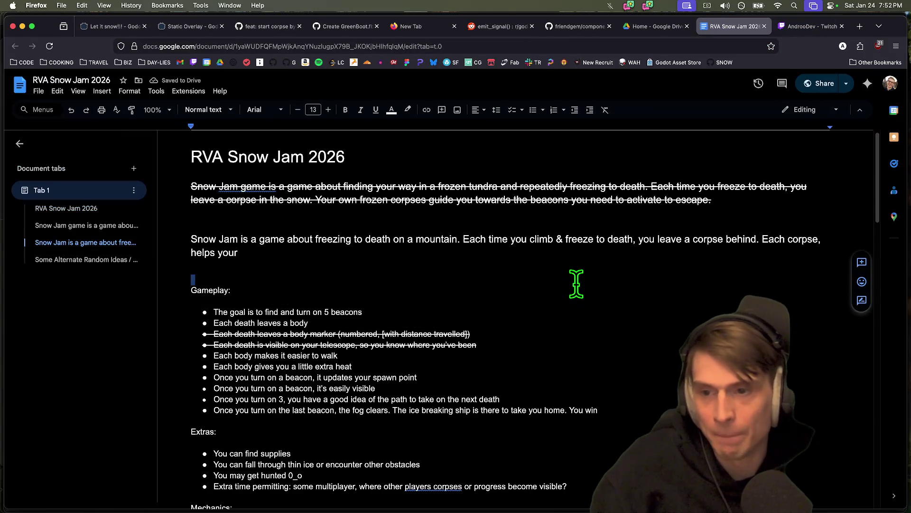
{"action": "key", "text": "Return"}
{"action": "key", "text": "Return"}
{"action": "type", "text": "It'll be easier if you give in."}
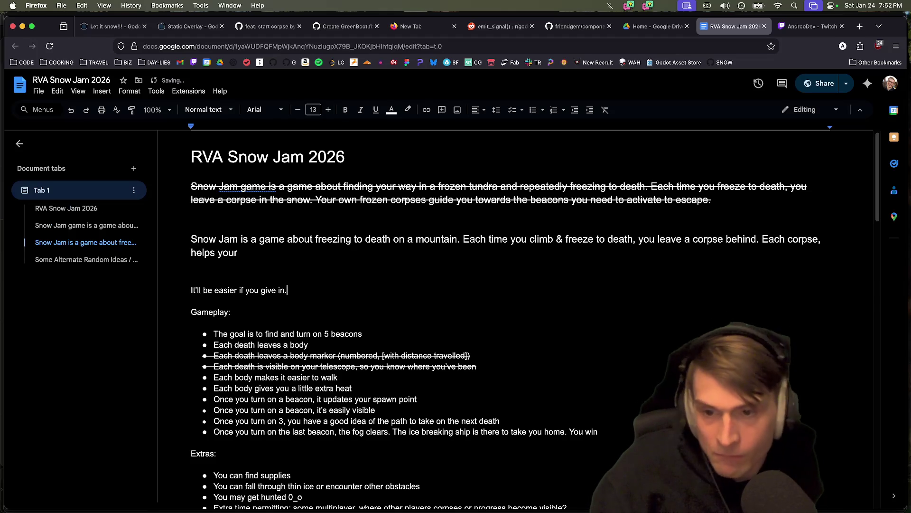
{"action": "key", "text": "Return"}
{"action": "key", "text": "Return"}
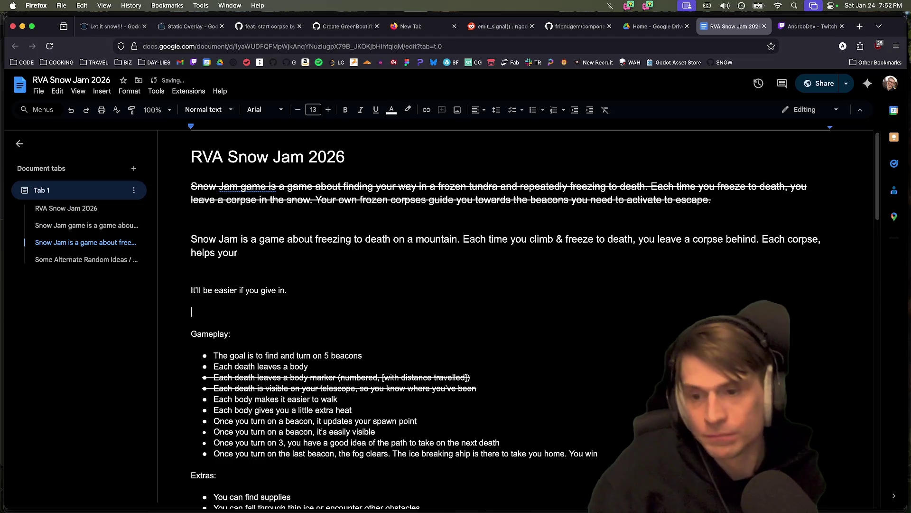
{"action": "left_click", "coordinate": [809, 28]}
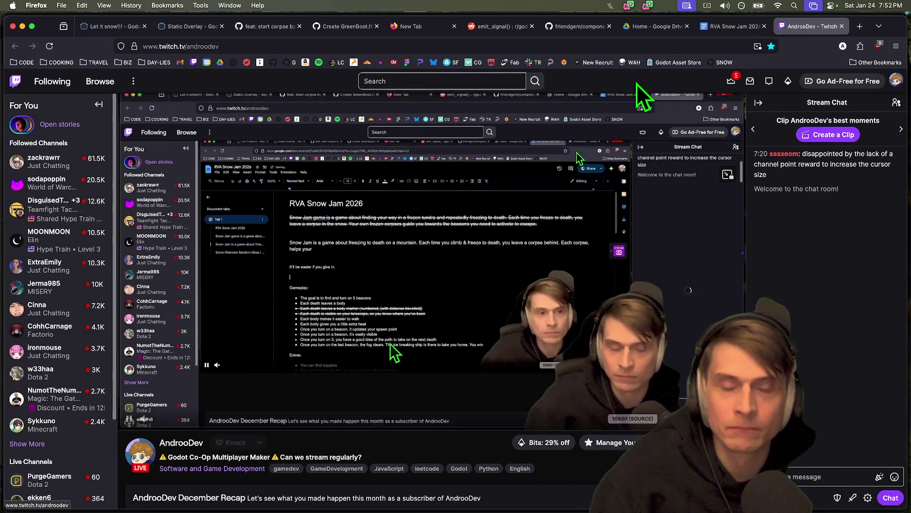
Step: Play the channel's most recent broadcast from its Videos list
{"action": "scroll", "coordinate": [301, 447], "scroll_direction": "down", "scroll_amount": 3}
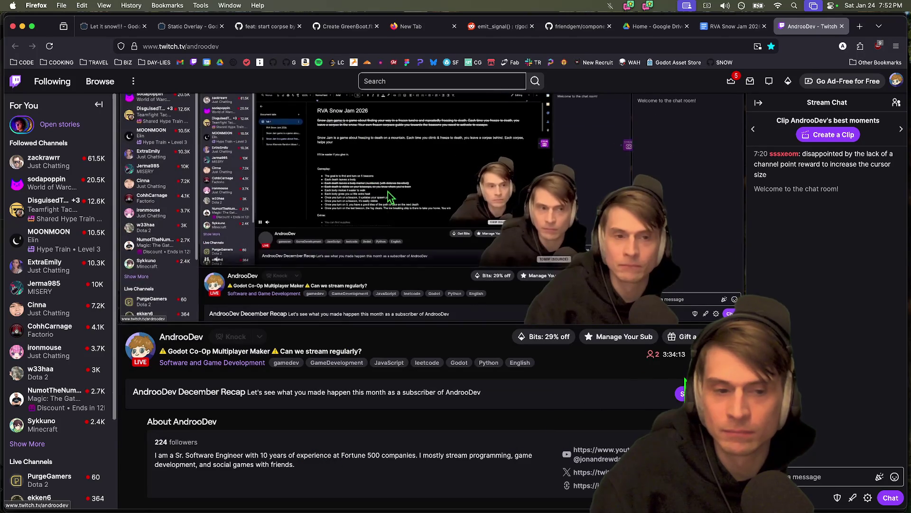
{"action": "left_click", "coordinate": [192, 338]}
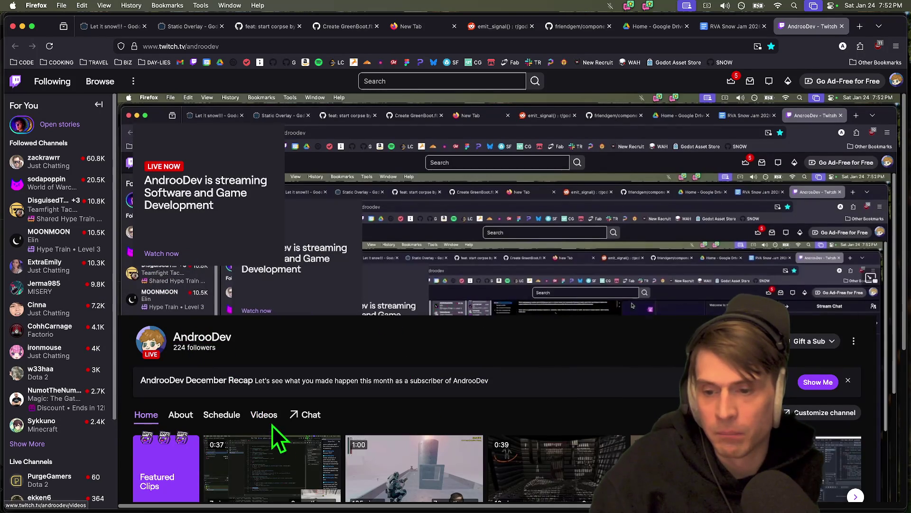
{"action": "left_click", "coordinate": [264, 415]}
{"action": "scroll", "coordinate": [588, 388], "scroll_direction": "down", "scroll_amount": 5}
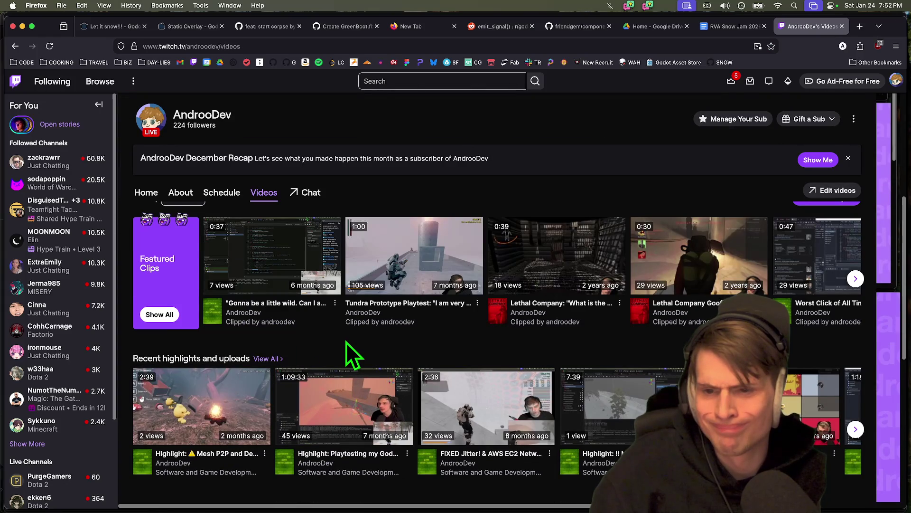
{"action": "scroll", "coordinate": [349, 345], "scroll_direction": "down", "scroll_amount": 4}
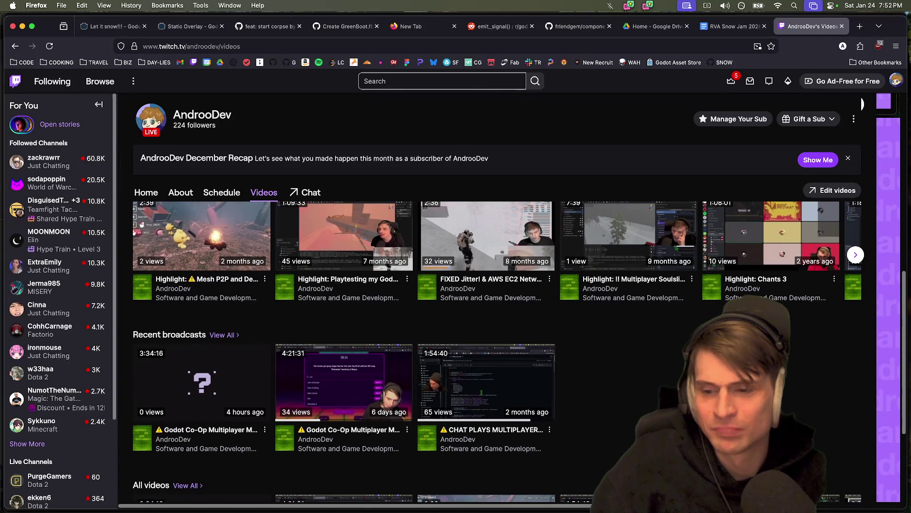
{"action": "left_click", "coordinate": [157, 379]}
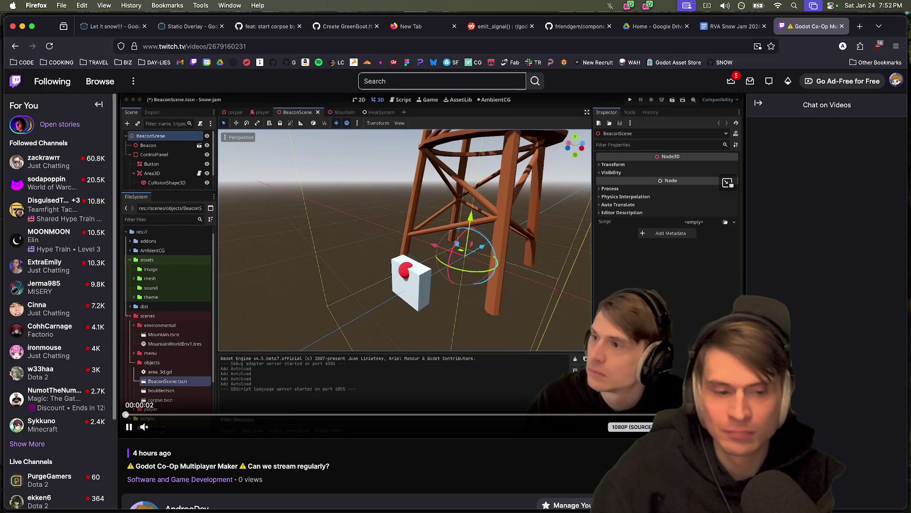
Step: Raise the volume to about 59% and seek to the Snow-jam test footage
{"action": "left_click_drag", "start_coordinate": [163, 427], "coordinate": [183, 427]}
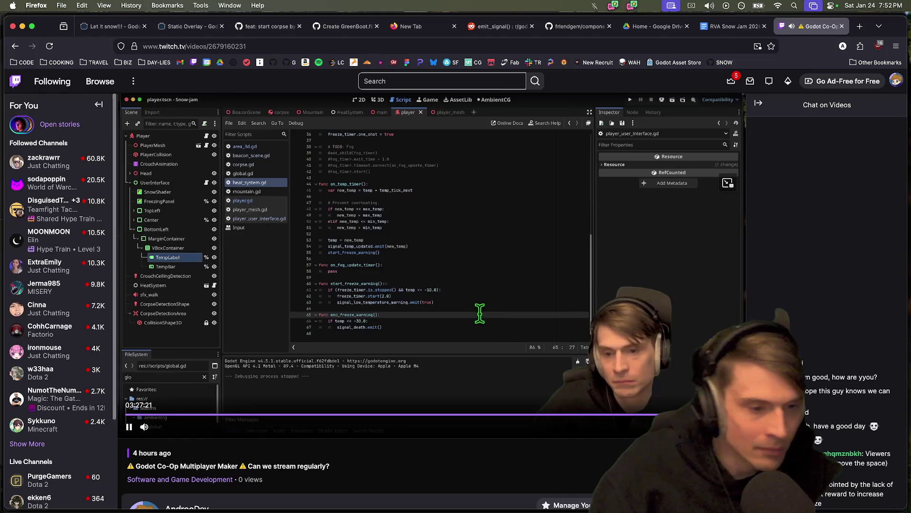
{"action": "left_click", "coordinate": [631, 416]}
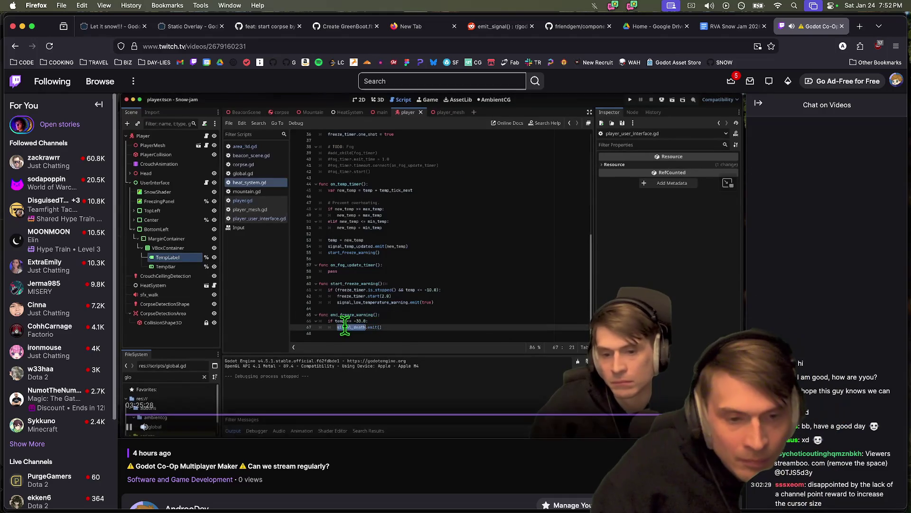
{"action": "left_click", "coordinate": [679, 416]}
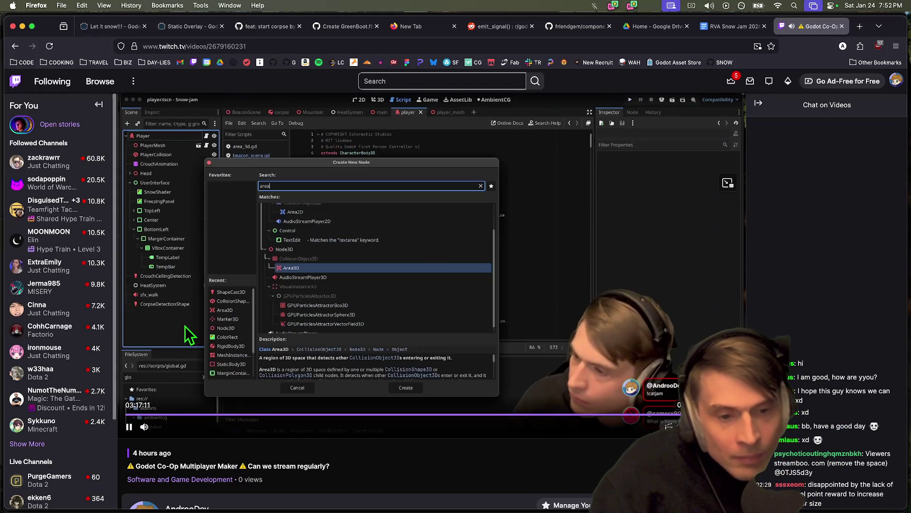
{"action": "left_click", "coordinate": [676, 416]}
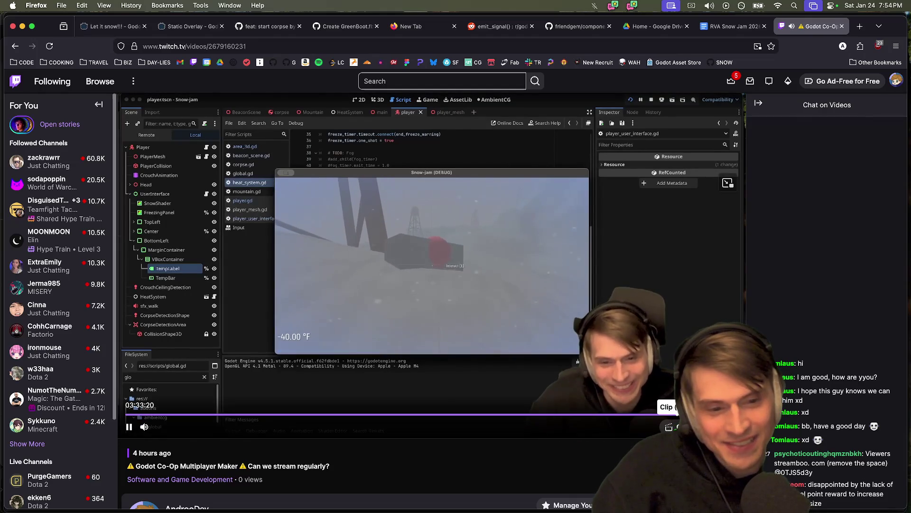
Step: Start a clip of this moment with the audio muted and begin typing its title
{"action": "left_click", "coordinate": [668, 426]}
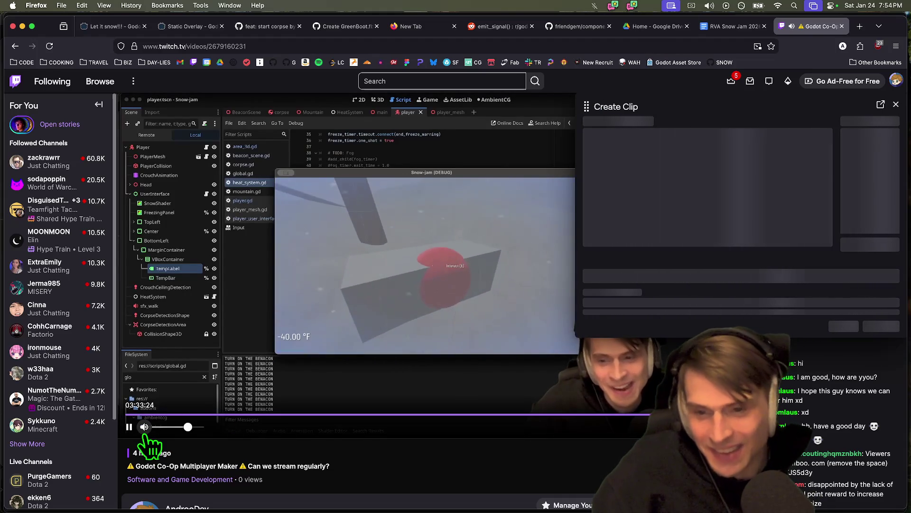
{"action": "left_click", "coordinate": [144, 428]}
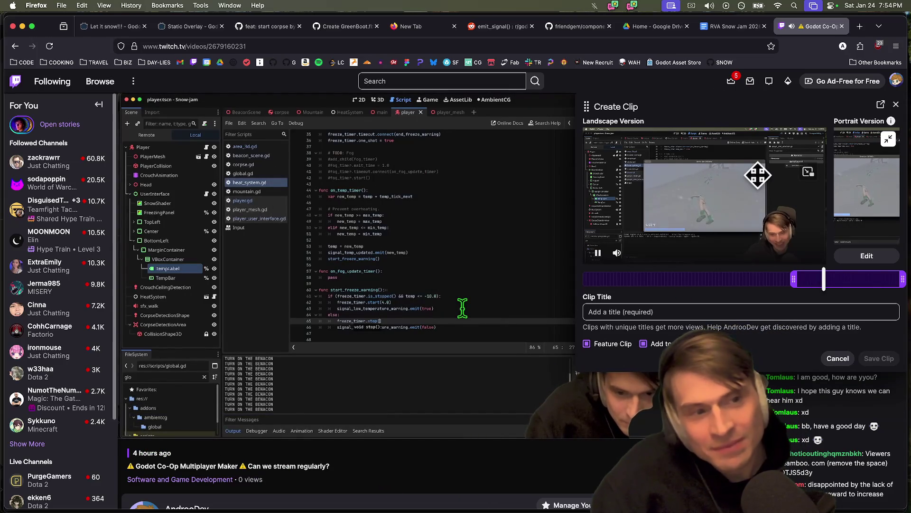
{"action": "left_click", "coordinate": [698, 312]}
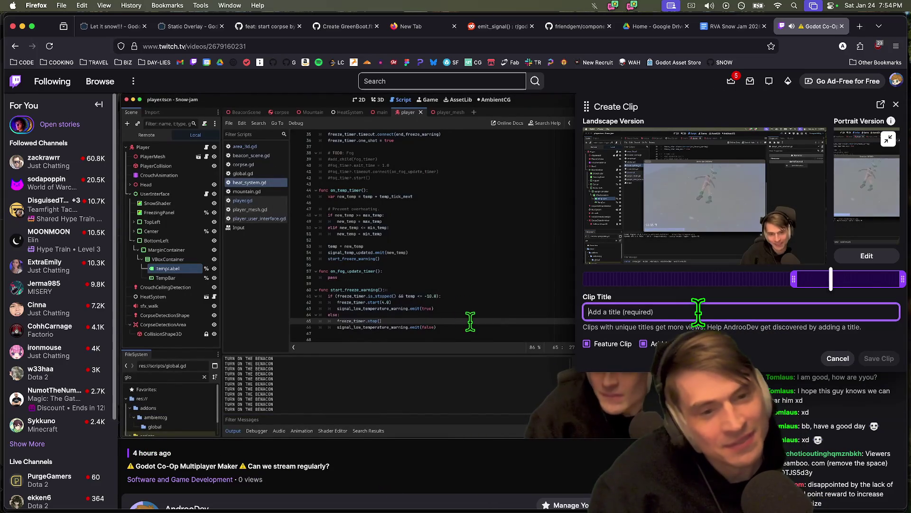
{"action": "type", "text": "SNOW JAM 2026"}
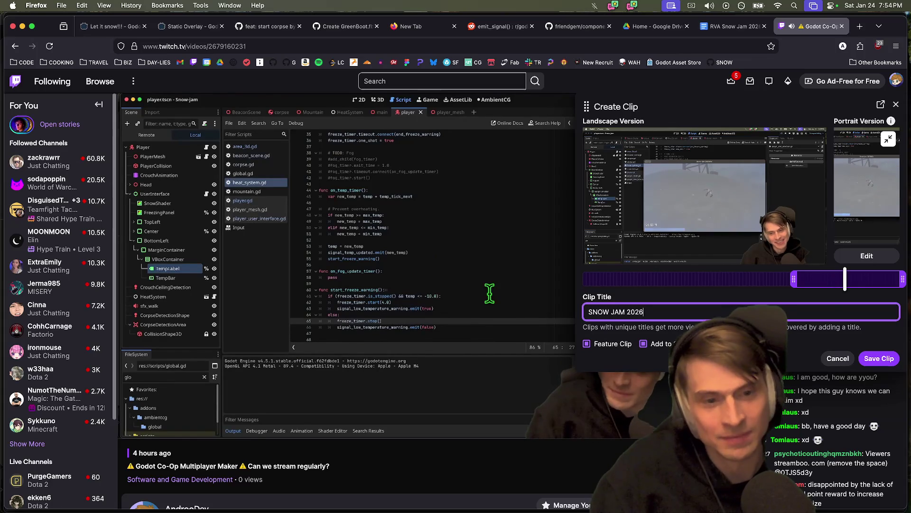
{"action": "type", "text": " HIGHLIGHT"}
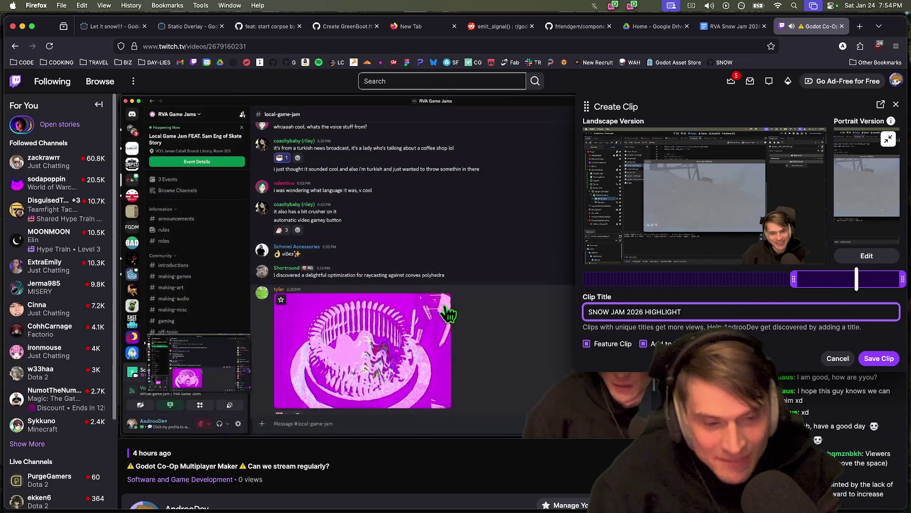
Step: Title the clip '"DONT DO THIS TO ME" SNOW JAM 2026 HIGHLIGHT', save it and copy its link
{"action": "double_click", "coordinate": [698, 312]}
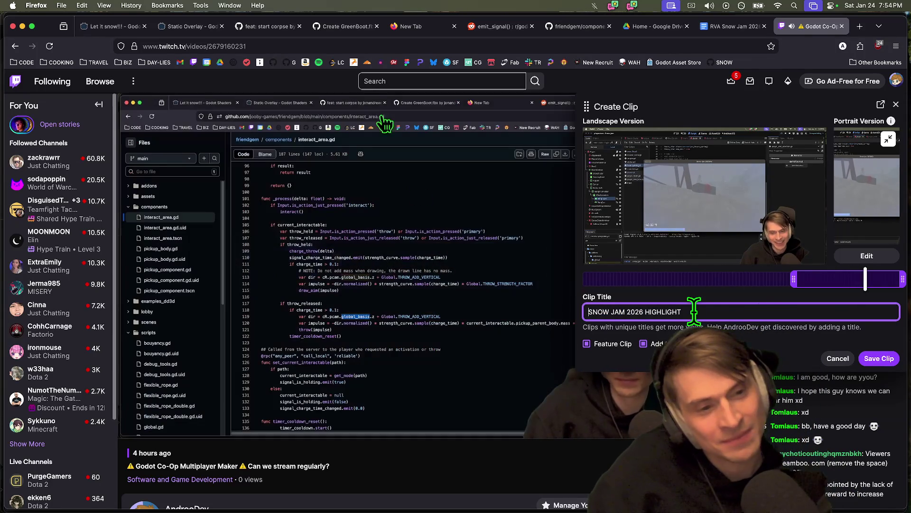
{"action": "key", "text": "super+a"}
{"action": "key", "text": "Right"}
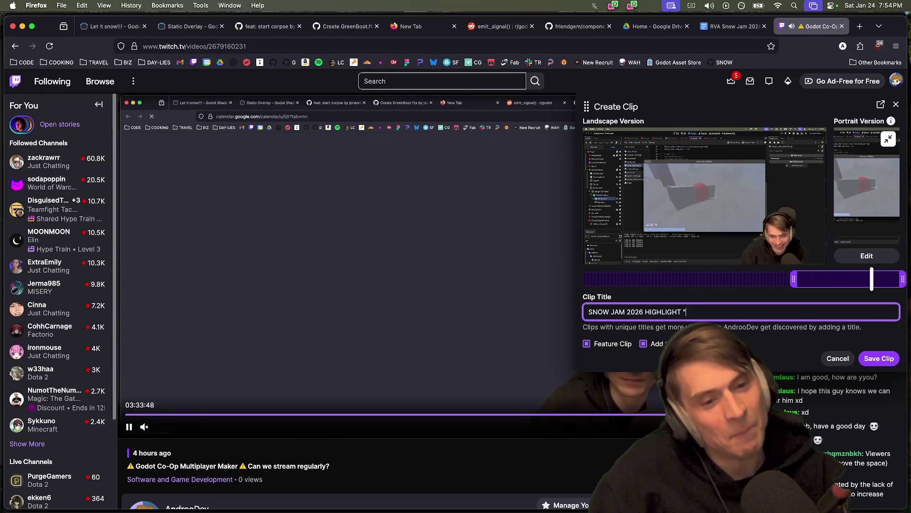
{"action": "key", "text": "super+Left"}
{"action": "type", "text": "\"DONT DO T"}
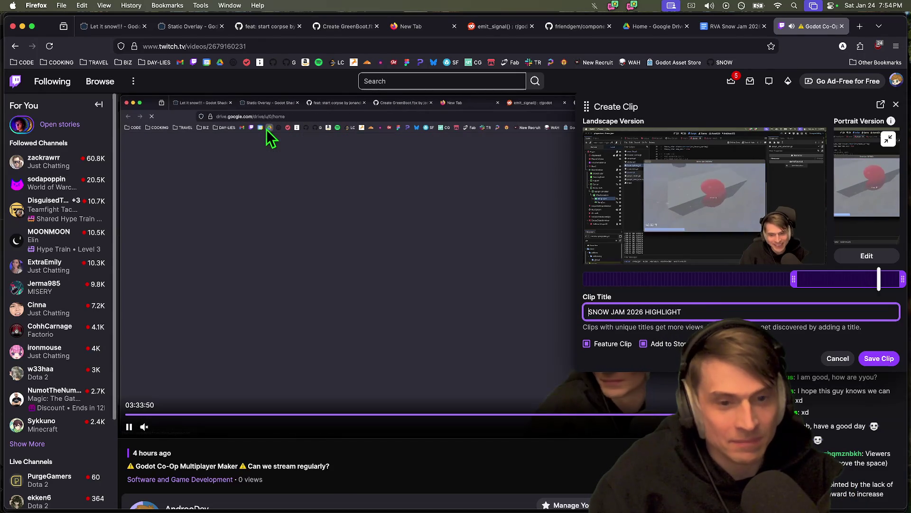
{"action": "type", "text": "HIS TO ME\""}
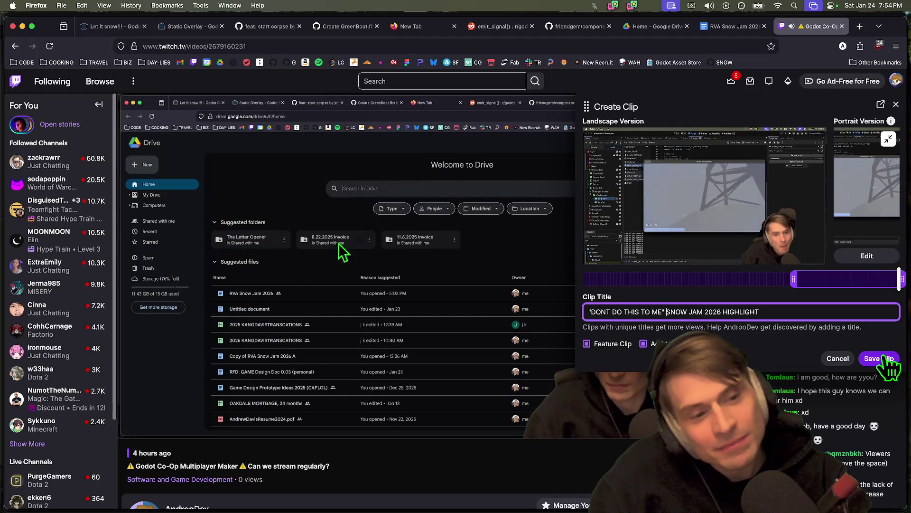
{"action": "left_click", "coordinate": [884, 359]}
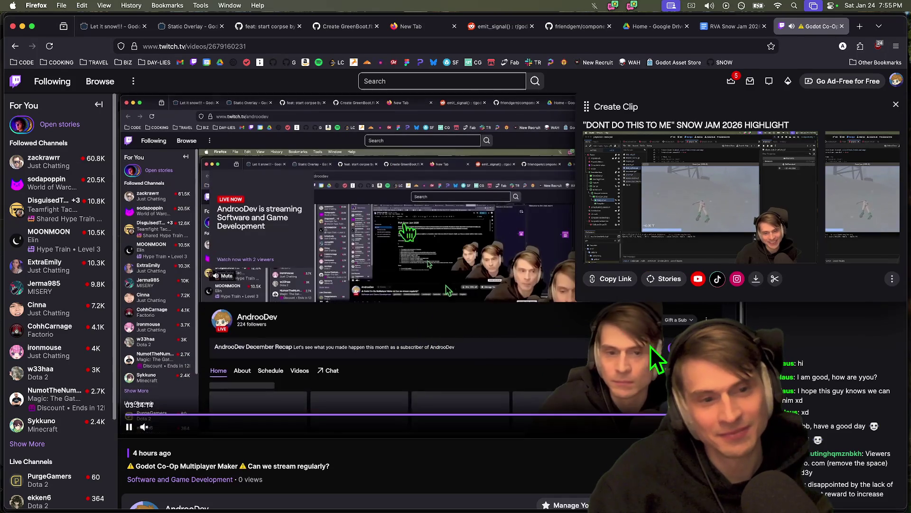
{"action": "left_click", "coordinate": [613, 284]}
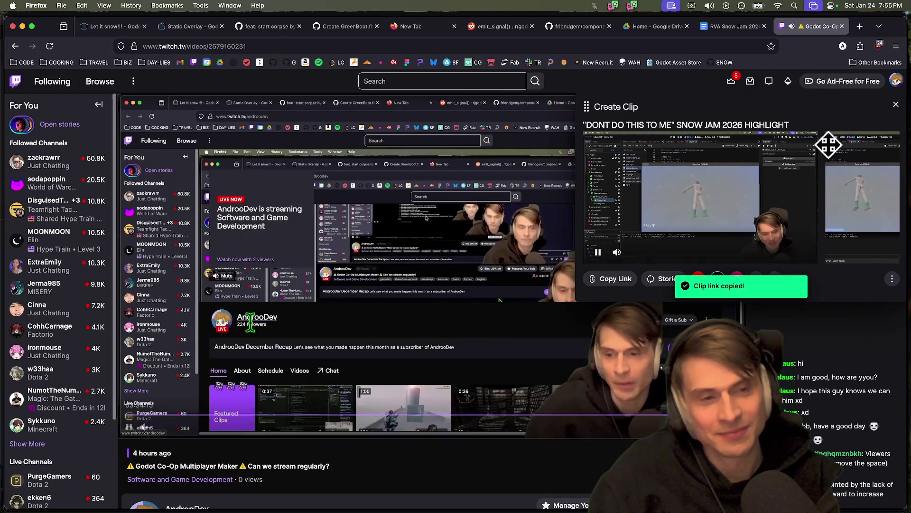
Step: Post the clip link in the RVA Local Jam 2026 Textural Discord group and open it
{"action": "left_click", "coordinate": [896, 104]}
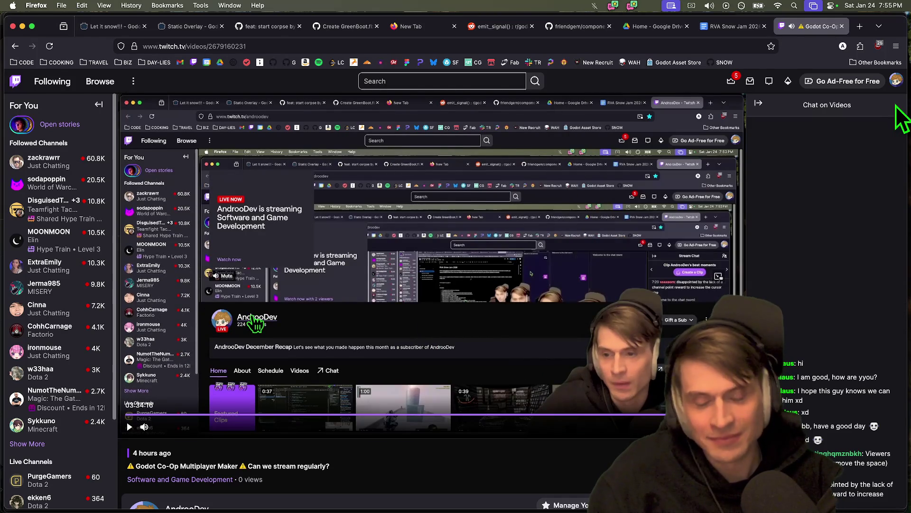
{"action": "key", "text": "super+Tab"}
{"action": "key", "text": "Tab"}
{"action": "left_click", "coordinate": [20, 72]}
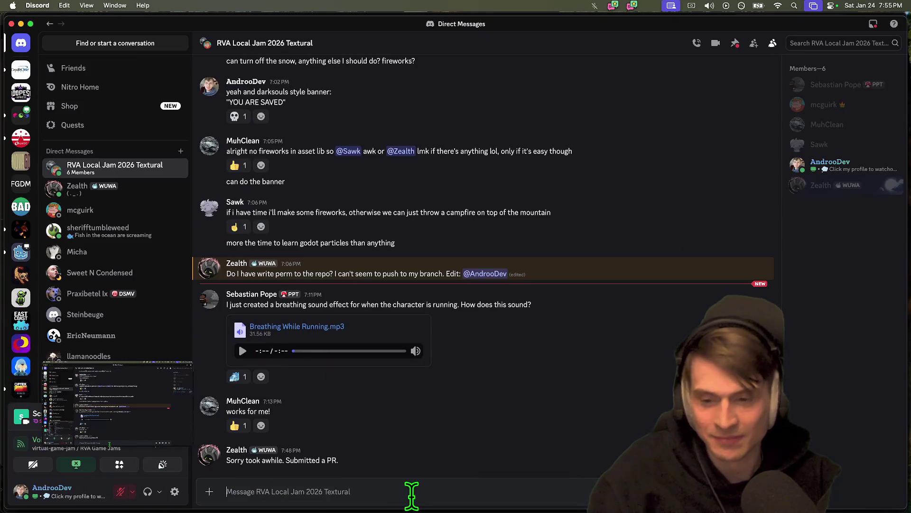
{"action": "key", "text": "super+v"}
{"action": "key", "text": "Return"}
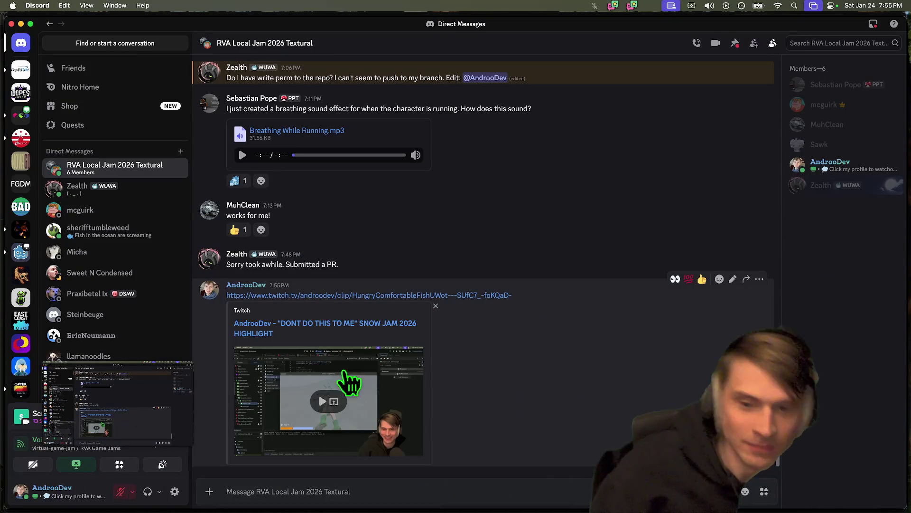
{"action": "left_click", "coordinate": [319, 295]}
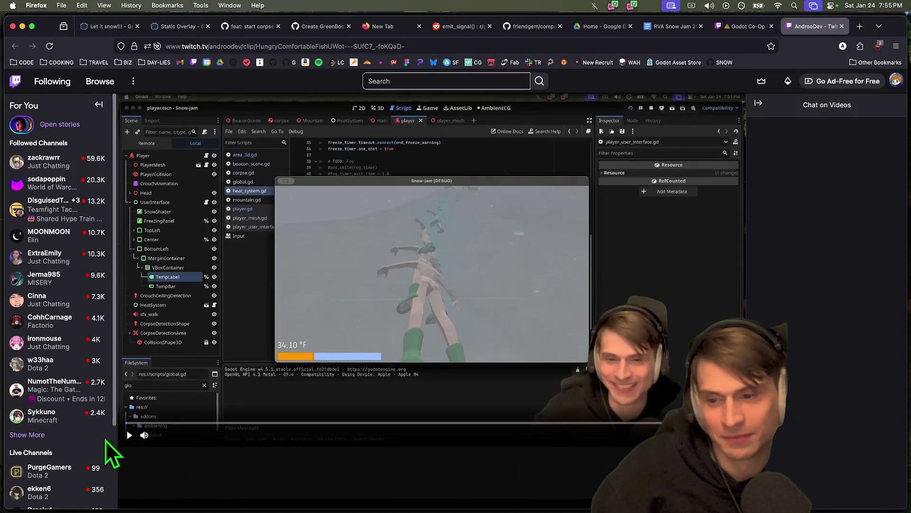
Step: Watch the clip, mute it, and open the full broadcast it came from
{"action": "left_click", "coordinate": [129, 435]}
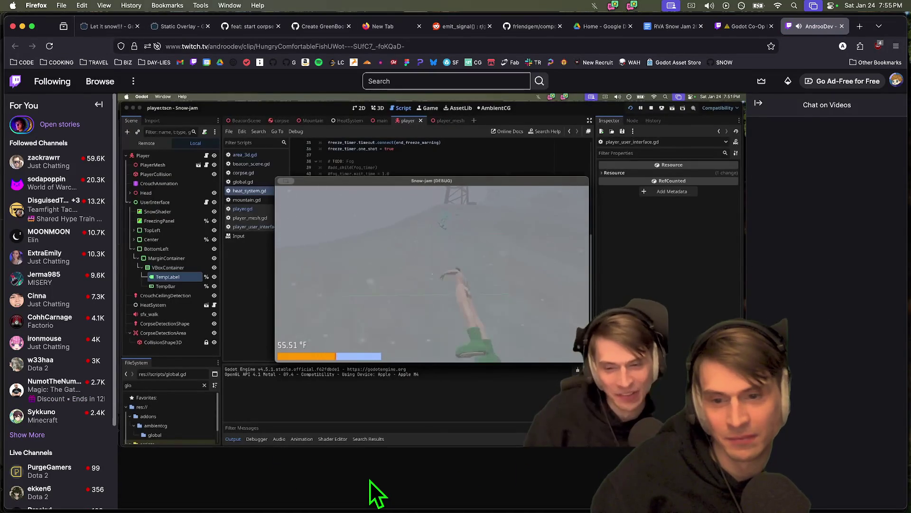
{"action": "scroll", "coordinate": [369, 480], "scroll_direction": "down", "scroll_amount": 5}
{"action": "scroll", "coordinate": [381, 294], "scroll_direction": "up", "scroll_amount": 5}
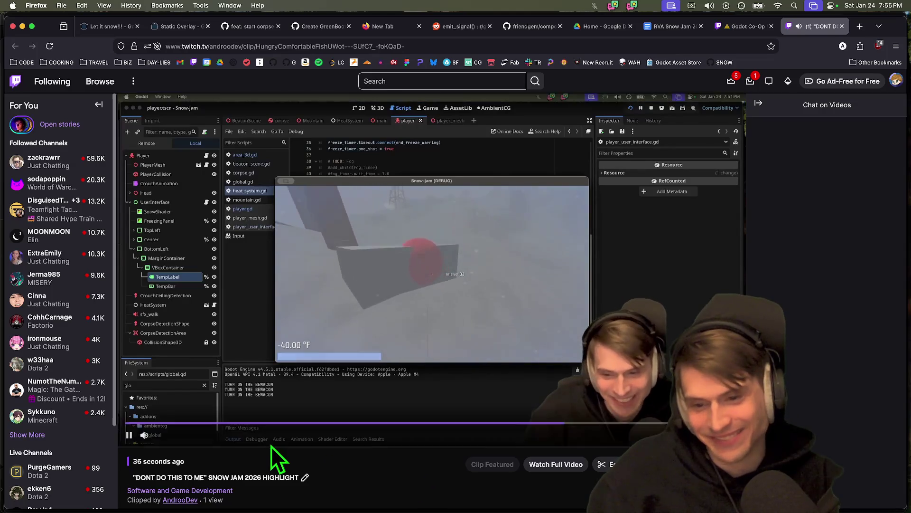
{"action": "left_click", "coordinate": [144, 435]}
{"action": "left_click", "coordinate": [350, 318]}
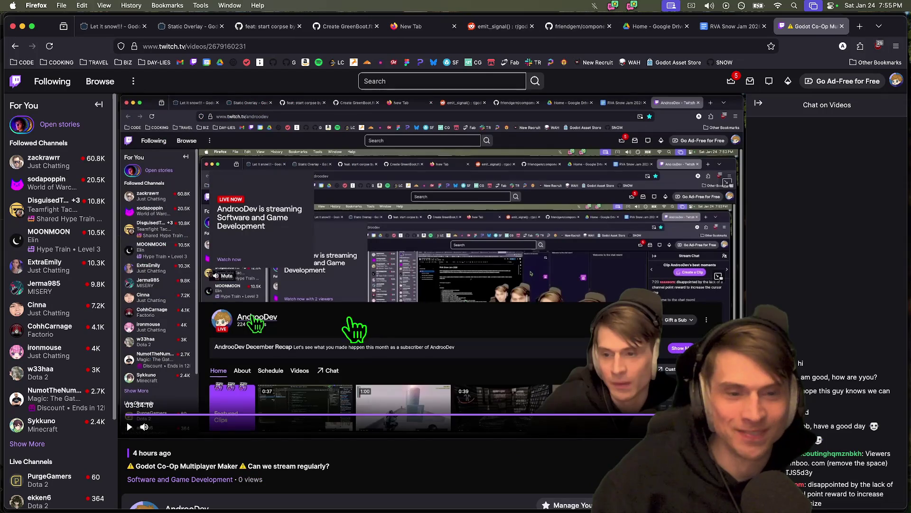
{"action": "key", "text": "super+Tab"}
{"action": "key", "text": "super+Tab"}
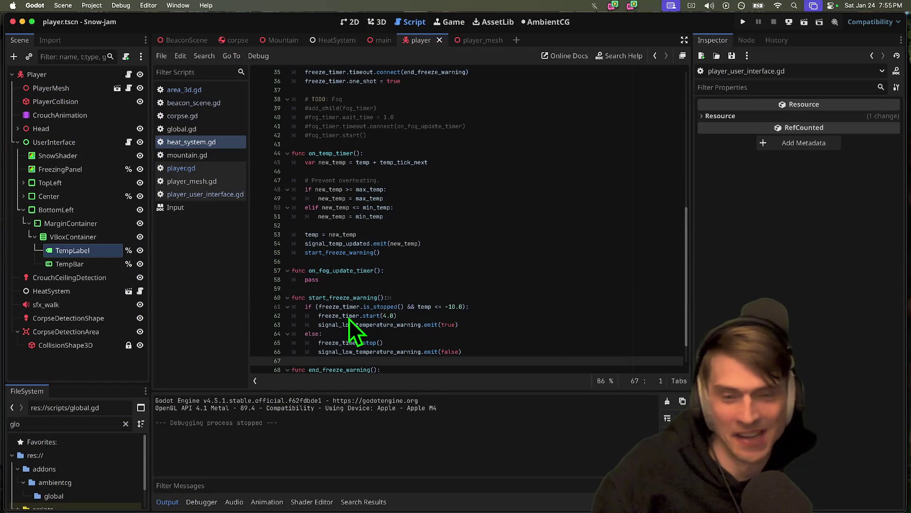
Step: Delete the freeze_timer.stop() line from the else branch of start_freeze_warning
{"action": "scroll", "coordinate": [413, 290], "scroll_direction": "down", "scroll_amount": 2}
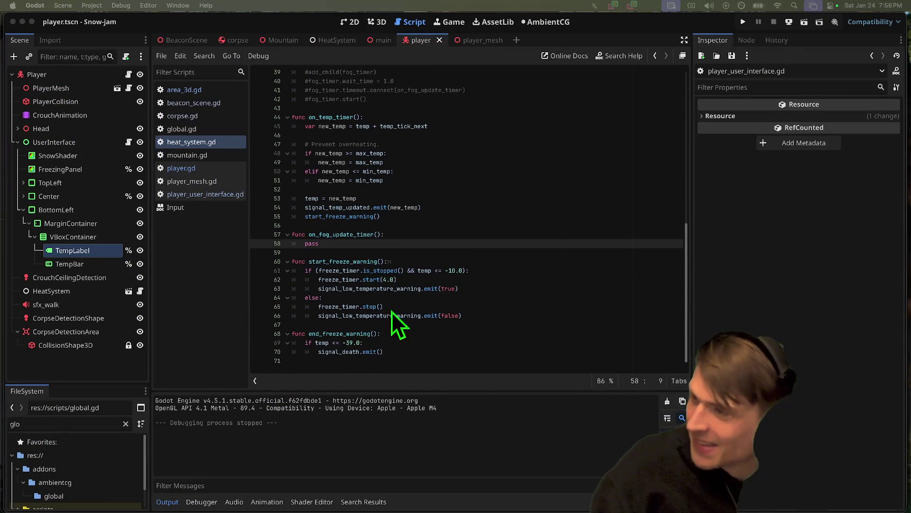
{"action": "mouse_move", "coordinate": [531, 315]}
{"action": "left_mouse_down"}
{"action": "mouse_move", "coordinate": [545, 350]}
{"action": "mouse_move", "coordinate": [548, 313]}
{"action": "left_mouse_up"}
{"action": "left_click", "coordinate": [564, 304]}
{"action": "key", "text": "super+x"}
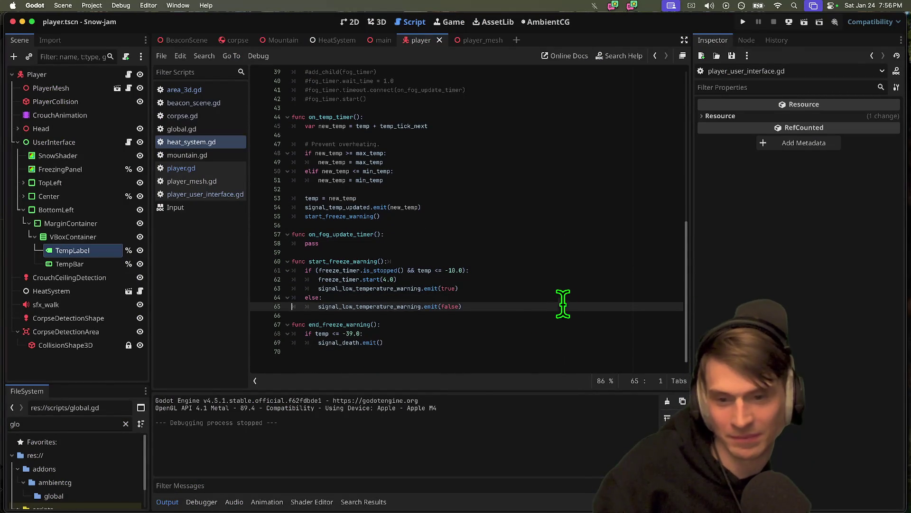
Step: Search the project for signal_low_temperature_warning and open the player_user_interface.gd match
{"action": "double_click", "coordinate": [345, 308]}
{"action": "key", "text": "super+shift+f"}
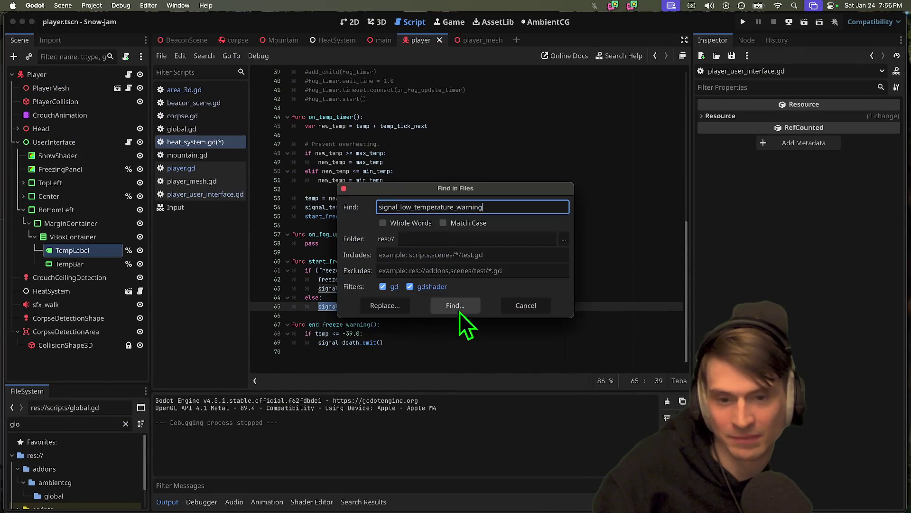
{"action": "left_click", "coordinate": [460, 311]}
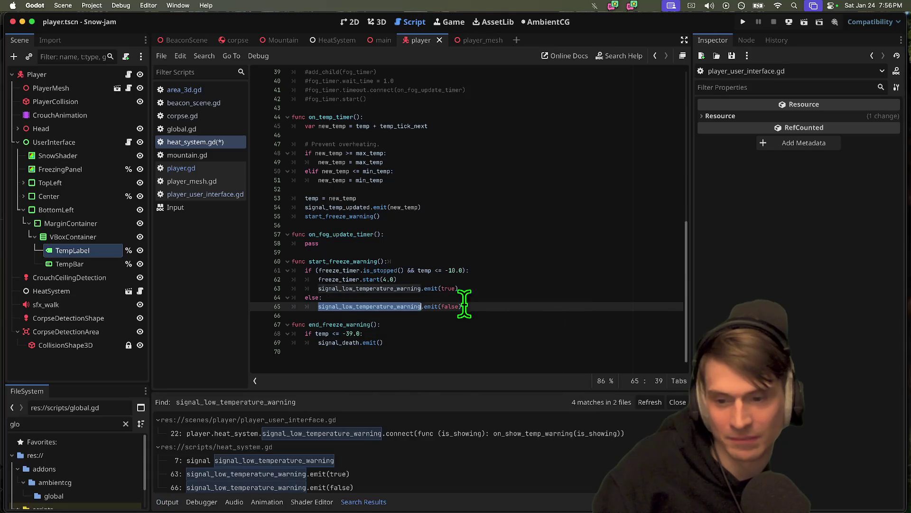
{"action": "left_click", "coordinate": [383, 433]}
{"action": "left_click", "coordinate": [440, 145]}
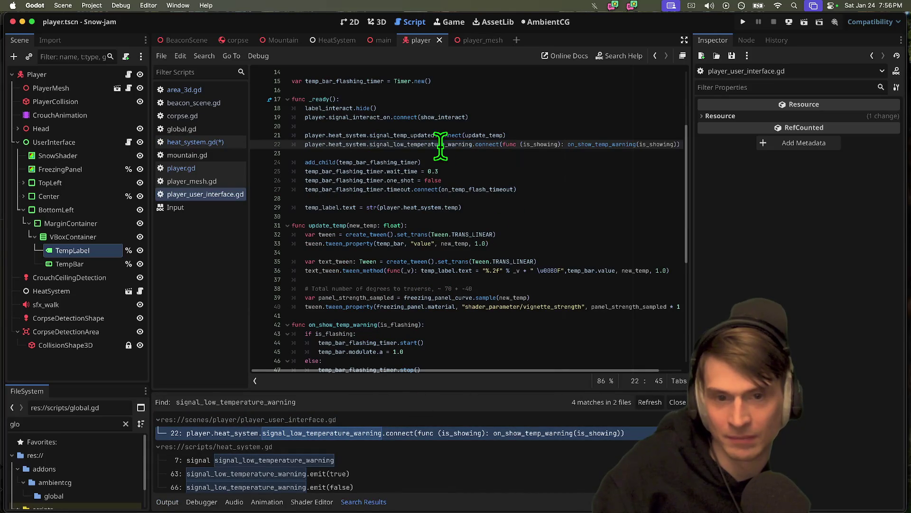
{"action": "left_click", "coordinate": [583, 145], "text": "super"}
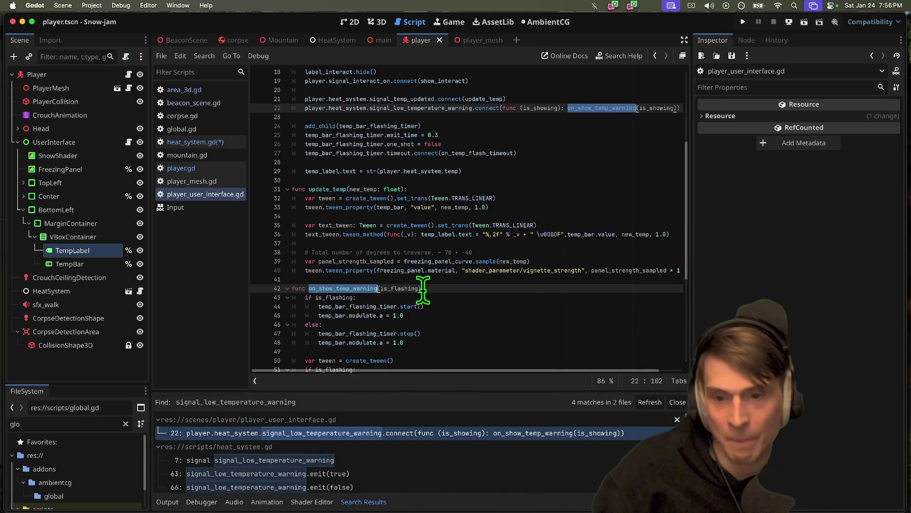
{"action": "left_click", "coordinate": [468, 332]}
{"action": "scroll", "coordinate": [469, 332], "scroll_direction": "down", "scroll_amount": 1}
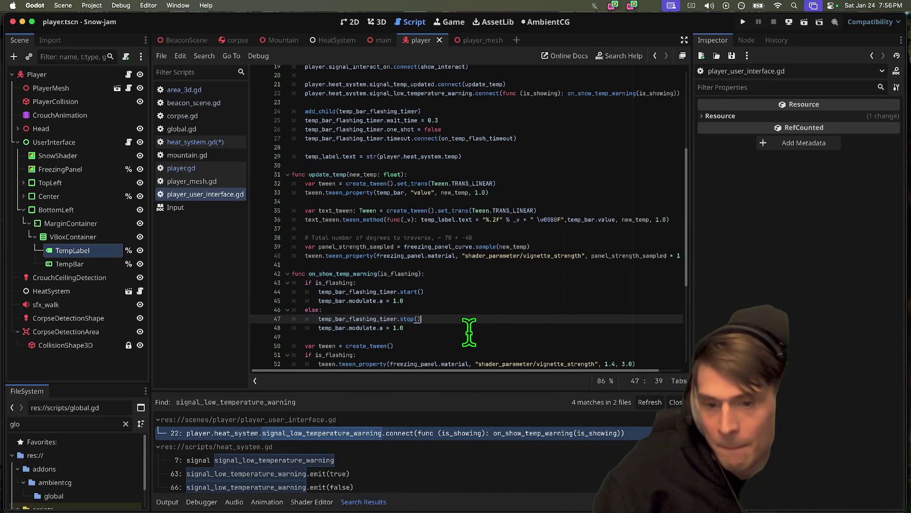
{"action": "left_click", "coordinate": [472, 327]}
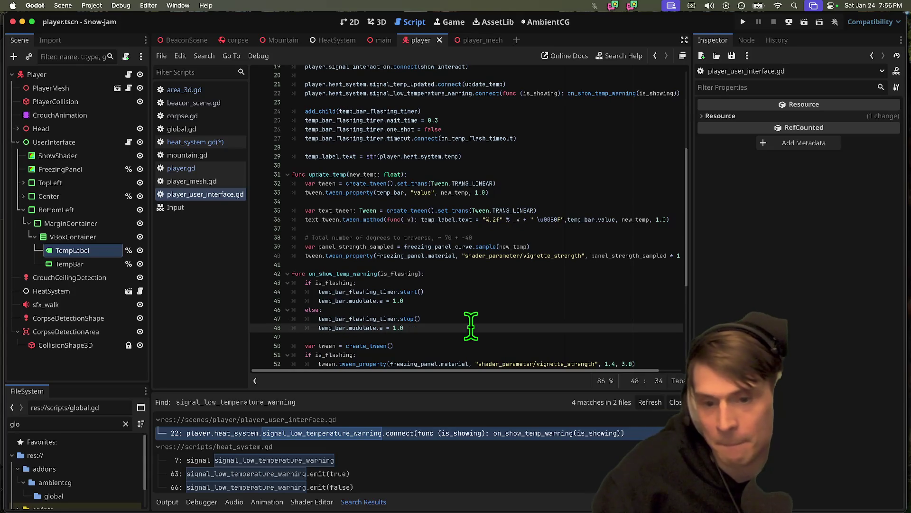
{"action": "scroll", "coordinate": [472, 328], "scroll_direction": "down", "scroll_amount": 2}
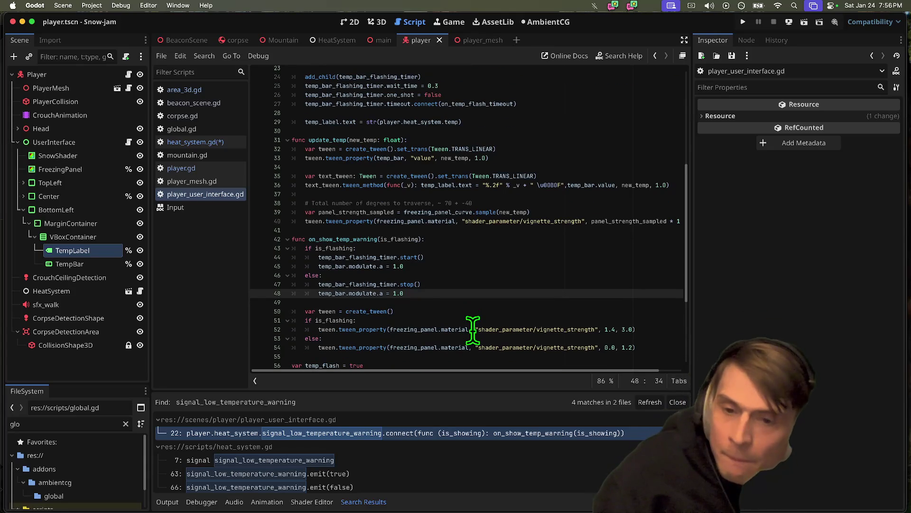
{"action": "double_click", "coordinate": [340, 257]}
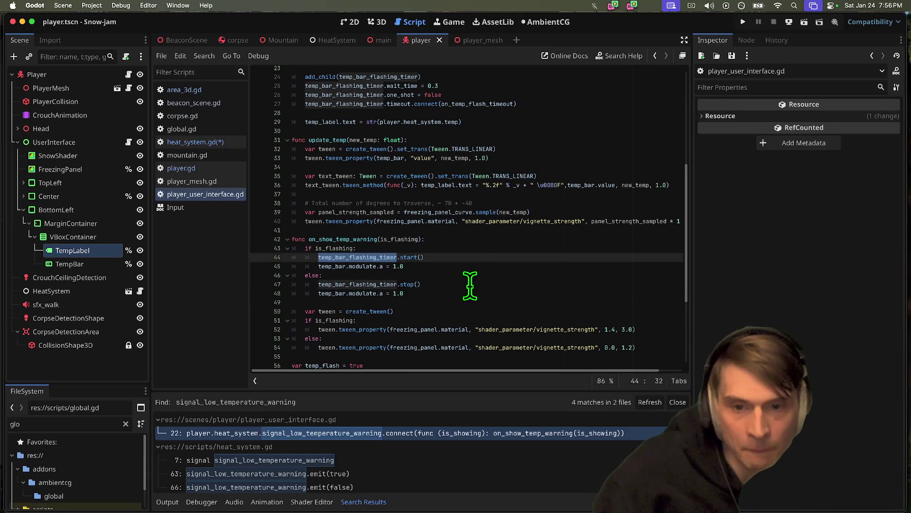
{"action": "scroll", "coordinate": [475, 266], "scroll_direction": "down", "scroll_amount": 3}
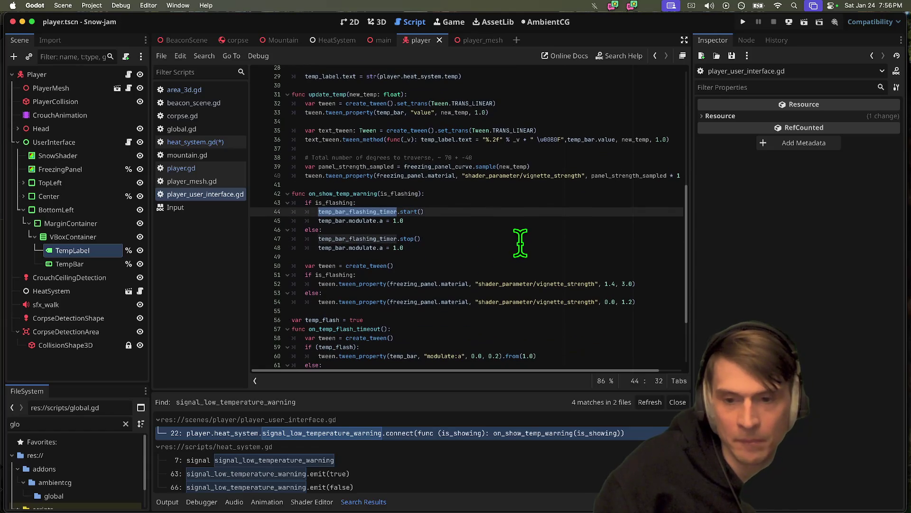
{"action": "double_click", "coordinate": [341, 221]}
{"action": "scroll", "coordinate": [569, 198], "scroll_direction": "down", "scroll_amount": 1}
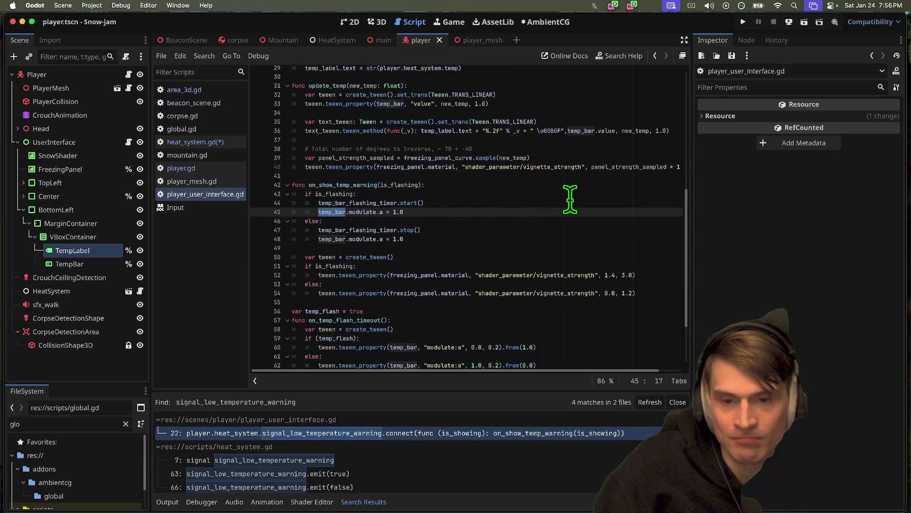
{"action": "scroll", "coordinate": [570, 199], "scroll_direction": "down", "scroll_amount": 1}
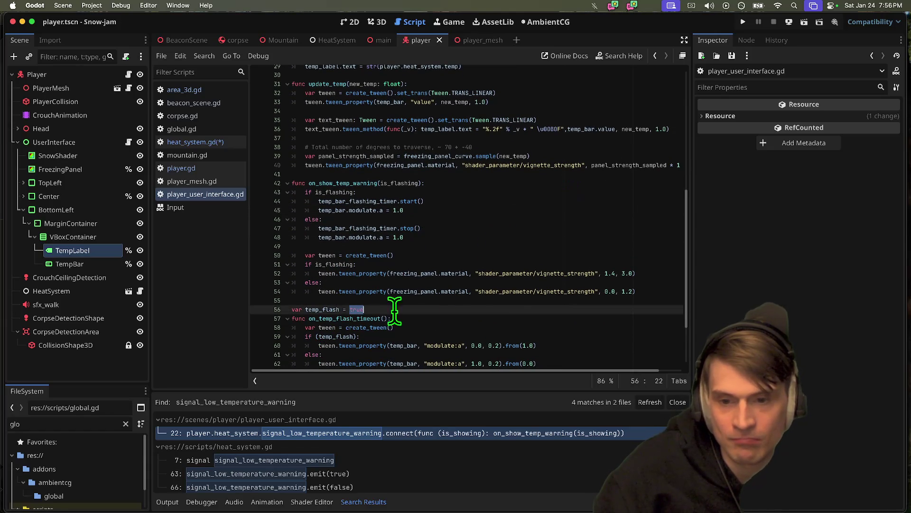
{"action": "double_click", "coordinate": [338, 317]}
{"action": "scroll", "coordinate": [606, 293], "scroll_direction": "down", "scroll_amount": 1}
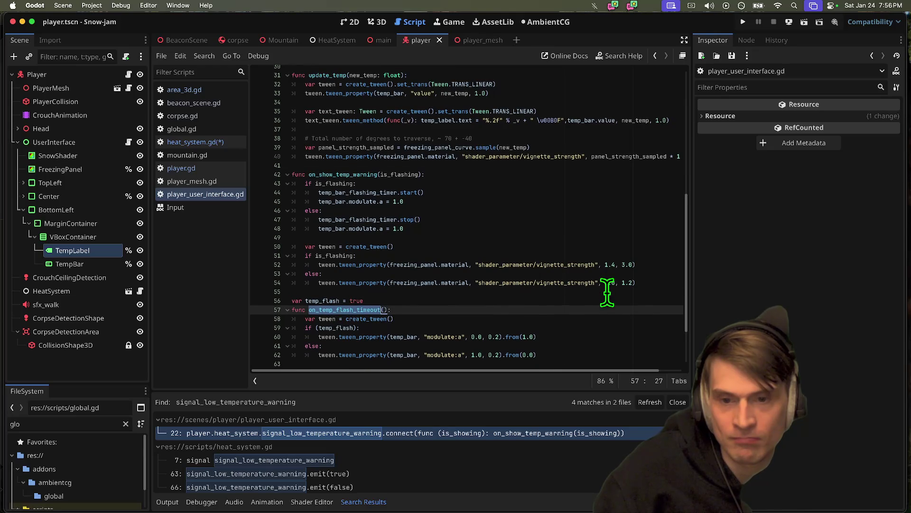
{"action": "scroll", "coordinate": [594, 281], "scroll_direction": "down", "scroll_amount": 1}
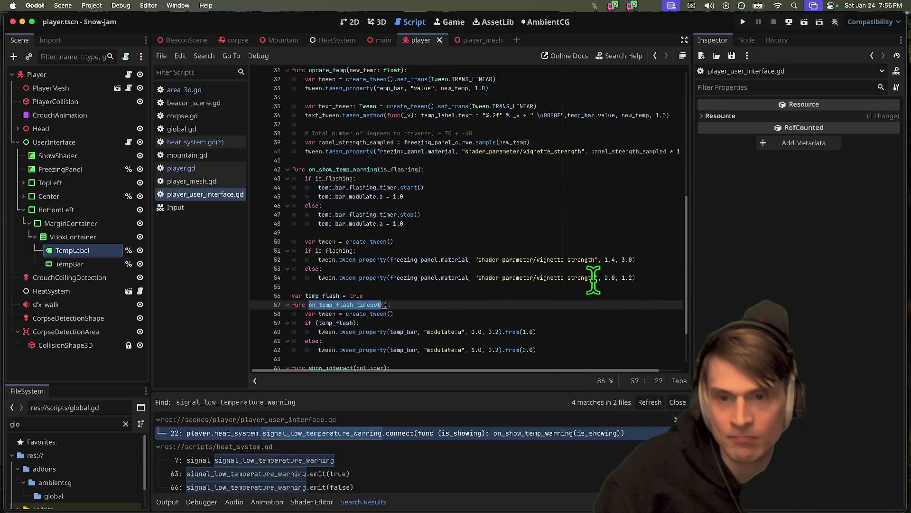
{"action": "scroll", "coordinate": [566, 310], "scroll_direction": "down", "scroll_amount": 1}
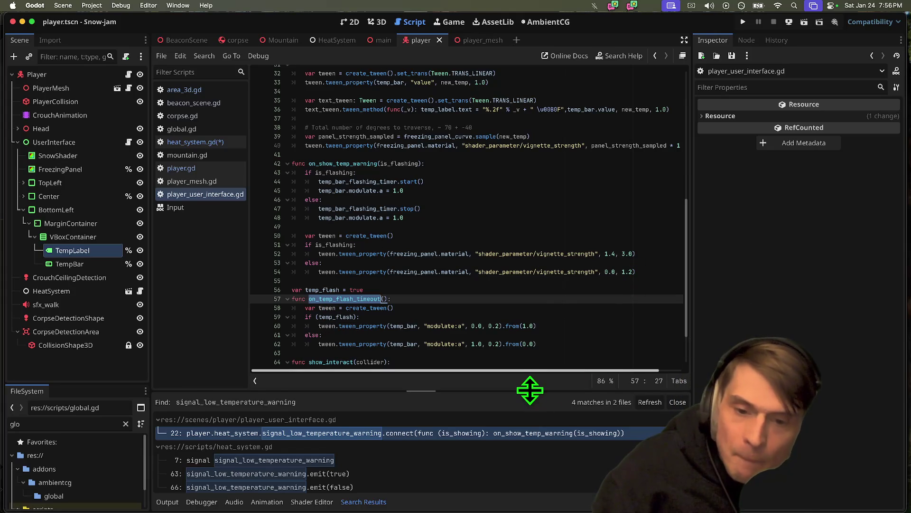
{"action": "left_click_drag", "start_coordinate": [531, 392], "coordinate": [527, 394]}
{"action": "scroll", "coordinate": [544, 325], "scroll_direction": "down", "scroll_amount": 1}
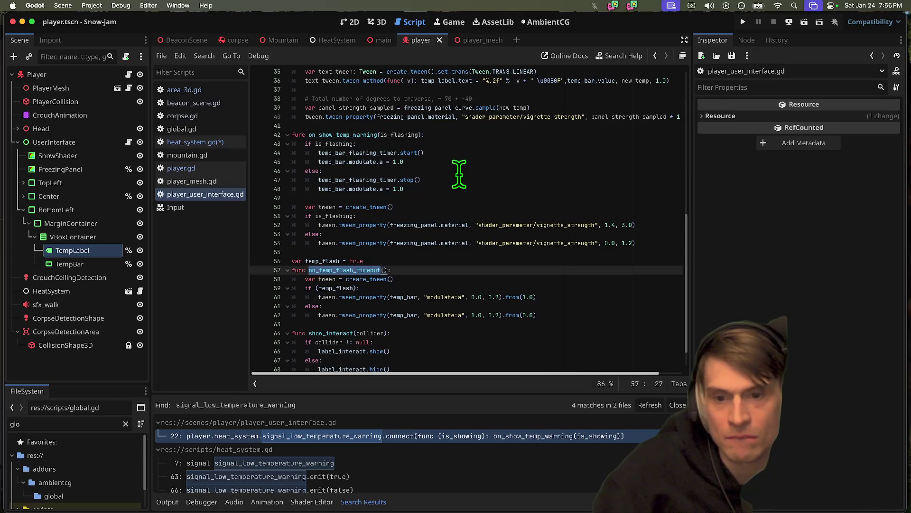
{"action": "double_click", "coordinate": [343, 287]}
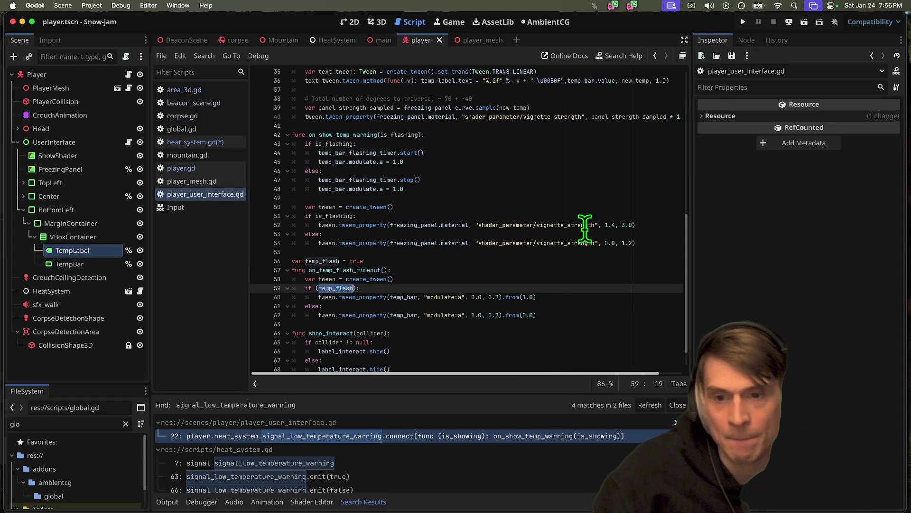
{"action": "double_click", "coordinate": [323, 261]}
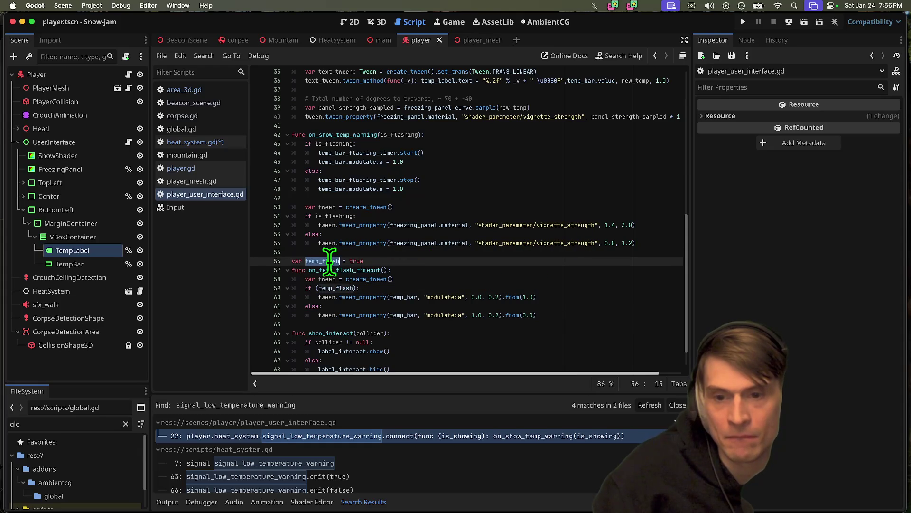
{"action": "scroll", "coordinate": [550, 263], "scroll_direction": "up", "scroll_amount": 3}
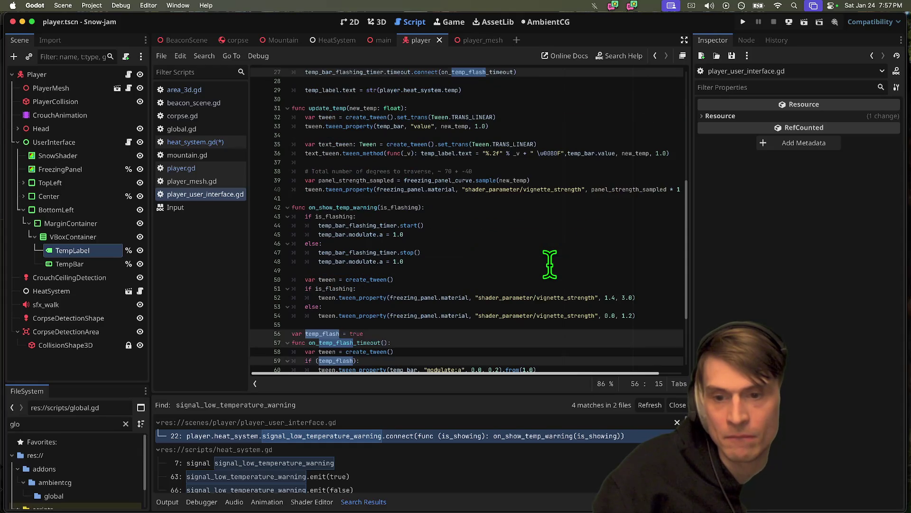
{"action": "scroll", "coordinate": [550, 264], "scroll_direction": "down", "scroll_amount": 2}
{"action": "scroll", "coordinate": [534, 298], "scroll_direction": "down", "scroll_amount": 3}
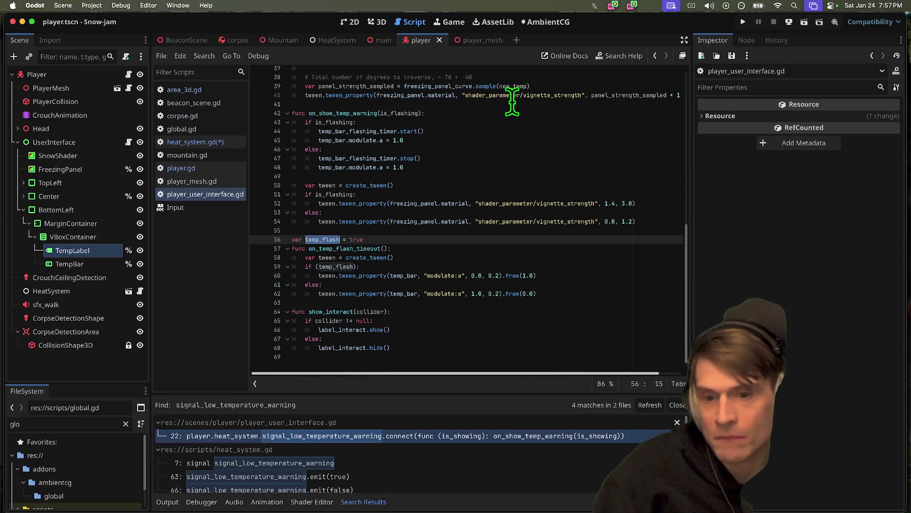
{"action": "left_click", "coordinate": [324, 257]}
{"action": "left_click", "coordinate": [326, 240]}
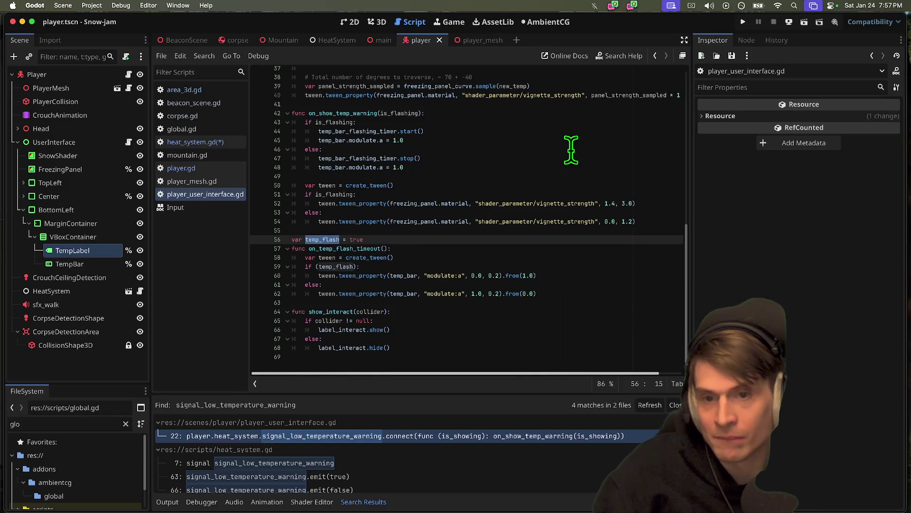
{"action": "scroll", "coordinate": [481, 185], "scroll_direction": "down", "scroll_amount": 1}
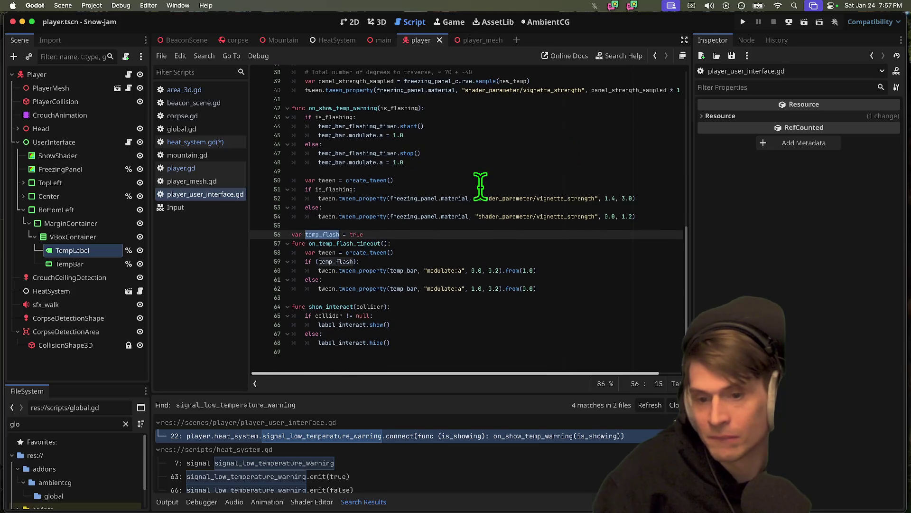
{"action": "scroll", "coordinate": [480, 185], "scroll_direction": "up", "scroll_amount": 3}
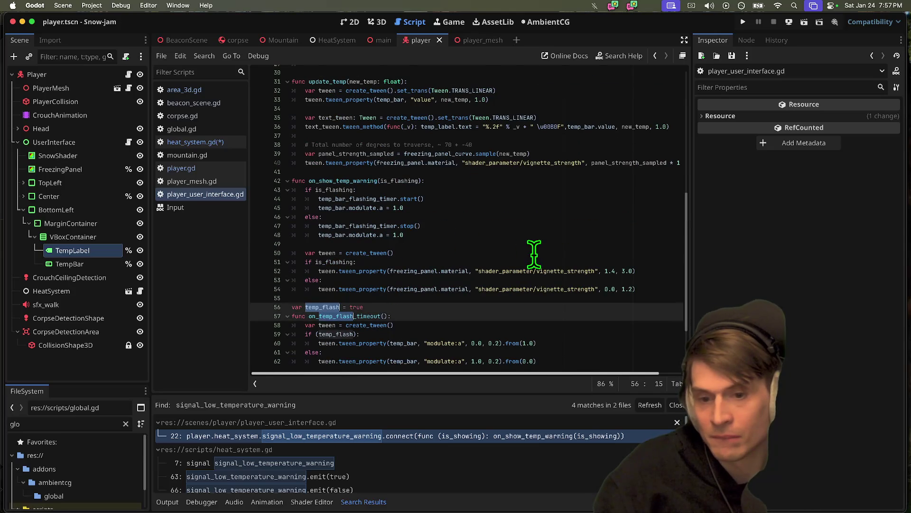
{"action": "scroll", "coordinate": [534, 254], "scroll_direction": "up", "scroll_amount": 1}
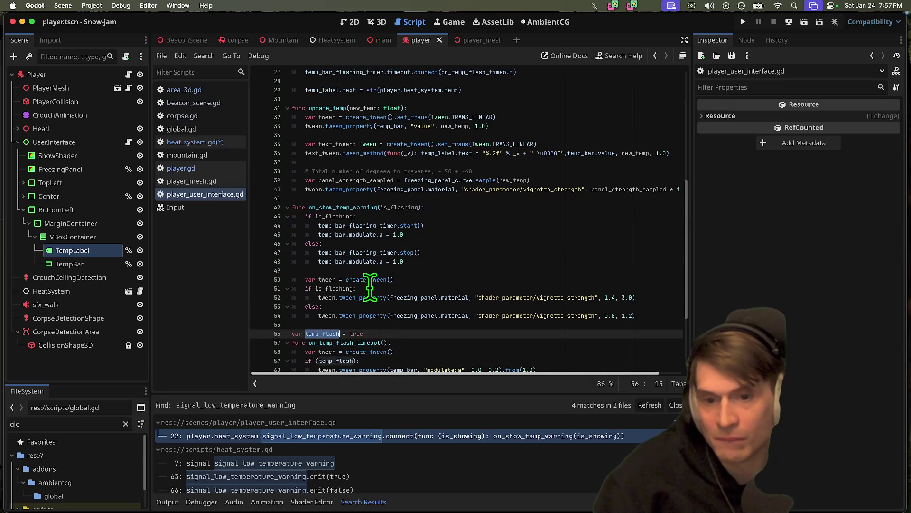
Step: Add 'temp_flash = false' under else in on_show_temp_warning and run the game
{"action": "left_click", "coordinate": [473, 219]}
{"action": "key", "text": "Down"}
{"action": "key", "text": "Down"}
{"action": "key", "text": "Down"}
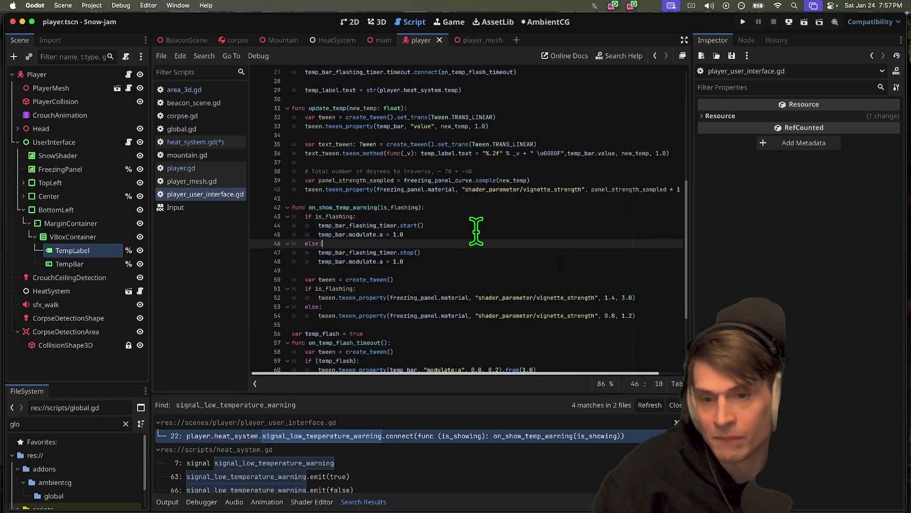
{"action": "key", "text": "Return"}
{"action": "type", "text": "temp_flash = false"}
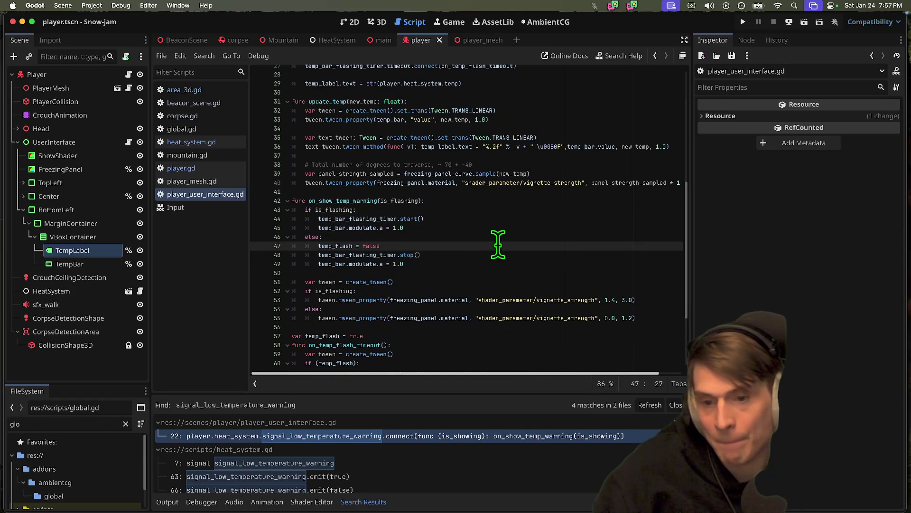
{"action": "key", "text": "super+b"}
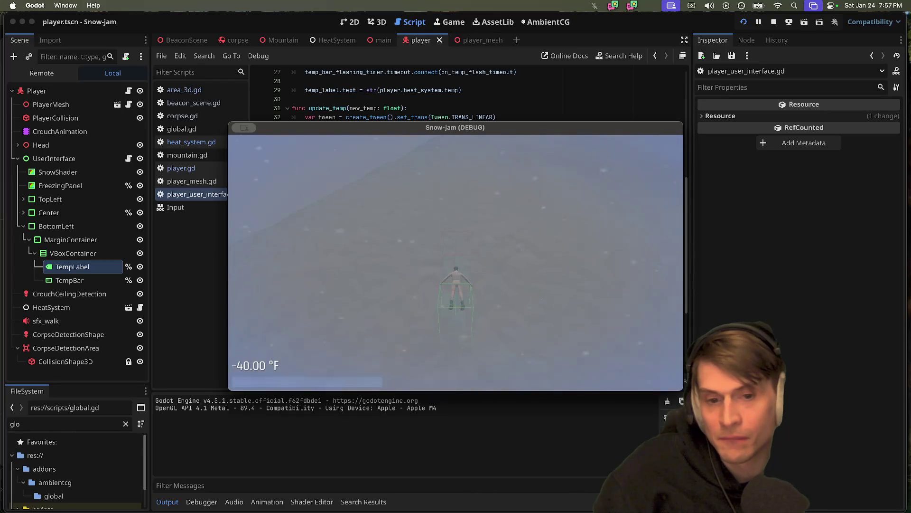
Step: Test the running game, relaunch it once, and close it to return to the script
{"action": "key", "text": "super+Tab"}
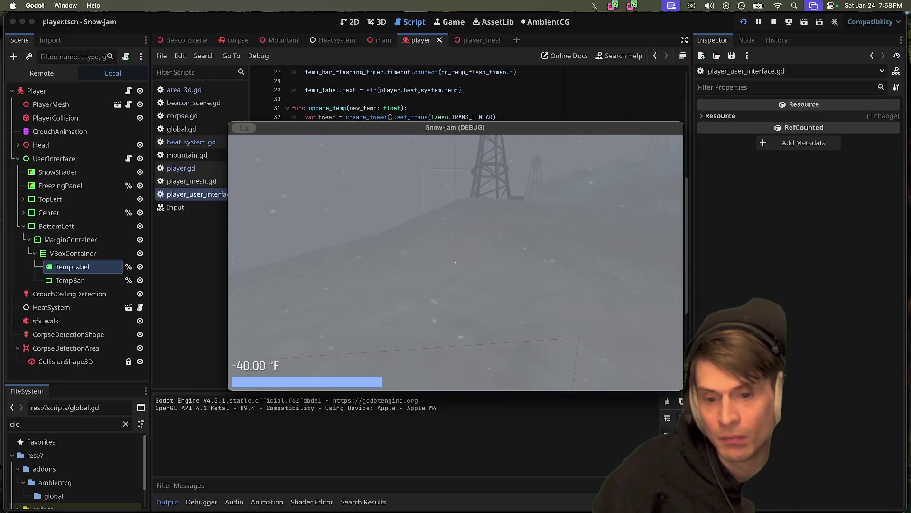
{"action": "key", "text": "Escape"}
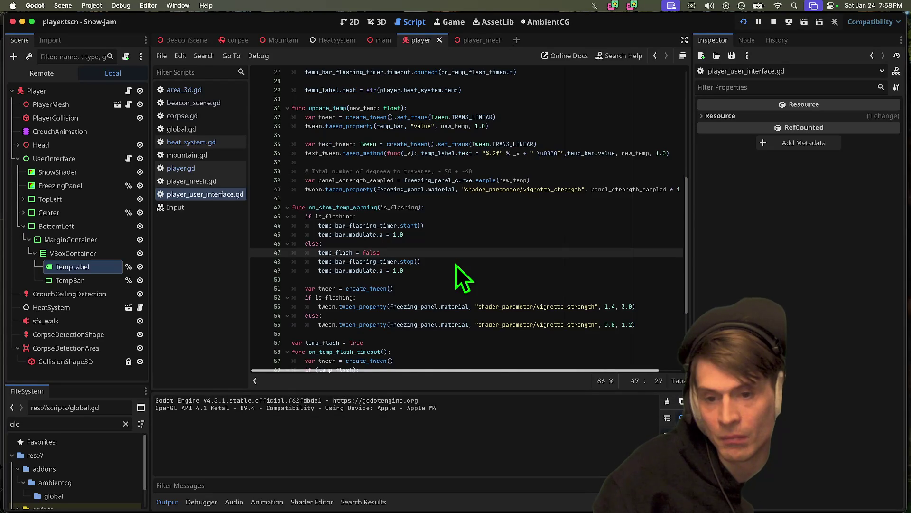
{"action": "key", "text": "super+b"}
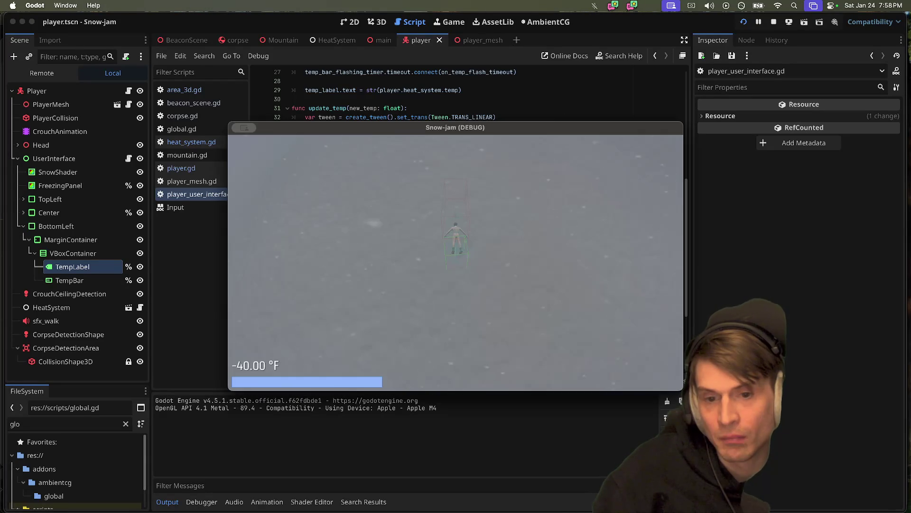
{"action": "key", "text": "Escape"}
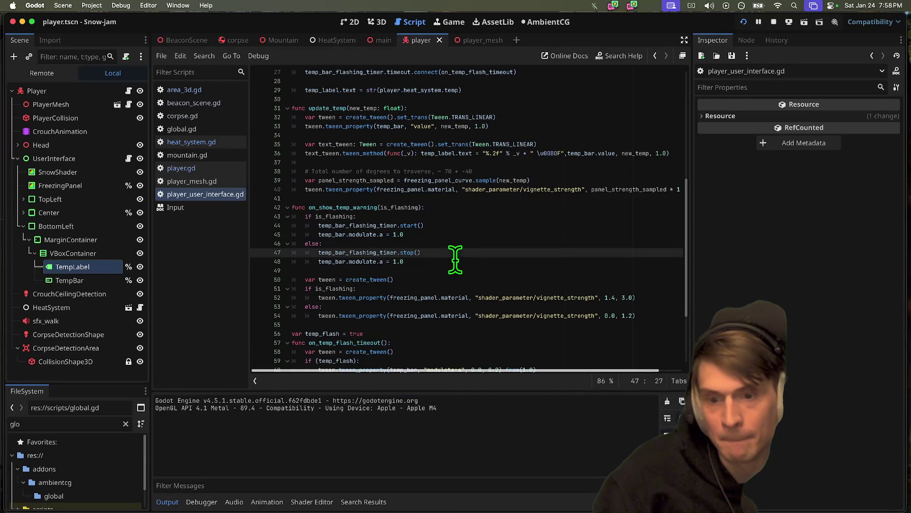
Step: Select the fade-in tween line in the flash timeout handler
{"action": "scroll", "coordinate": [375, 318], "scroll_direction": "down", "scroll_amount": 2}
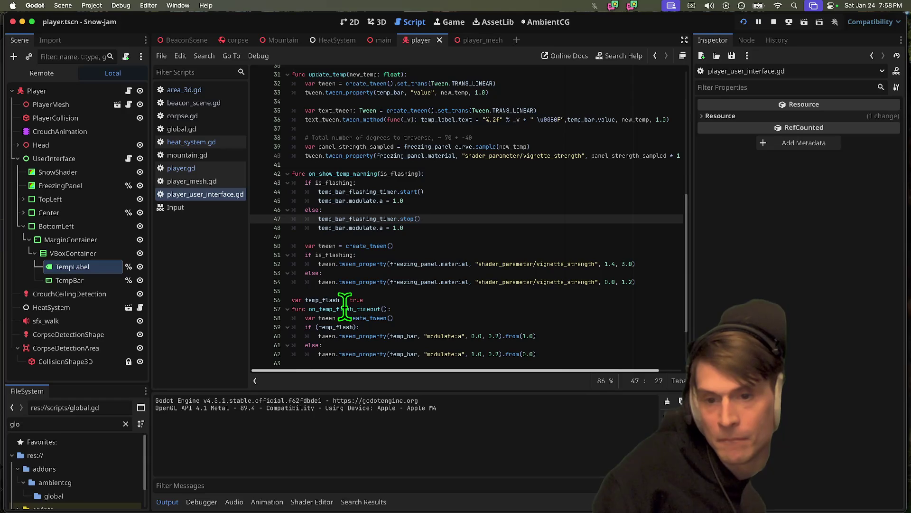
{"action": "left_click", "coordinate": [350, 300]}
{"action": "double_click", "coordinate": [356, 309]}
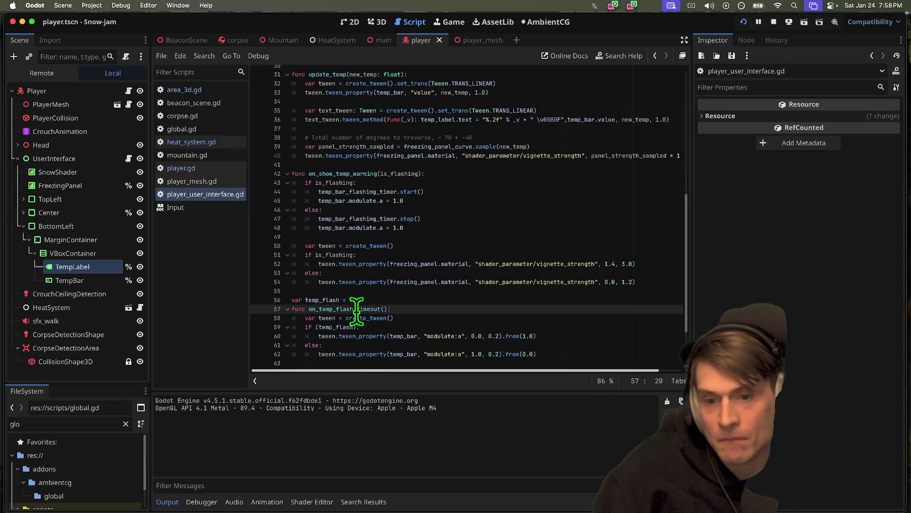
{"action": "type", "text": "true"}
{"action": "left_click", "coordinate": [571, 327]}
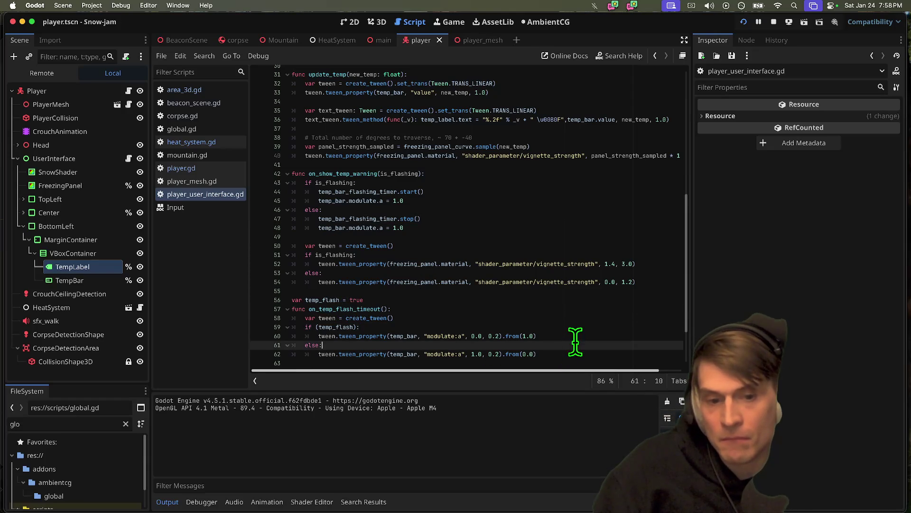
{"action": "triple_click", "coordinate": [575, 354]}
{"action": "key", "text": "shift+Down"}
{"action": "key", "text": "shift+Down"}
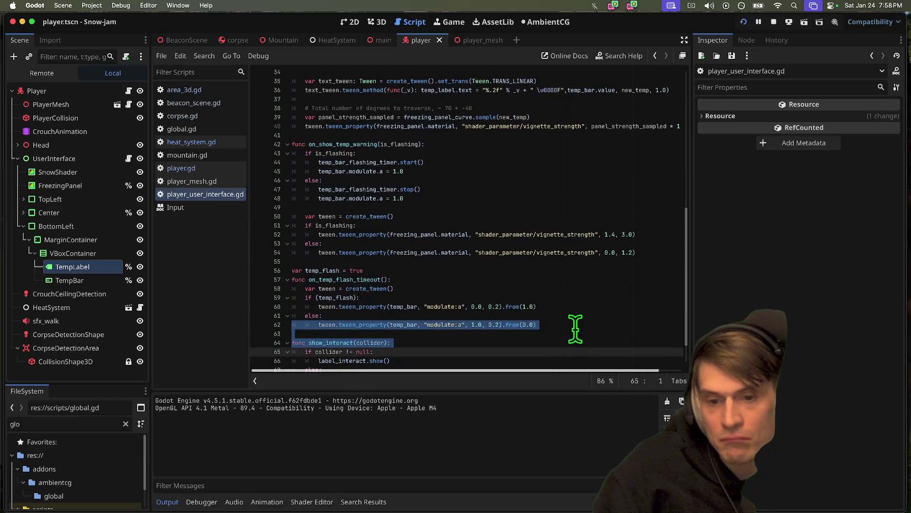
{"action": "key", "text": "shift+Up"}
{"action": "key", "text": "ctrl+c"}
Step: Paste the fade-in tween line into a new line in on_show_temp_warning's else branch
{"action": "left_click", "coordinate": [525, 202]}
{"action": "left_click", "coordinate": [526, 208]}
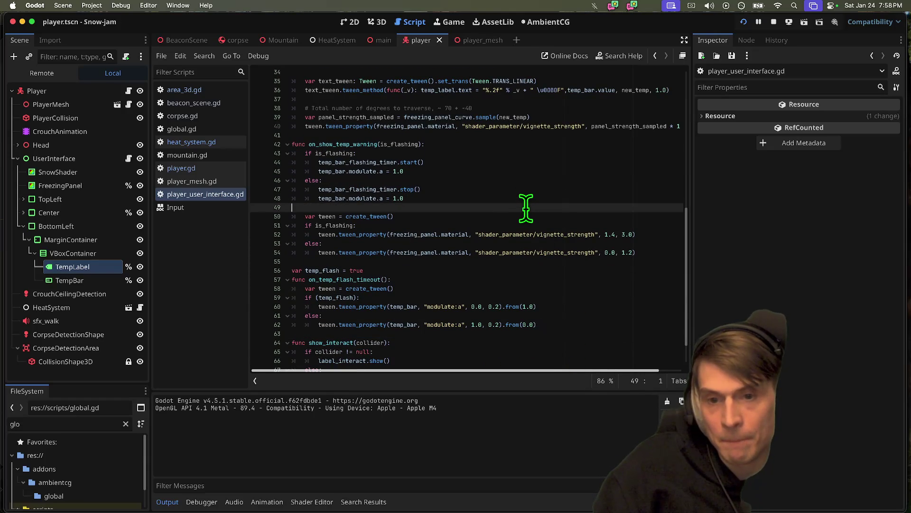
{"action": "key", "text": "Return"}
{"action": "key", "text": "Up"}
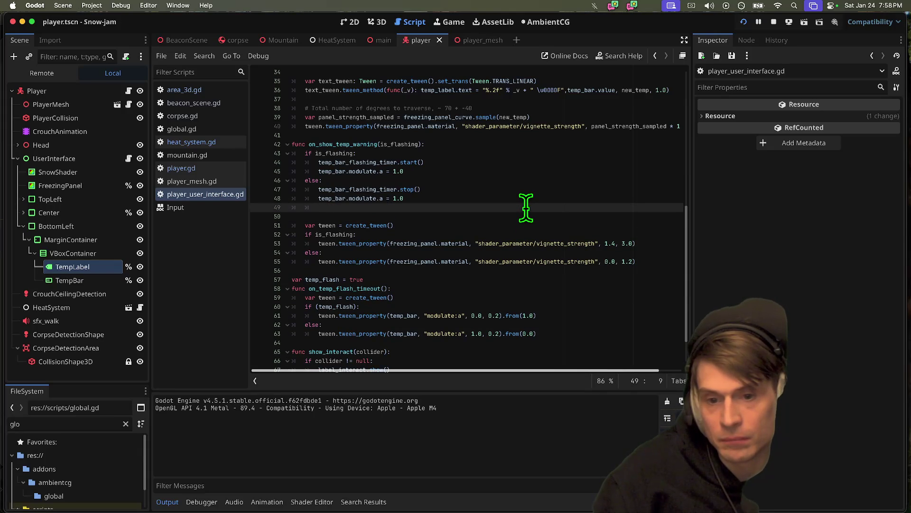
{"action": "type", "text": "var"}
{"action": "key", "text": "Return"}
{"action": "key", "text": "ctrl+v"}
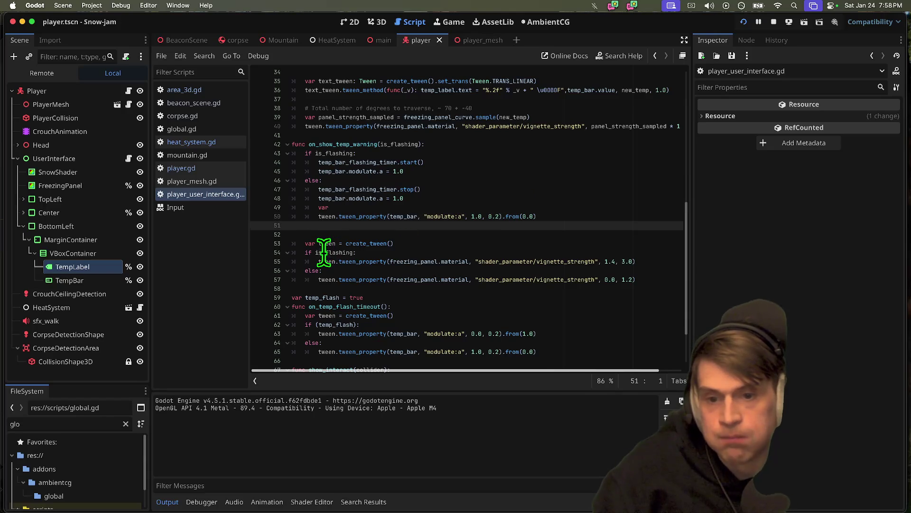
Step: Replace the incomplete var line with a copy of the create_tween declaration
{"action": "left_click", "coordinate": [341, 192]}
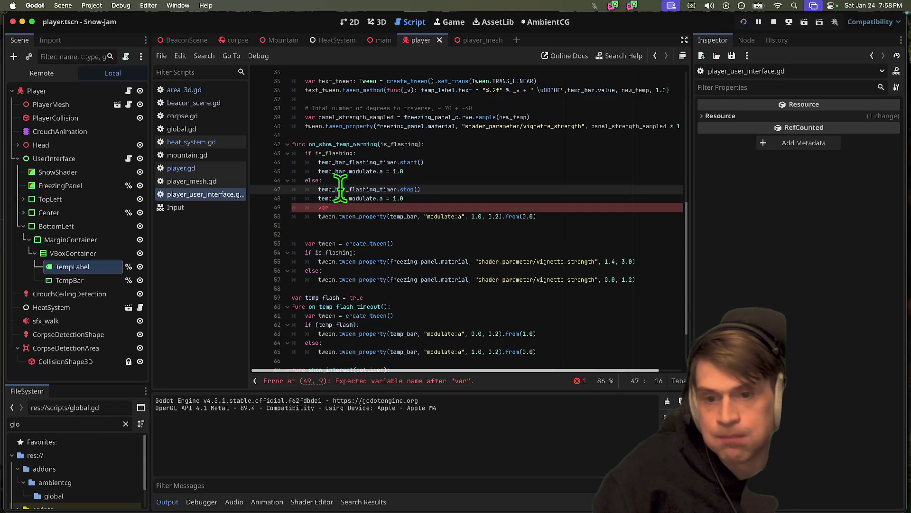
{"action": "left_click", "coordinate": [408, 199]}
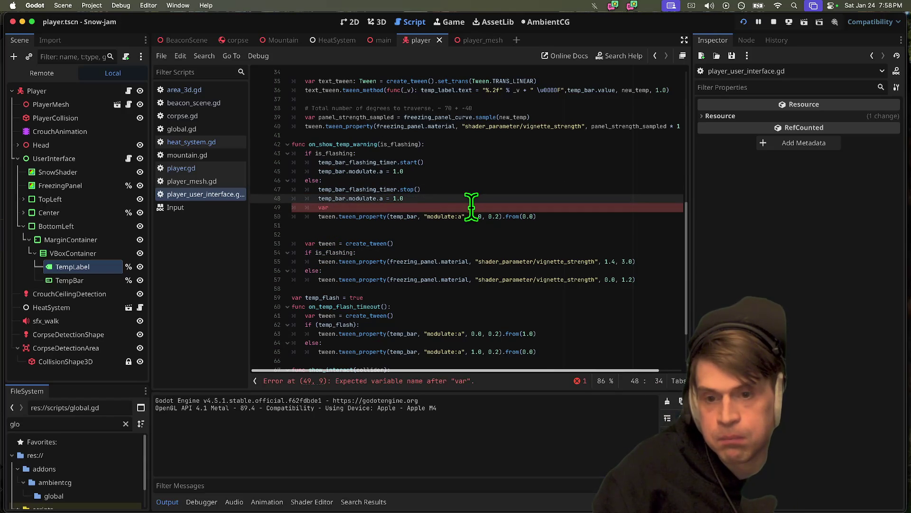
{"action": "left_click", "coordinate": [335, 153]}
{"action": "left_click", "coordinate": [352, 207]}
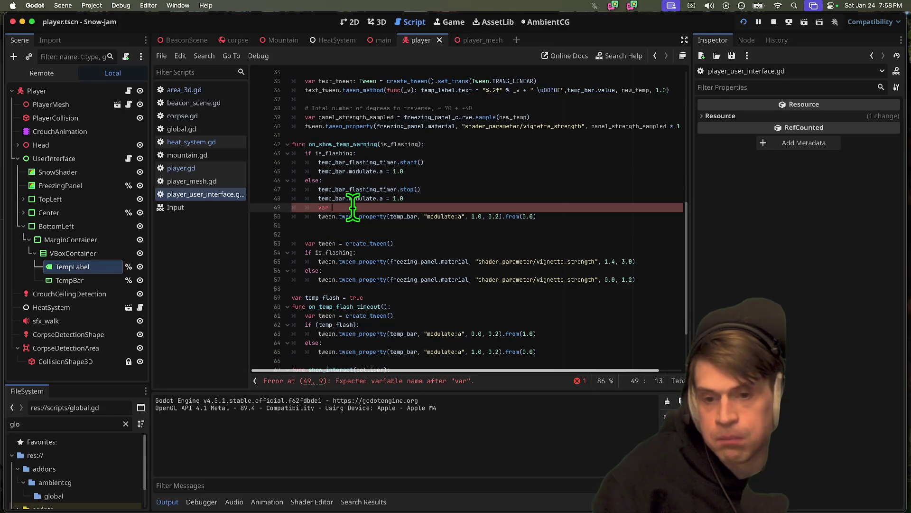
{"action": "triple_click", "coordinate": [380, 243]}
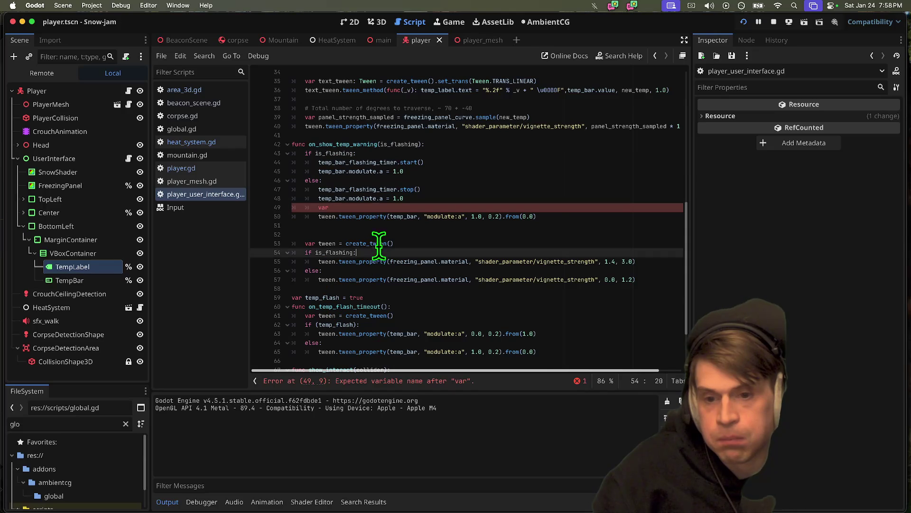
{"action": "key", "text": "ctrl+c"}
{"action": "triple_click", "coordinate": [409, 207]}
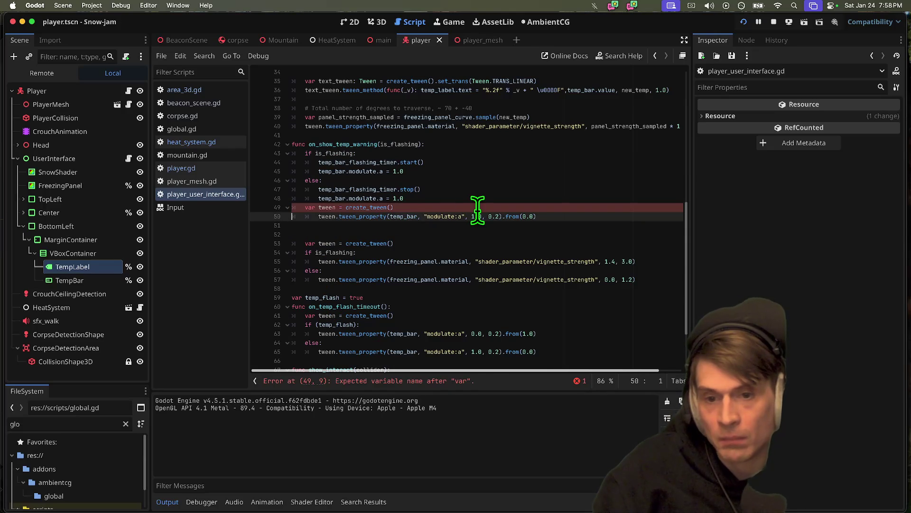
{"action": "key", "text": "ctrl+v"}
Step: Rename the tween variable to tween_tem, remove the extra blank line, and test-run the game
{"action": "double_click", "coordinate": [380, 207]}
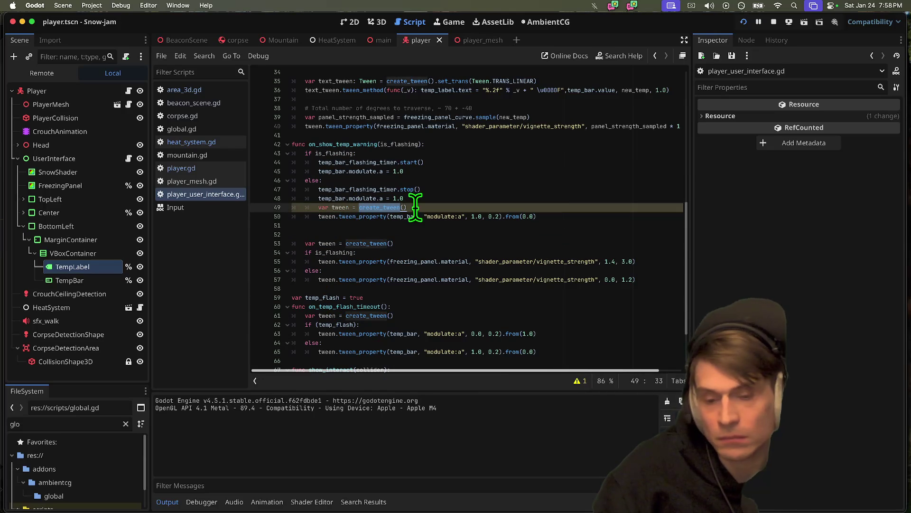
{"action": "left_click", "coordinate": [349, 207]}
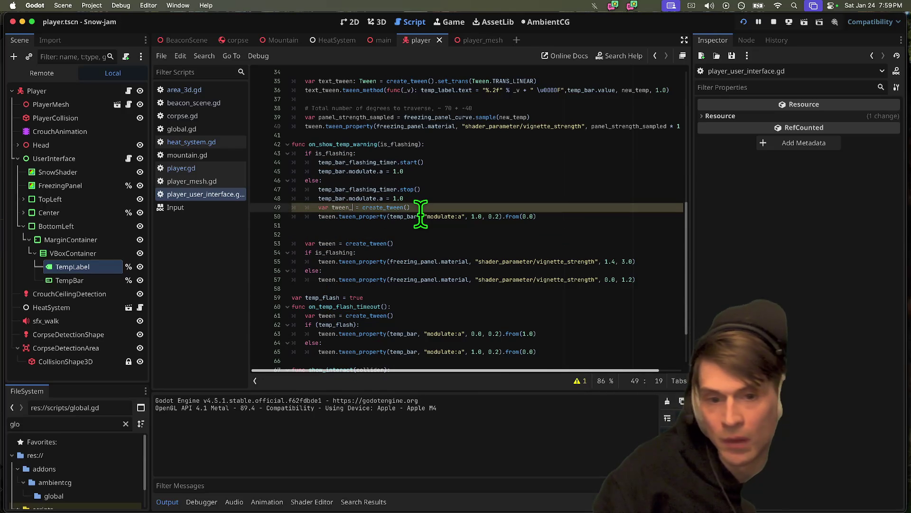
{"action": "double_click", "coordinate": [325, 216]}
{"action": "key", "text": "ctrl+v"}
{"action": "left_click", "coordinate": [542, 226]}
{"action": "key", "text": "Delete"}
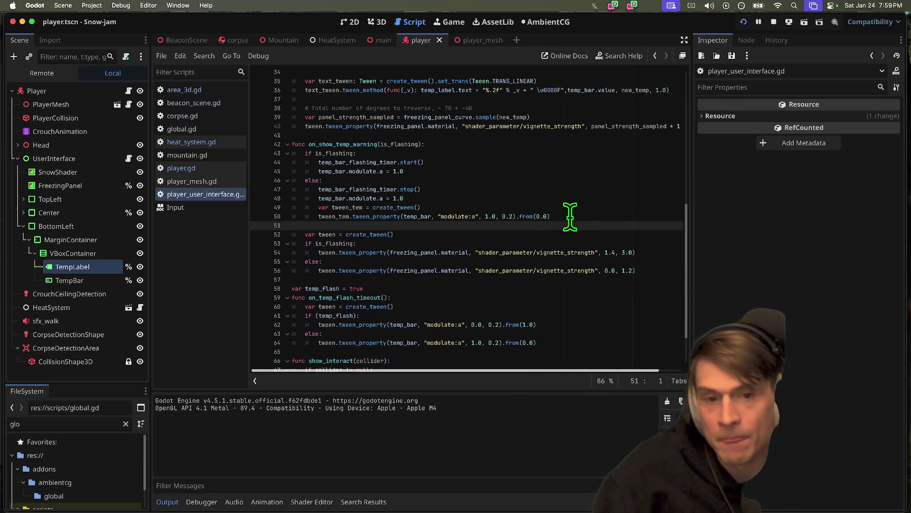
{"action": "key", "text": "super+b"}
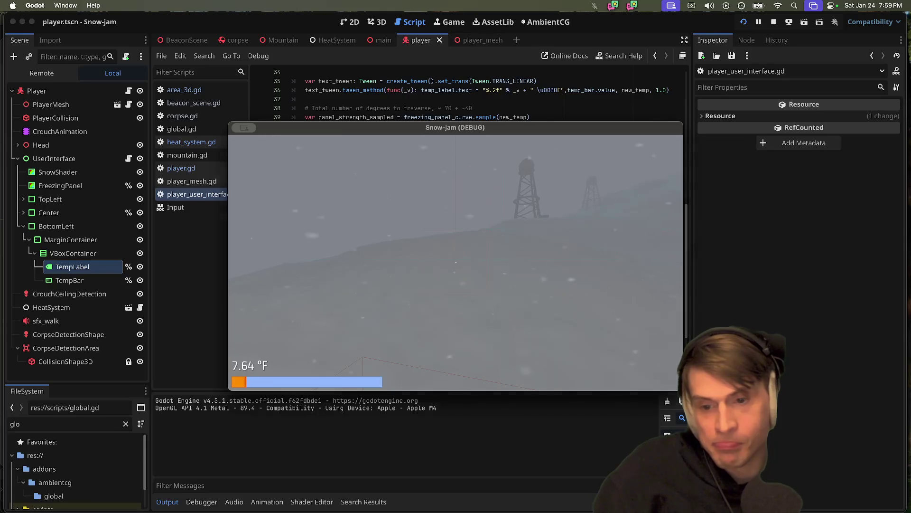
{"action": "key", "text": "super+period"}
Step: Remove the trial if and tween_tem lines from the else branch and save
{"action": "left_click", "coordinate": [422, 199]}
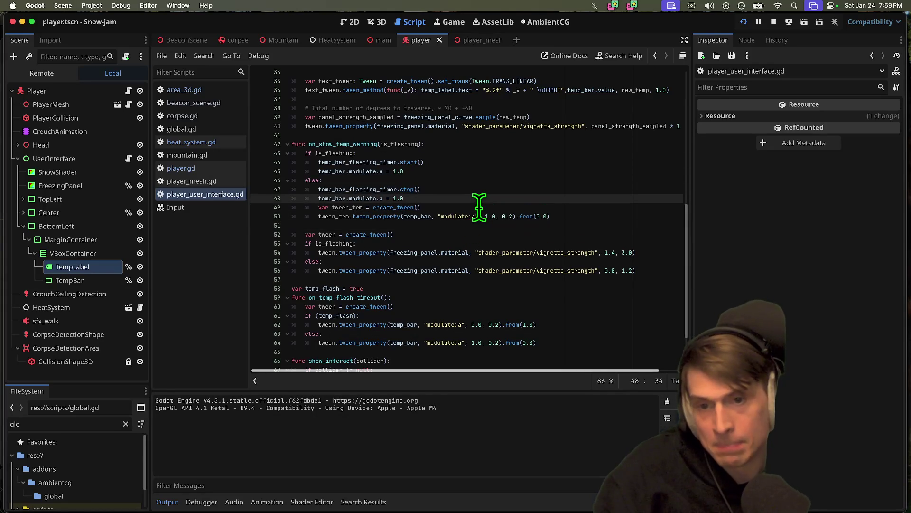
{"action": "key", "text": "Return"}
{"action": "type", "text": "if is_flashing"}
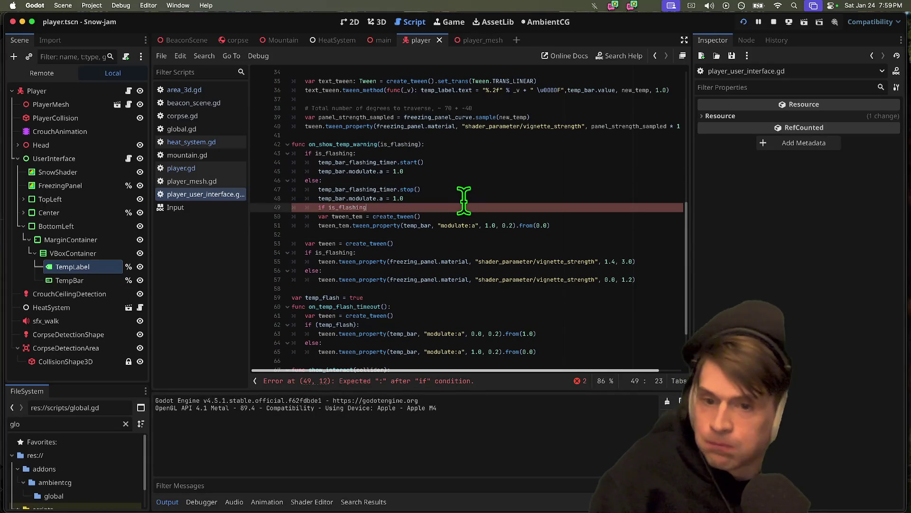
{"action": "key", "text": "alt+BackSpace"}
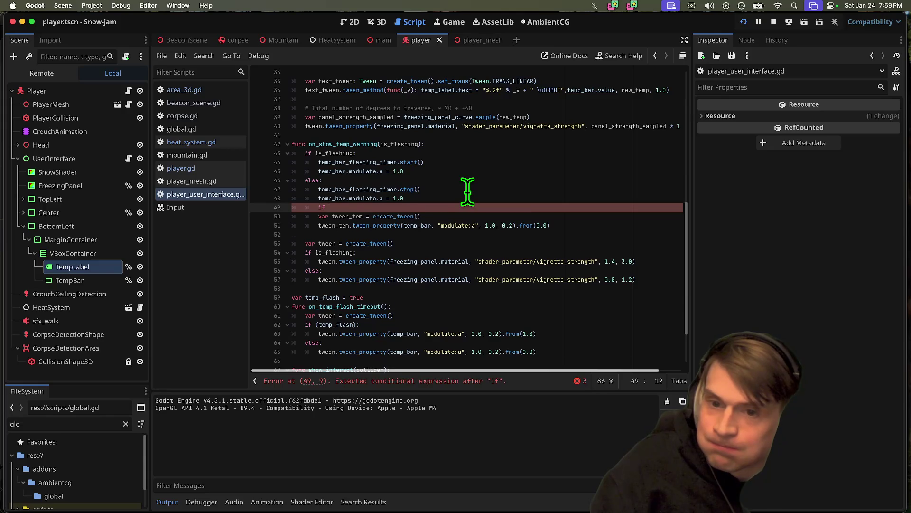
{"action": "mouse_move", "coordinate": [555, 226]}
{"action": "left_mouse_down"}
{"action": "mouse_move", "coordinate": [244, 199]}
{"action": "mouse_move", "coordinate": [240, 210]}
{"action": "left_mouse_up"}
{"action": "key", "text": "BackSpace"}
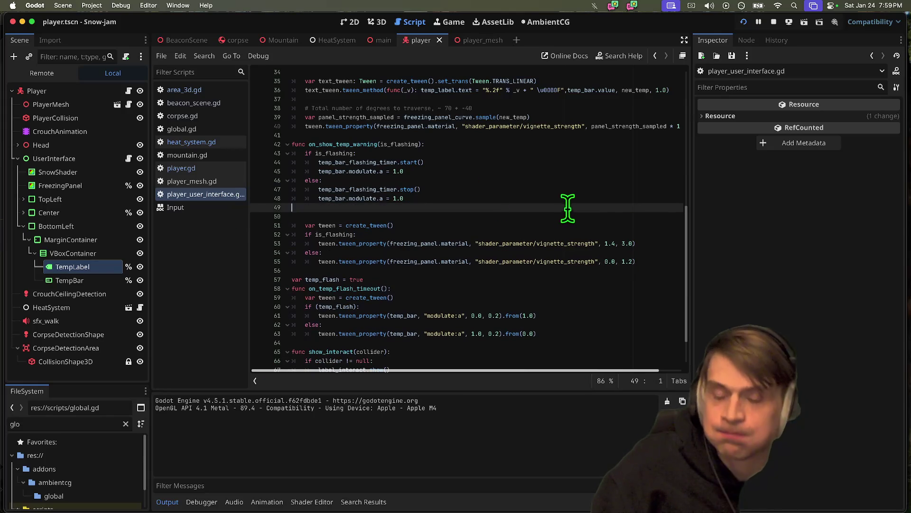
{"action": "key", "text": "super+s"}
Step: Search the project for on_show_temp_warning and compare its line 22 and line 42 matches
{"action": "double_click", "coordinate": [338, 144]}
{"action": "key", "text": "super+shift+f"}
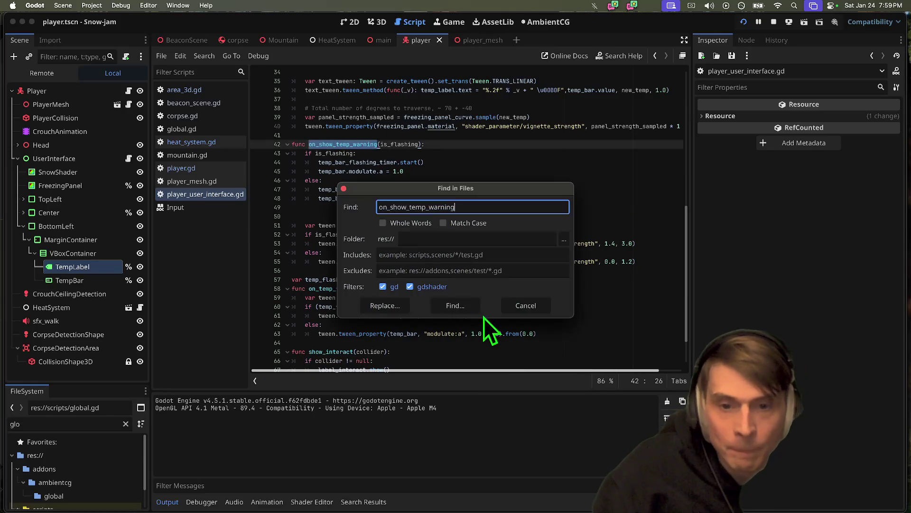
{"action": "key", "text": "Return"}
{"action": "left_click", "coordinate": [324, 430]}
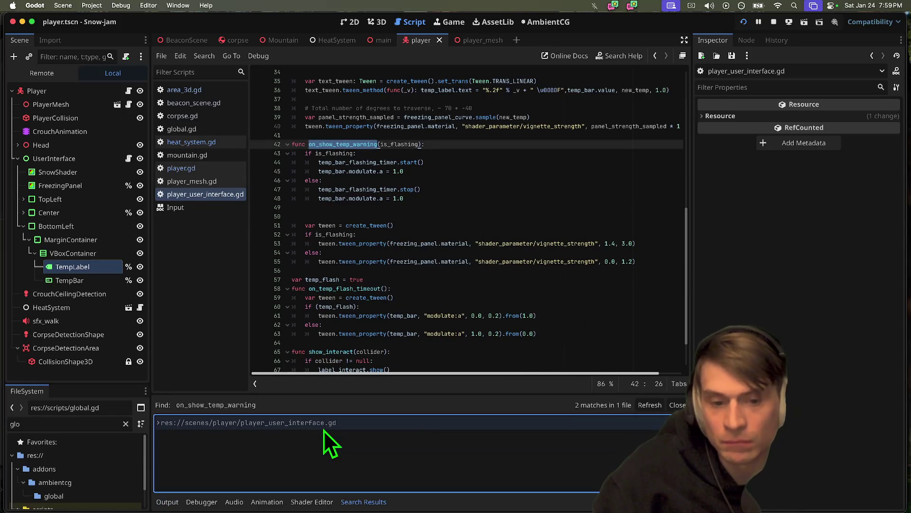
{"action": "left_click", "coordinate": [326, 433]}
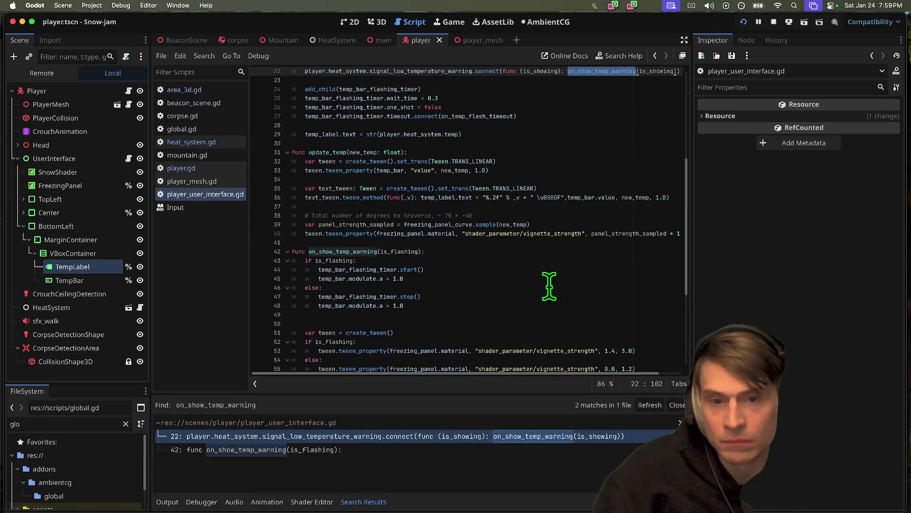
{"action": "left_click", "coordinate": [295, 451]}
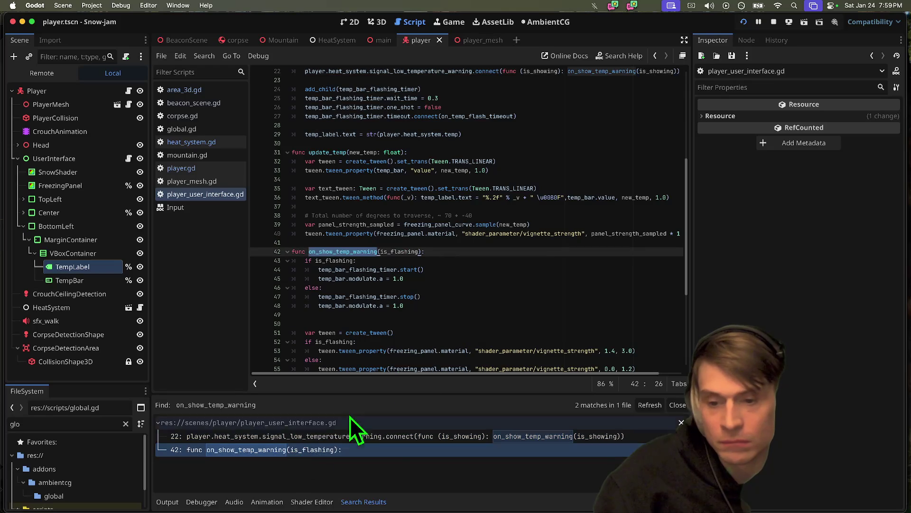
{"action": "left_click", "coordinate": [382, 442]}
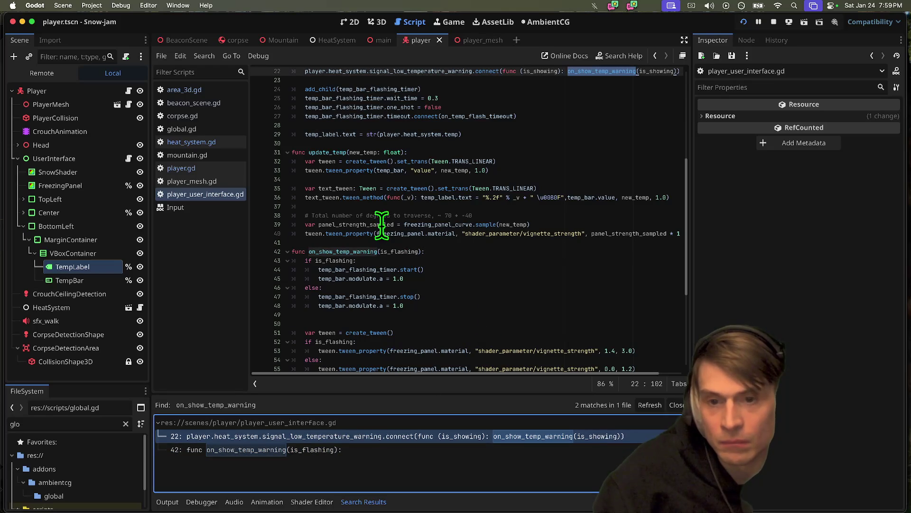
Step: Widen the code editor to read the full line 22 signal connection
{"action": "double_click", "coordinate": [342, 253]}
{"action": "scroll", "coordinate": [455, 255], "scroll_direction": "up", "scroll_amount": 3}
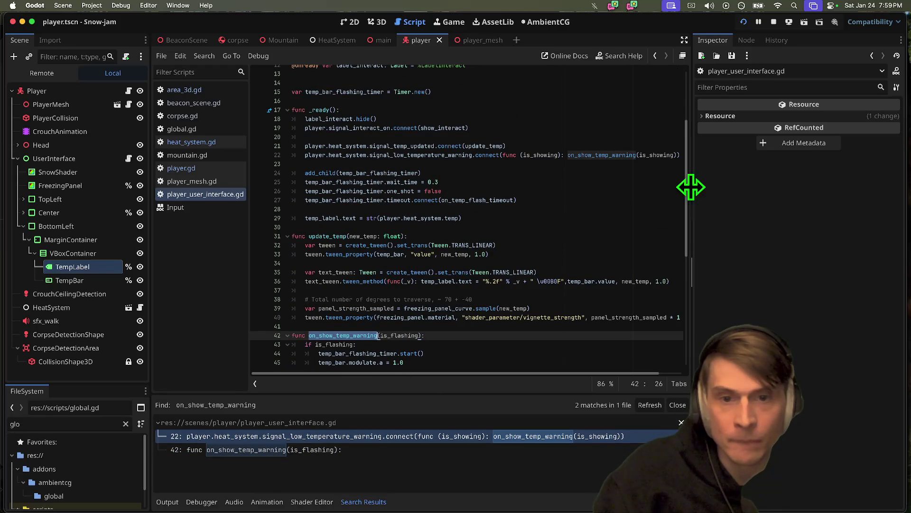
{"action": "mouse_move", "coordinate": [691, 188]}
{"action": "left_mouse_down"}
{"action": "mouse_move", "coordinate": [753, 189]}
{"action": "mouse_move", "coordinate": [718, 190]}
{"action": "left_mouse_up"}
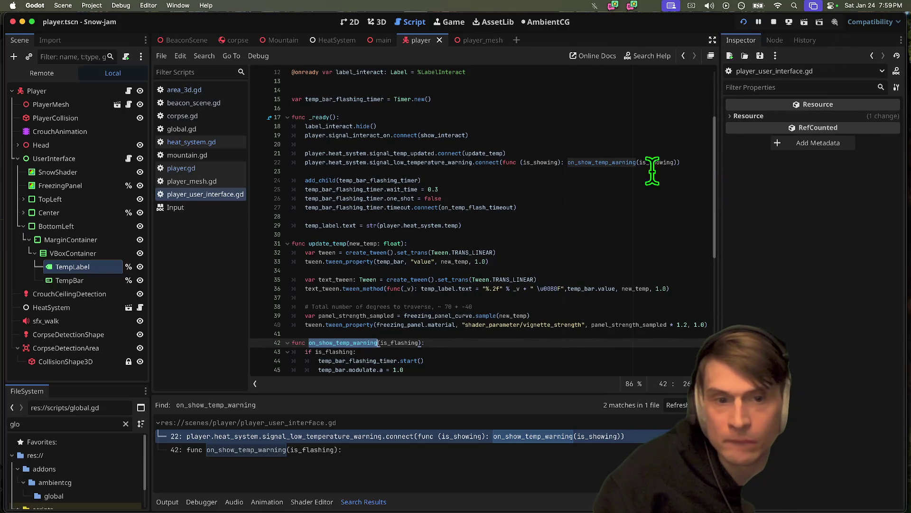
{"action": "double_click", "coordinate": [616, 163]}
{"action": "scroll", "coordinate": [655, 220], "scroll_direction": "down", "scroll_amount": 3}
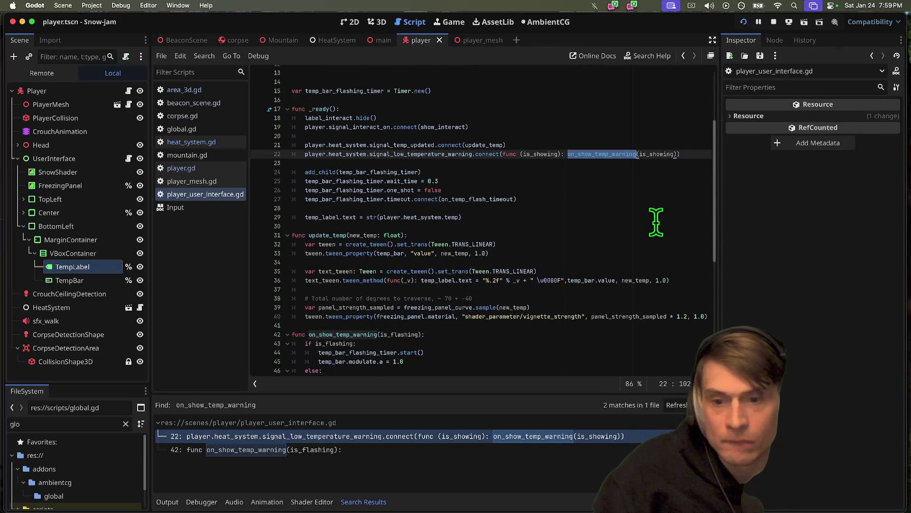
Step: Delete the temp_bar.modulate.a reset lines from on_show_temp_warning
{"action": "scroll", "coordinate": [560, 318], "scroll_direction": "down", "scroll_amount": 1}
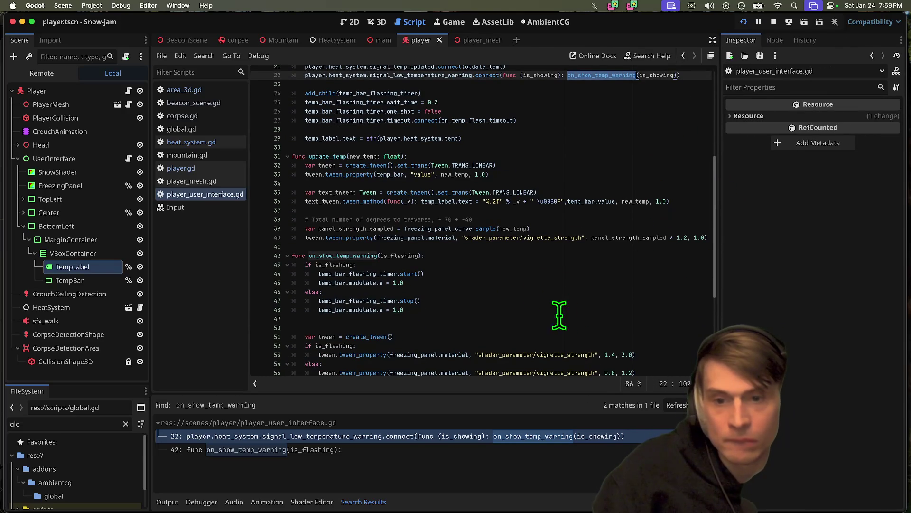
{"action": "left_click", "coordinate": [525, 291]}
{"action": "left_click", "coordinate": [533, 281]}
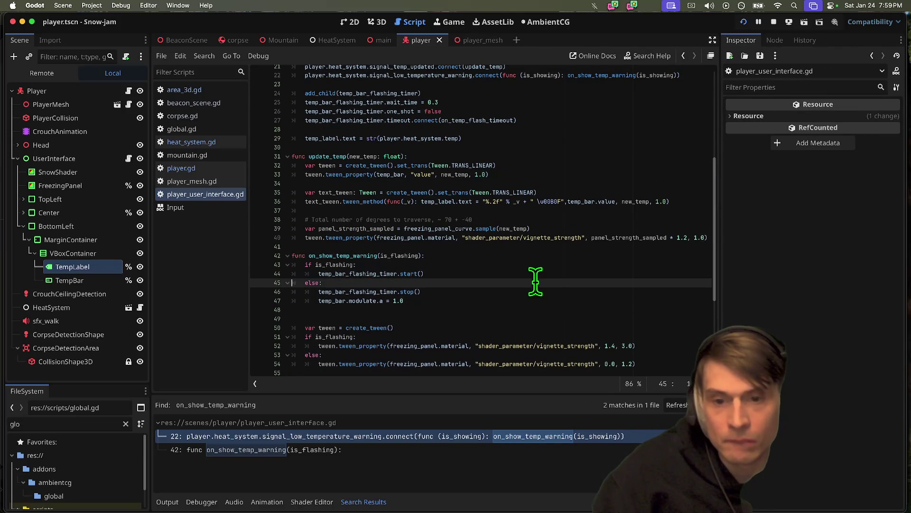
{"action": "key", "text": "super+shift+k"}
{"action": "key", "text": "Down"}
{"action": "key", "text": "Down"}
{"action": "key", "text": "super+shift+k"}
{"action": "key", "text": "super+shift+k"}
Step: Undo the last edit in on_show_temp_warning's else branch
{"action": "scroll", "coordinate": [536, 282], "scroll_direction": "down", "scroll_amount": 2}
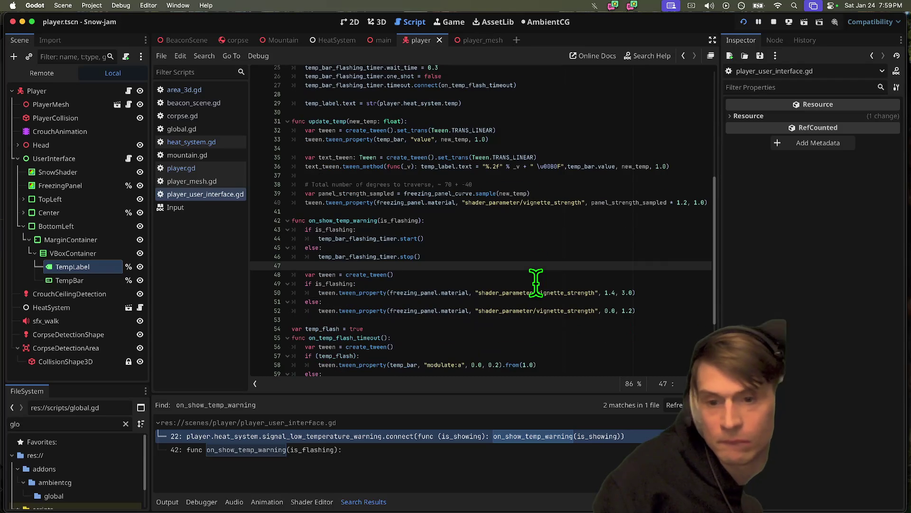
{"action": "scroll", "coordinate": [551, 261], "scroll_direction": "down", "scroll_amount": 2}
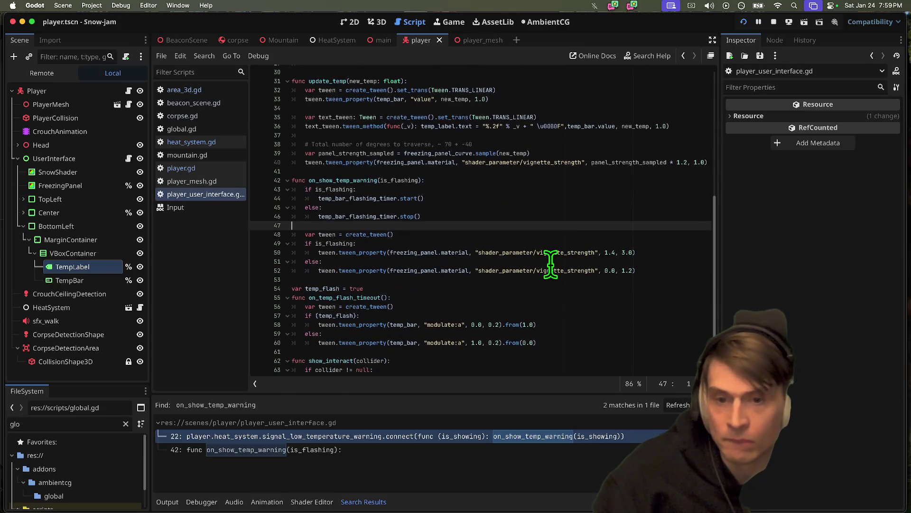
{"action": "left_click", "coordinate": [492, 220]}
{"action": "scroll", "coordinate": [493, 235], "scroll_direction": "down", "scroll_amount": 1}
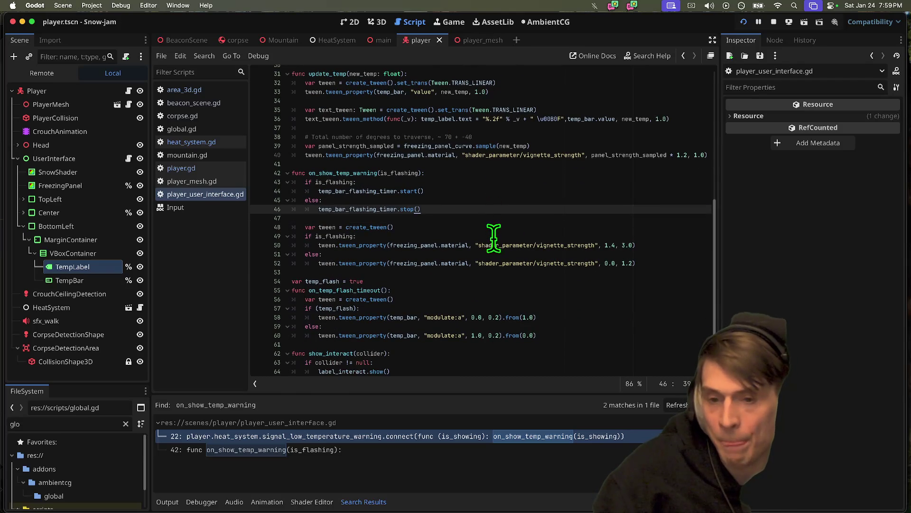
{"action": "left_click", "coordinate": [585, 317]}
{"action": "left_click", "coordinate": [557, 229]}
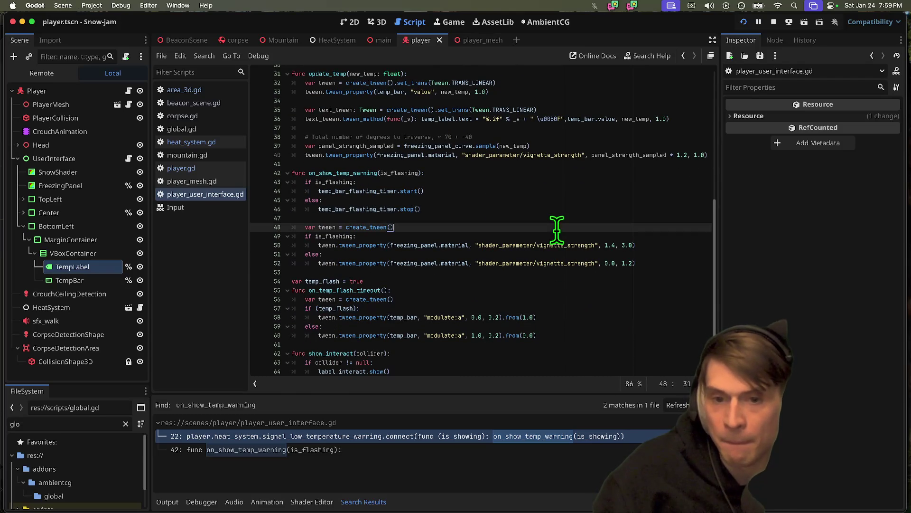
{"action": "key", "text": "ctrl+z"}
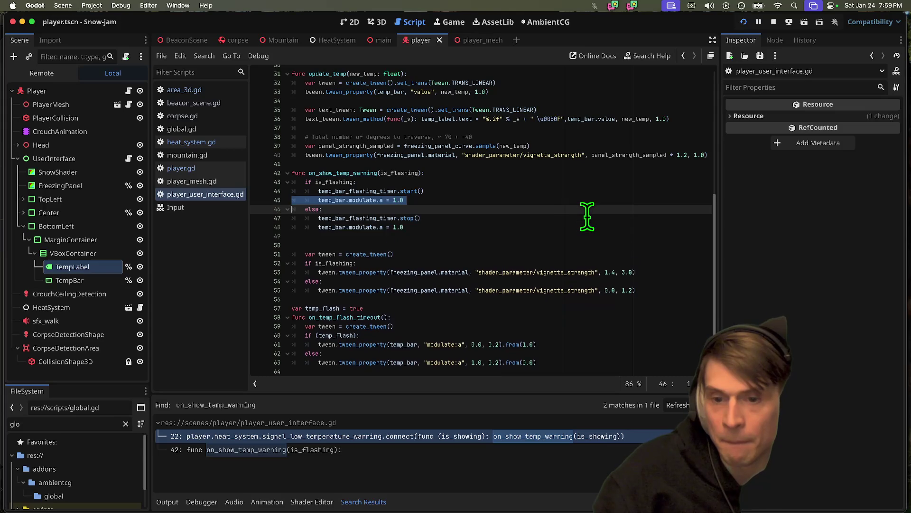
Step: Highlight temp_flash to check where it is used further down the script
{"action": "double_click", "coordinate": [310, 290]}
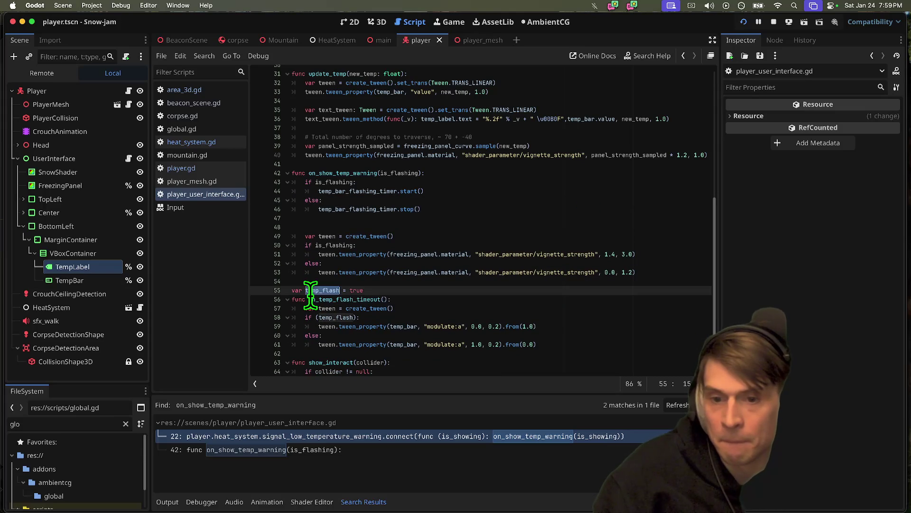
{"action": "scroll", "coordinate": [541, 299], "scroll_direction": "down", "scroll_amount": 1}
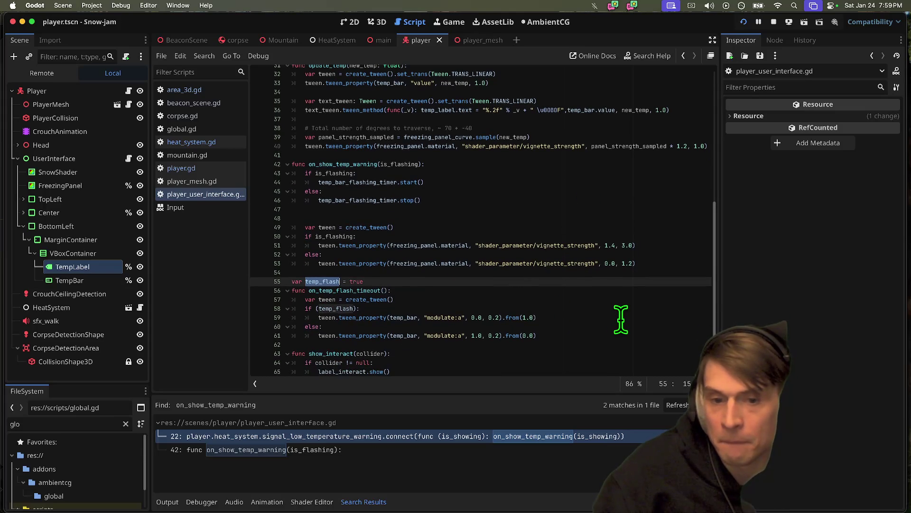
{"action": "scroll", "coordinate": [620, 306], "scroll_direction": "down", "scroll_amount": 1}
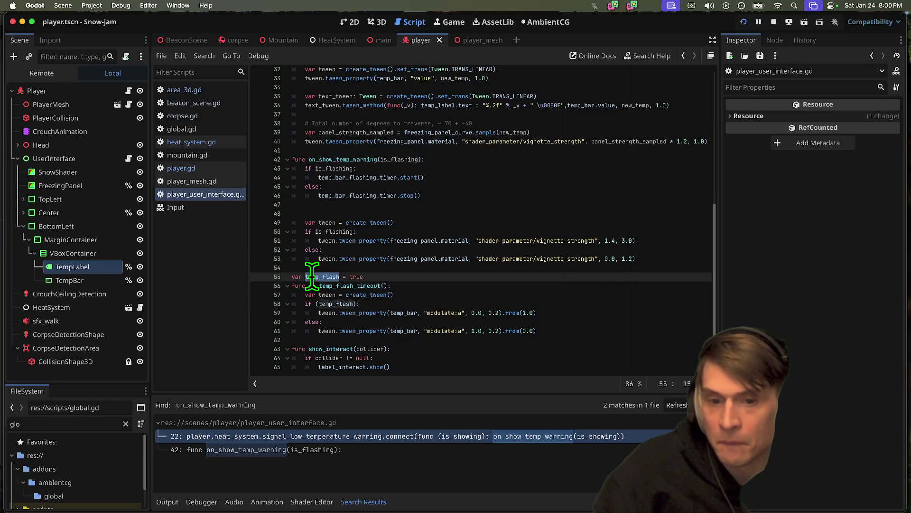
{"action": "scroll", "coordinate": [562, 292], "scroll_direction": "down", "scroll_amount": 1}
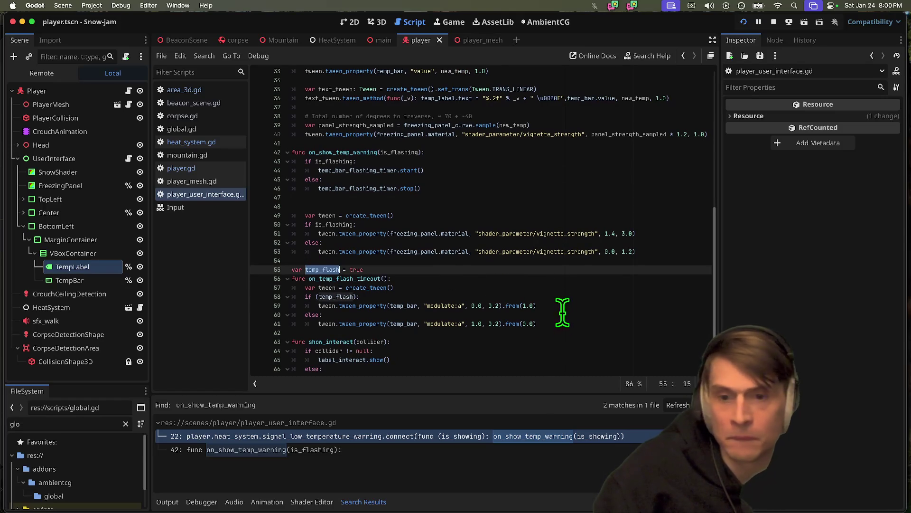
Step: Add 'temp_flash = !temp_flash' at the end of on_temp_flash_timeout and run the game
{"action": "left_click", "coordinate": [612, 333]}
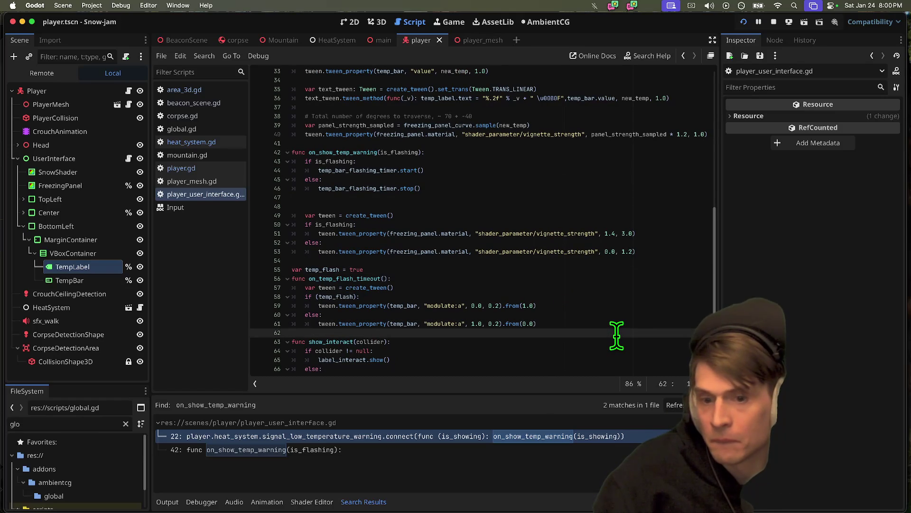
{"action": "key", "text": "Return"}
{"action": "key", "text": "Return"}
{"action": "key", "text": "Up"}
{"action": "key", "text": "Tab"}
{"action": "type", "text": "t"}
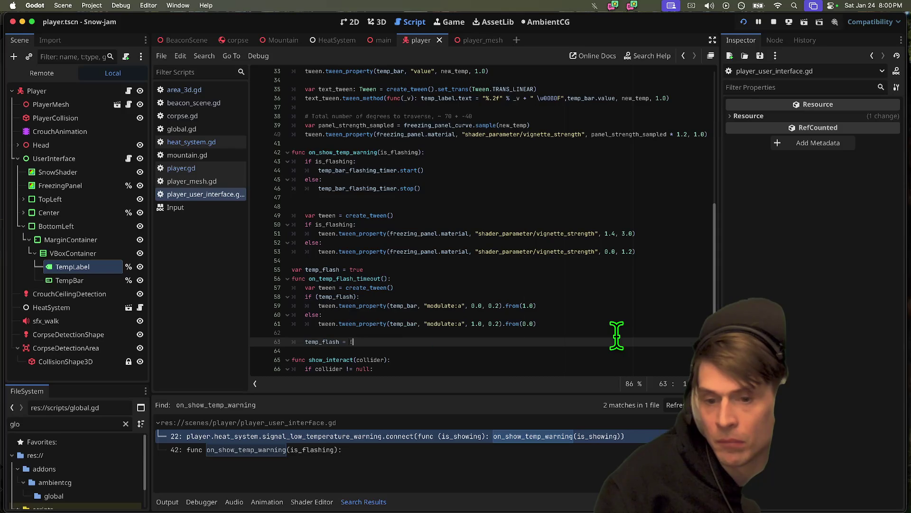
{"action": "type", "text": "tem"}
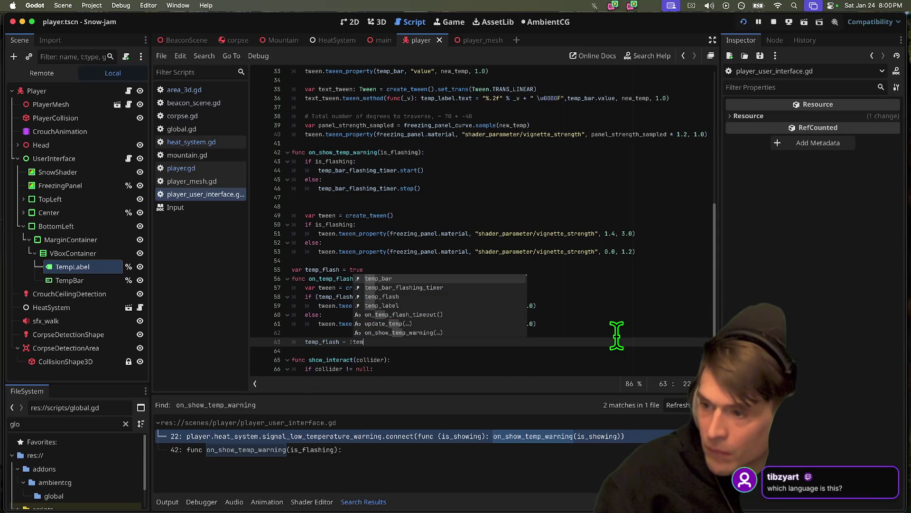
{"action": "key", "text": "Down"}
{"action": "key", "text": "Down"}
{"action": "key", "text": "Return"}
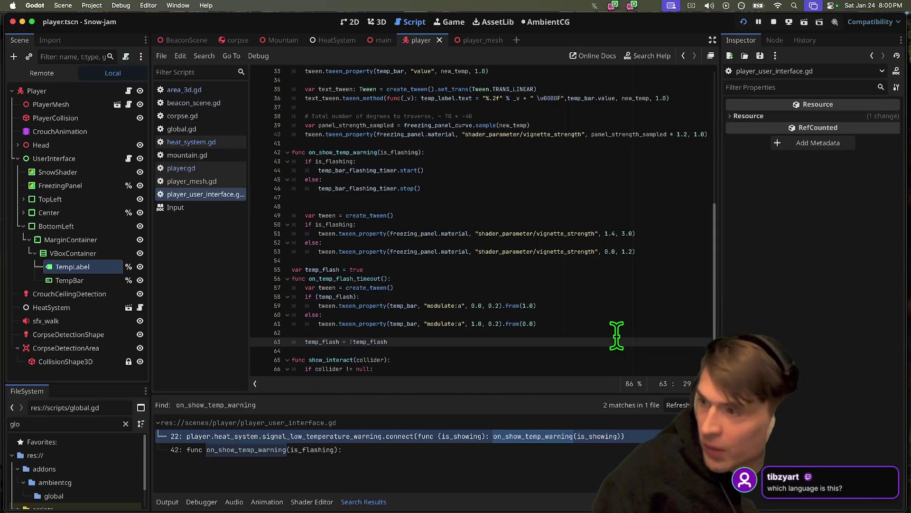
{"action": "key", "text": "super+b"}
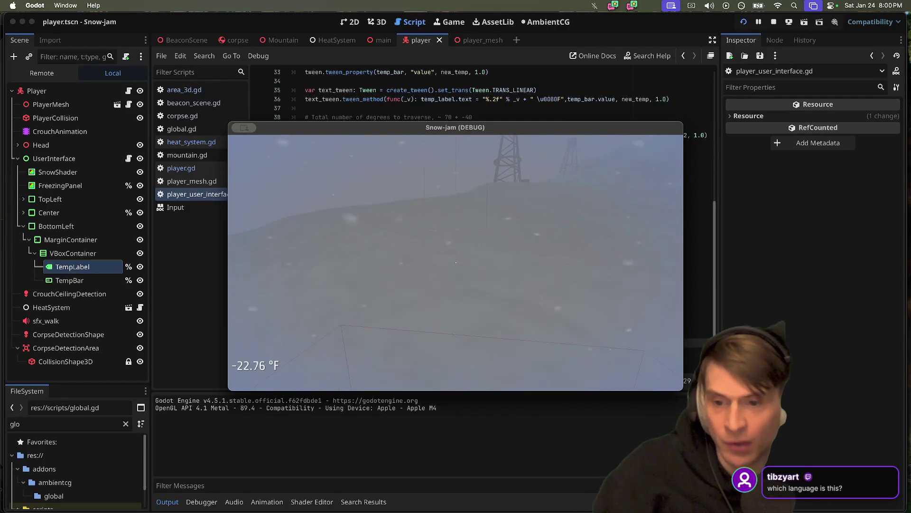
Step: Step back through edit history to the version resetting temp_bar.modulate.a to 1.0
{"action": "key", "text": "super+Tab"}
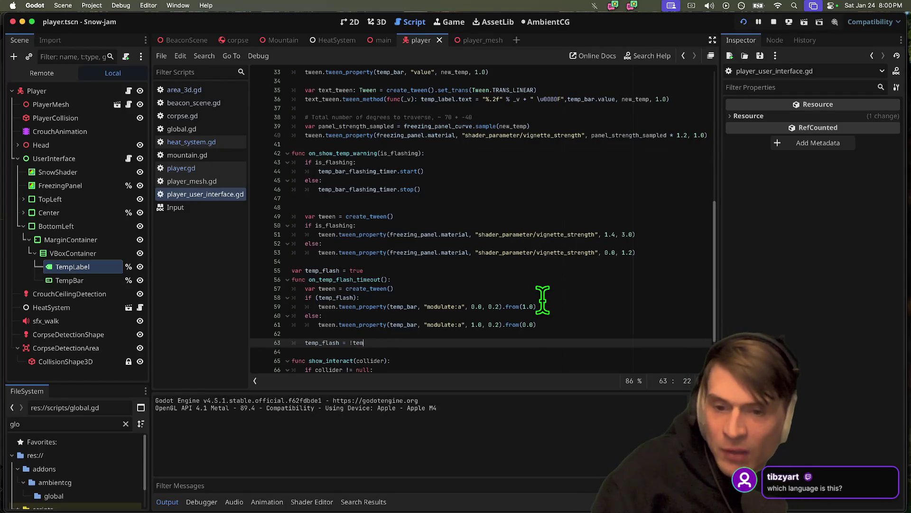
{"action": "key", "text": "super+z"}
{"action": "key", "text": "super+z"}
{"action": "key", "text": "super+z"}
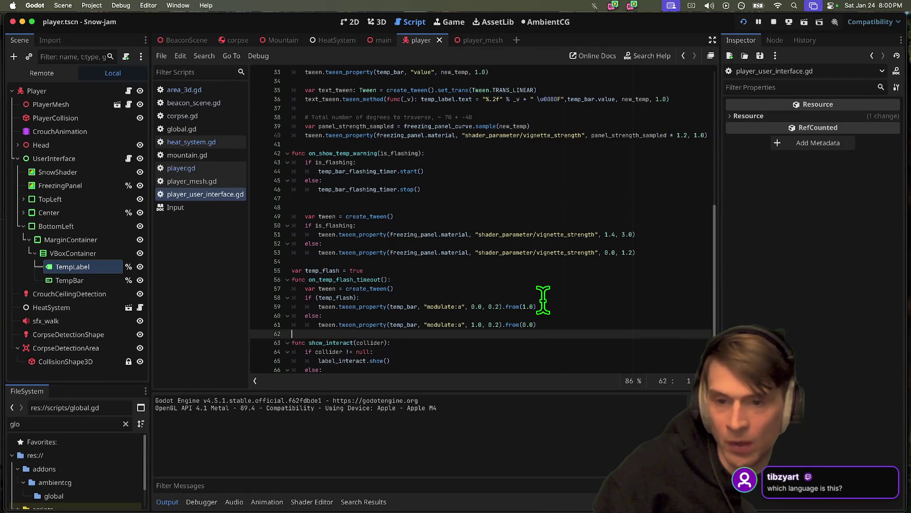
{"action": "key", "text": "super+shift+z"}
{"action": "key", "text": "super+shift+z"}
{"action": "key", "text": "super+shift+z"}
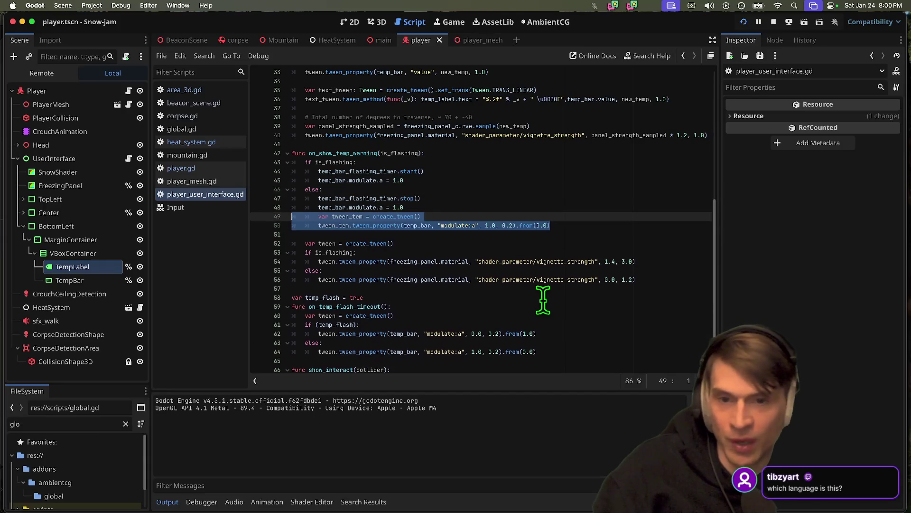
{"action": "key", "text": "super+shift+z"}
{"action": "key", "text": "super+shift+z"}
{"action": "key", "text": "super+shift+z"}
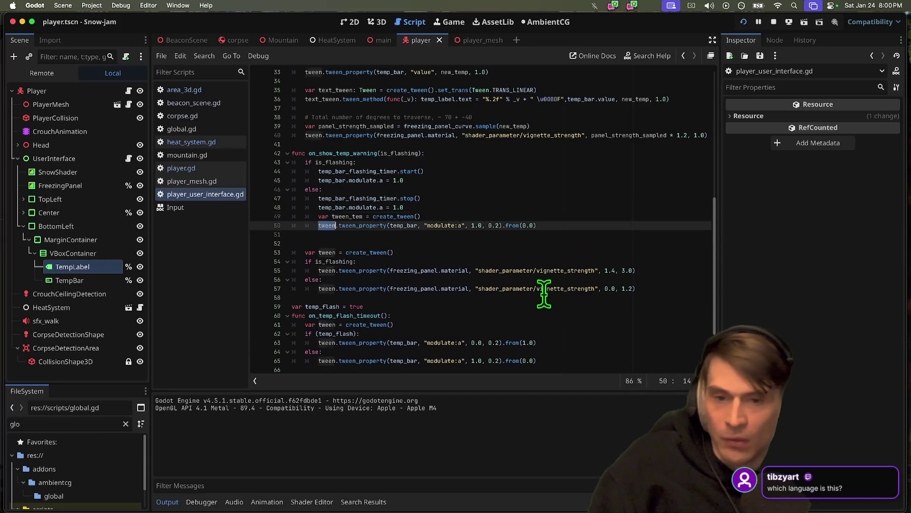
{"action": "key", "text": "super+z"}
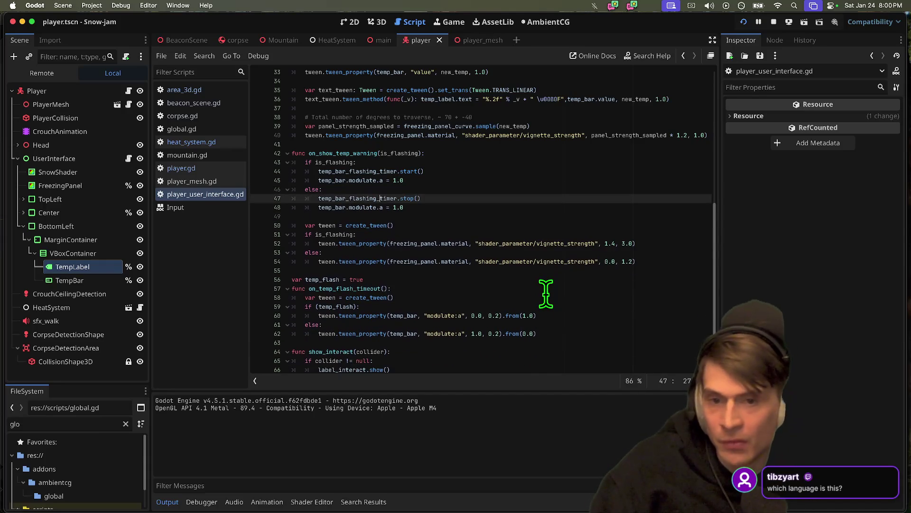
{"action": "key", "text": "super+z"}
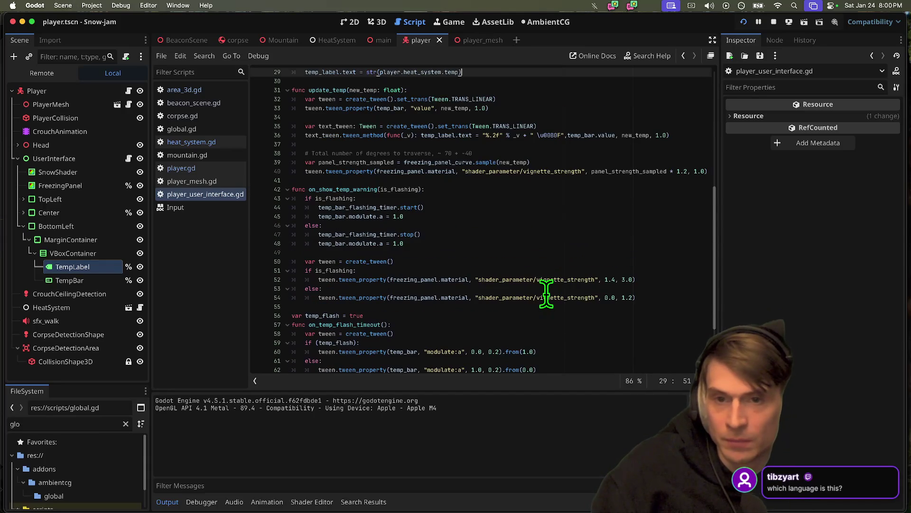
{"action": "key", "text": "super+shift+z"}
Step: Run the game again to test the flash, then close it
{"action": "scroll", "coordinate": [551, 196], "scroll_direction": "up", "scroll_amount": 2}
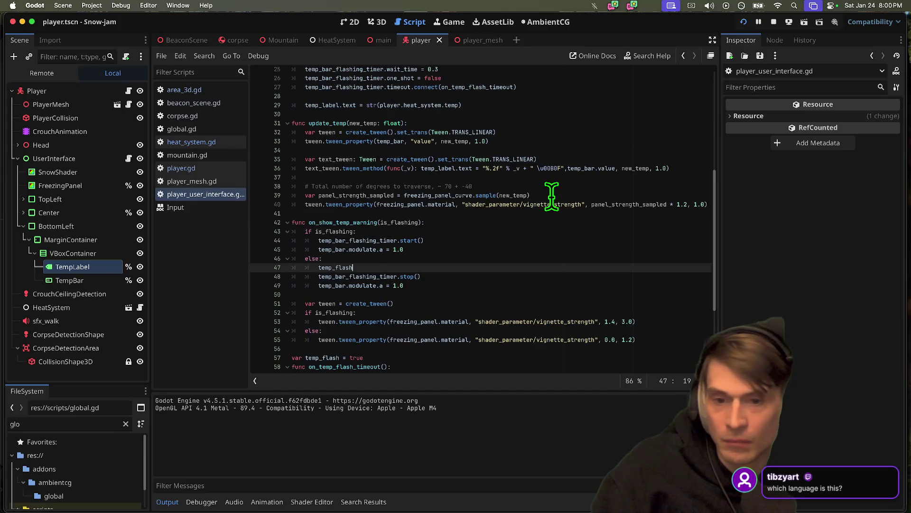
{"action": "key", "text": "super+b"}
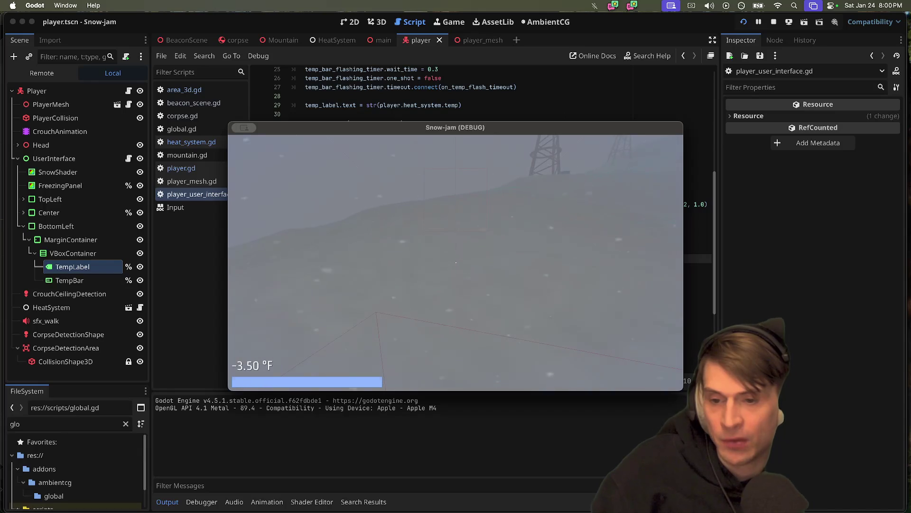
{"action": "key", "text": "Escape"}
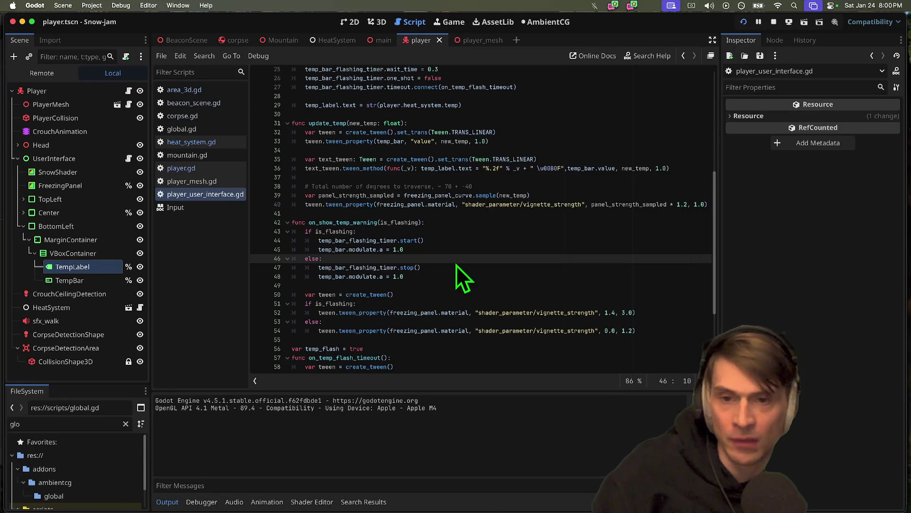
Step: Stop the debug run and cut the else branch emitting false in heat_system.gd
{"action": "left_click", "coordinate": [774, 21]}
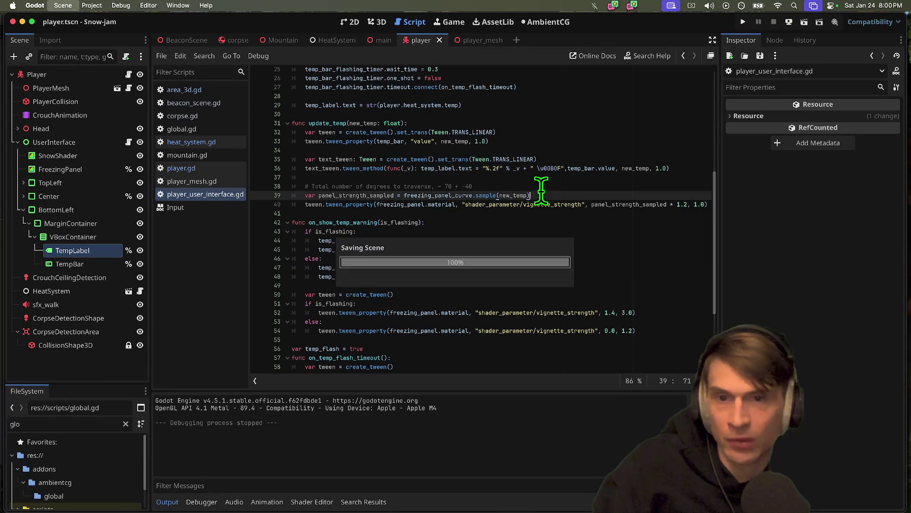
{"action": "left_click", "coordinate": [244, 143]}
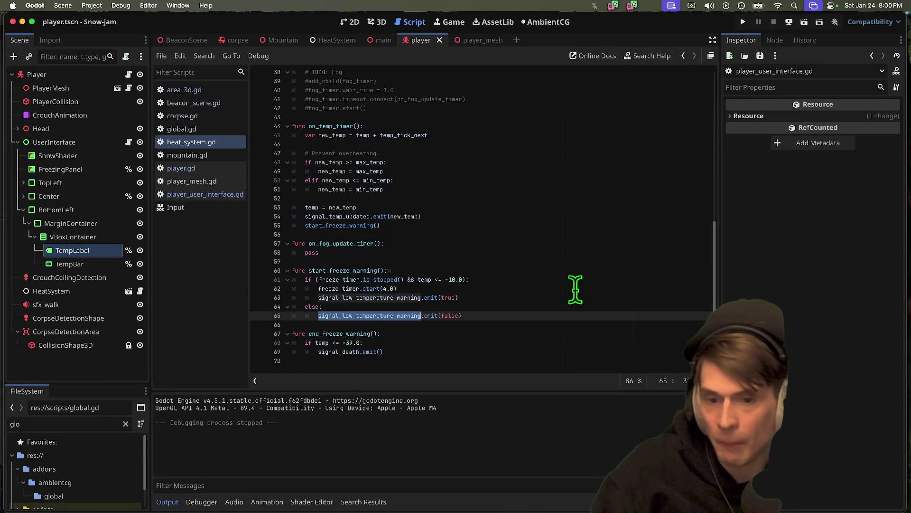
{"action": "key", "text": "Up"}
{"action": "key", "text": "shift+Down"}
{"action": "key", "text": "shift+Down"}
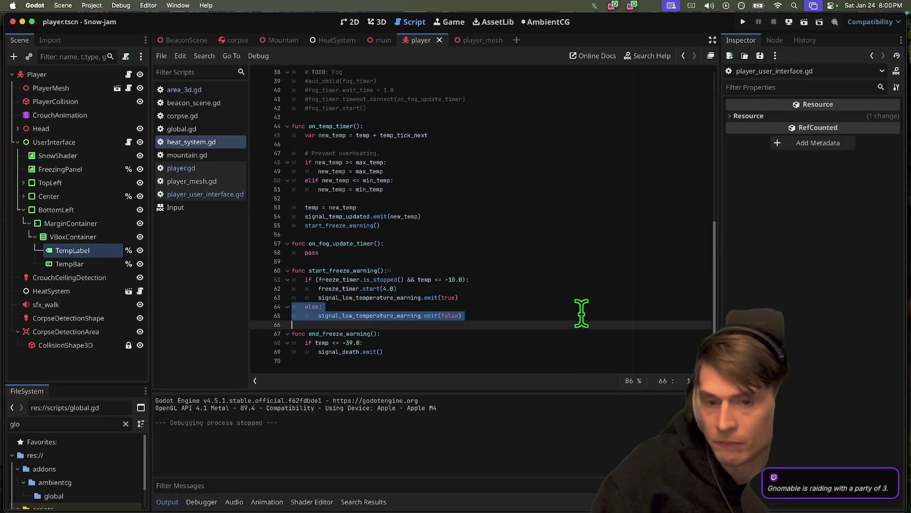
{"action": "key", "text": "BackSpace"}
{"action": "mouse_move", "coordinate": [342, 288]}
{"action": "left_mouse_down"}
{"action": "mouse_move", "coordinate": [327, 293]}
{"action": "mouse_move", "coordinate": [427, 295]}
{"action": "left_mouse_up"}
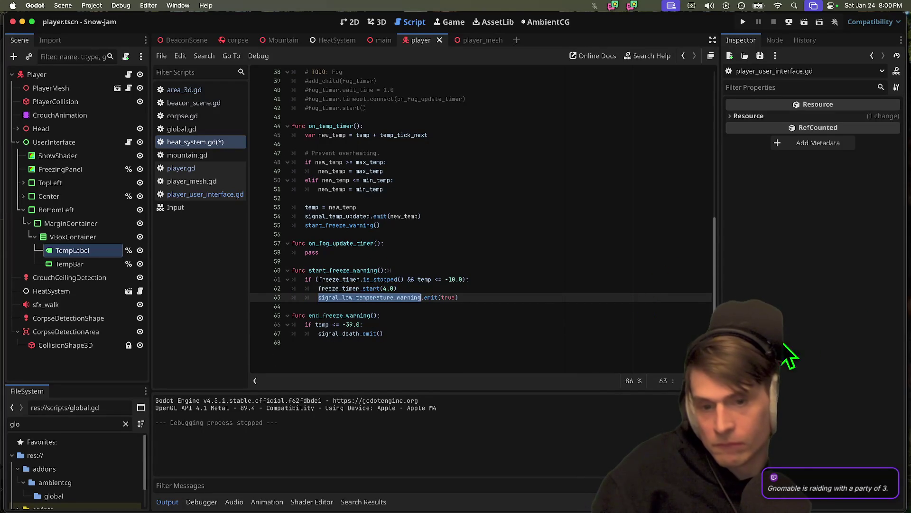
{"action": "scroll", "coordinate": [549, 311], "scroll_direction": "up", "scroll_amount": 10}
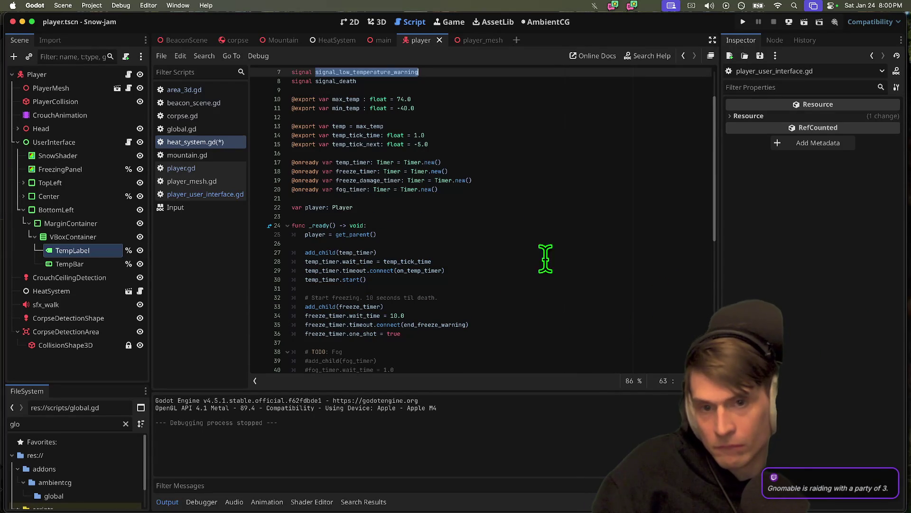
{"action": "scroll", "coordinate": [432, 119], "scroll_direction": "down", "scroll_amount": 10}
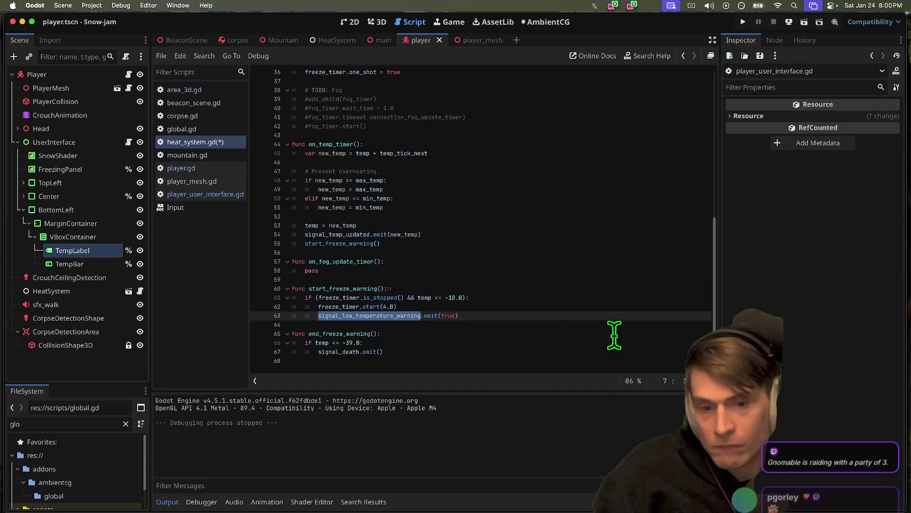
Step: Paste that else branch into end_freeze_warning, fix the duplicate line, then save and run
{"action": "left_click", "coordinate": [525, 335]}
{"action": "left_click", "coordinate": [521, 368]}
{"action": "key", "text": "Tab"}
{"action": "type", "text": "else:"}
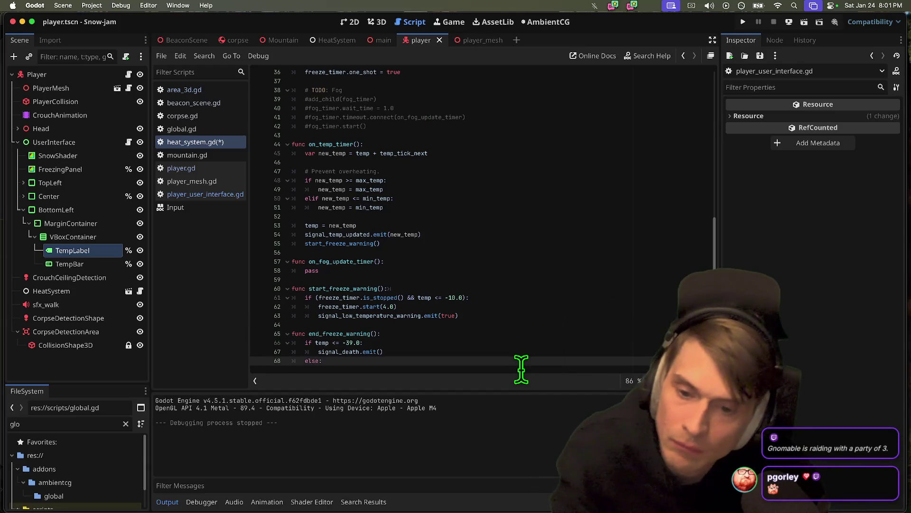
{"action": "key", "text": "cmd+v"}
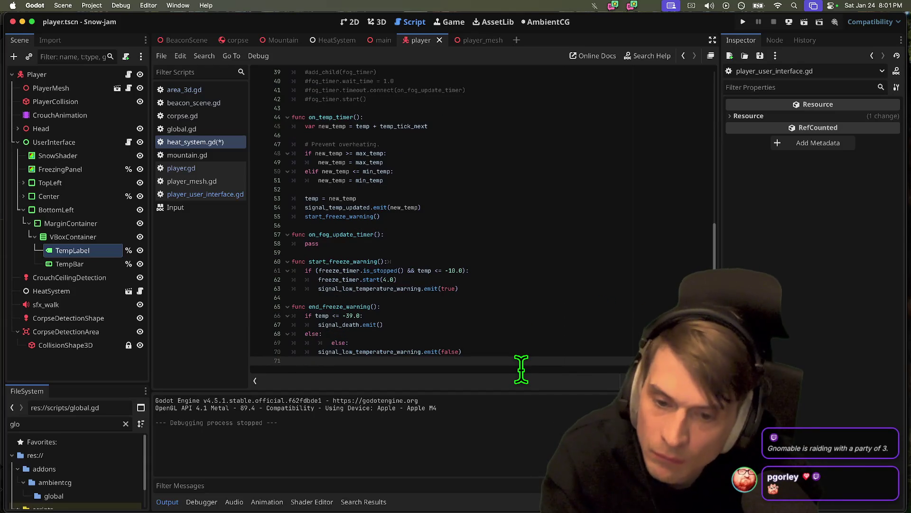
{"action": "key", "text": "cmd+z"}
{"action": "key", "text": "cmd+z"}
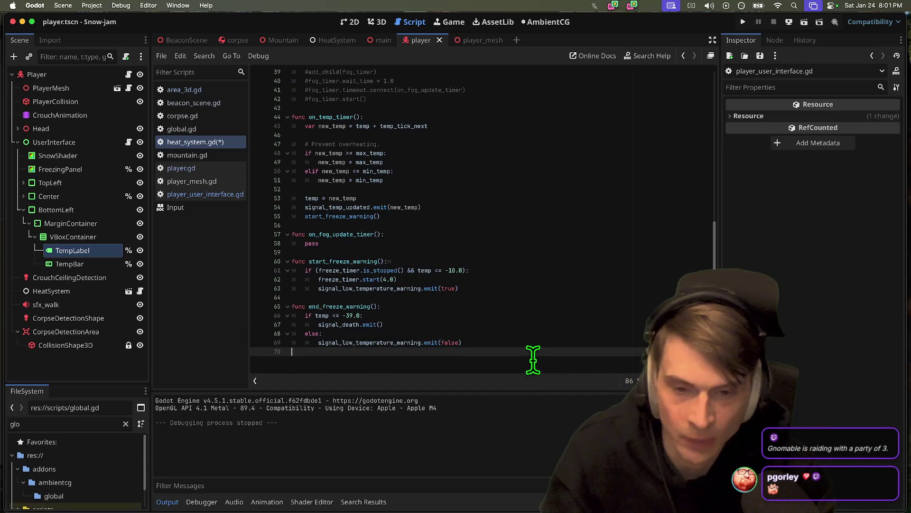
{"action": "key", "text": "cmd+b"}
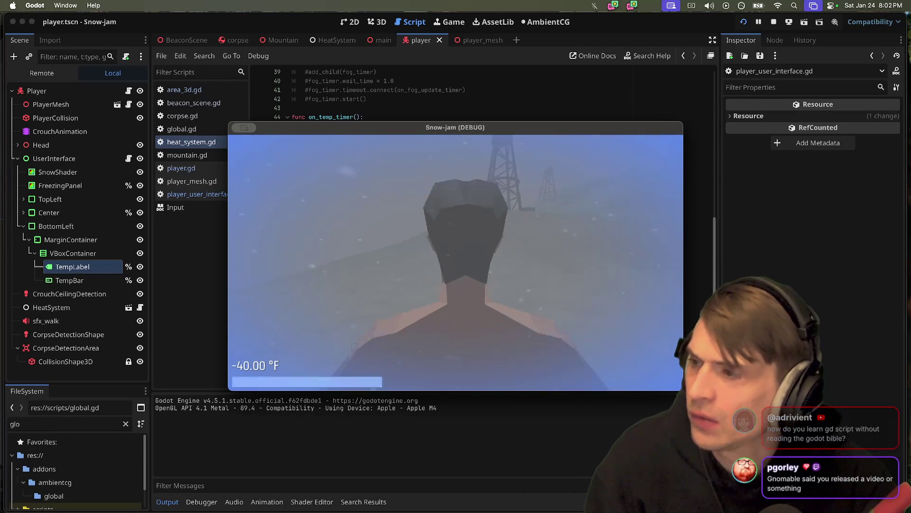
Step: Let the game run until the temperature reads -40.00 °F, then switch away
{"action": "key", "text": "super+Tab"}
{"action": "key", "text": "super+Tab"}
{"action": "key", "text": "super+Tab"}
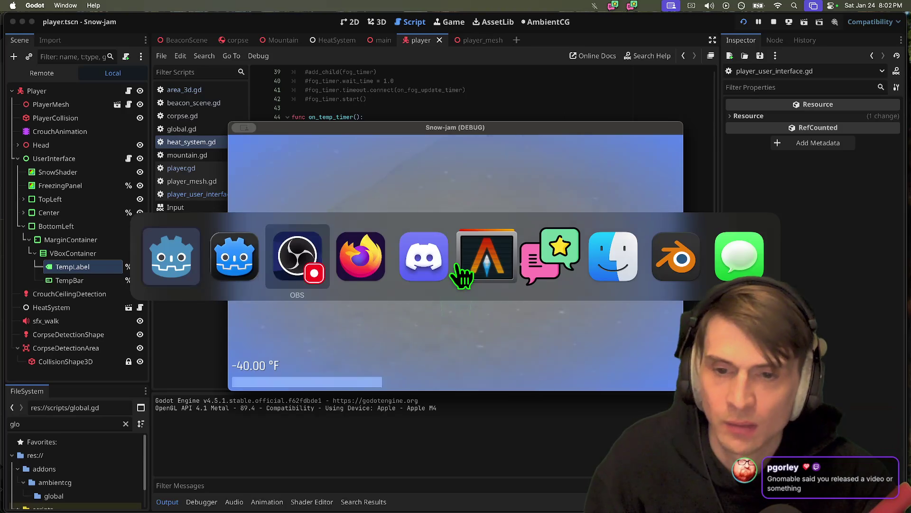
Step: Open YouTube and go to your own channel's Videos list
{"action": "type", "text": "youtube.com"}
{"action": "key", "text": "Return"}
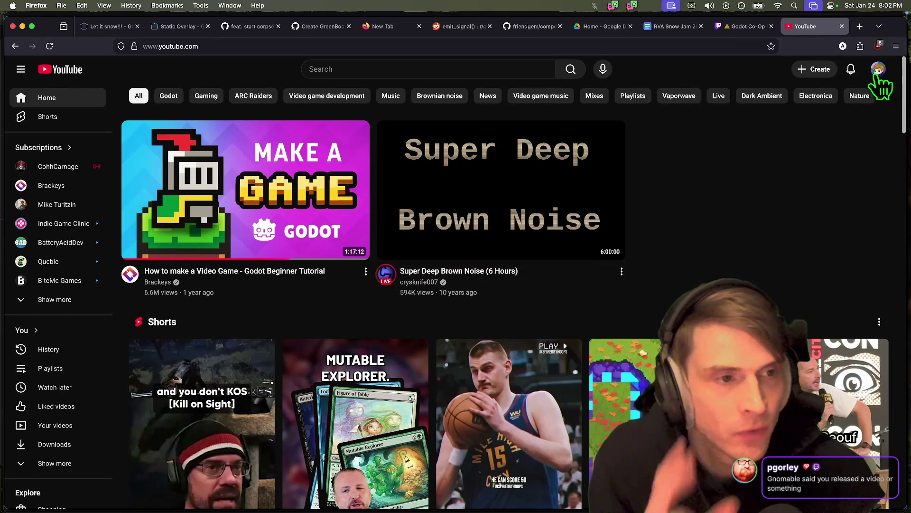
{"action": "left_click", "coordinate": [875, 76]}
{"action": "left_click", "coordinate": [825, 118]}
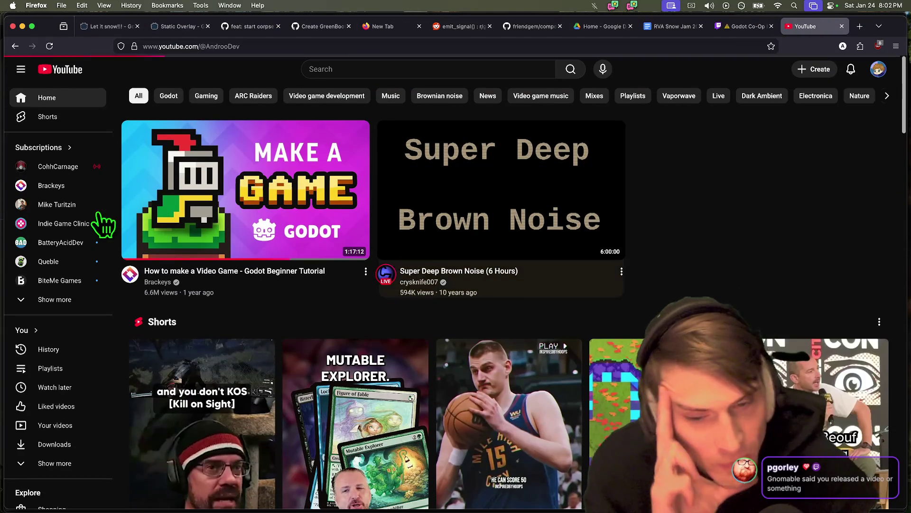
{"action": "scroll", "coordinate": [640, 285], "scroll_direction": "down", "scroll_amount": 2}
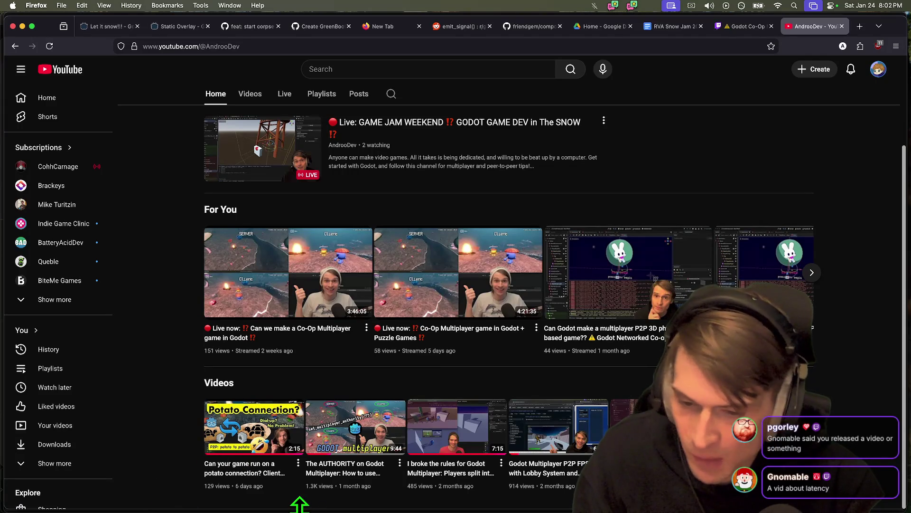
{"action": "left_click", "coordinate": [252, 94]}
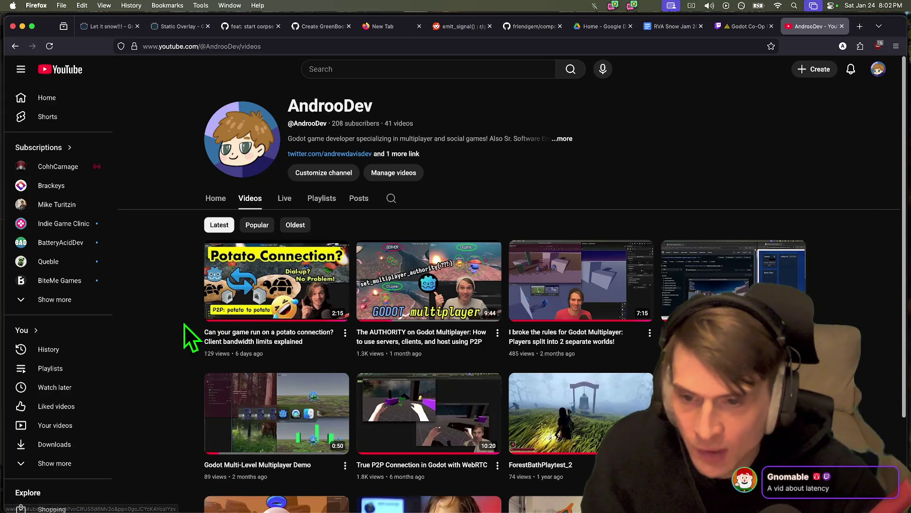
Step: Copy the Potato Connection video's URL, close its tab, and return to the Godot Co-Op Twitch tab
{"action": "middle_click", "coordinate": [244, 295]}
{"action": "left_click", "coordinate": [557, 30]}
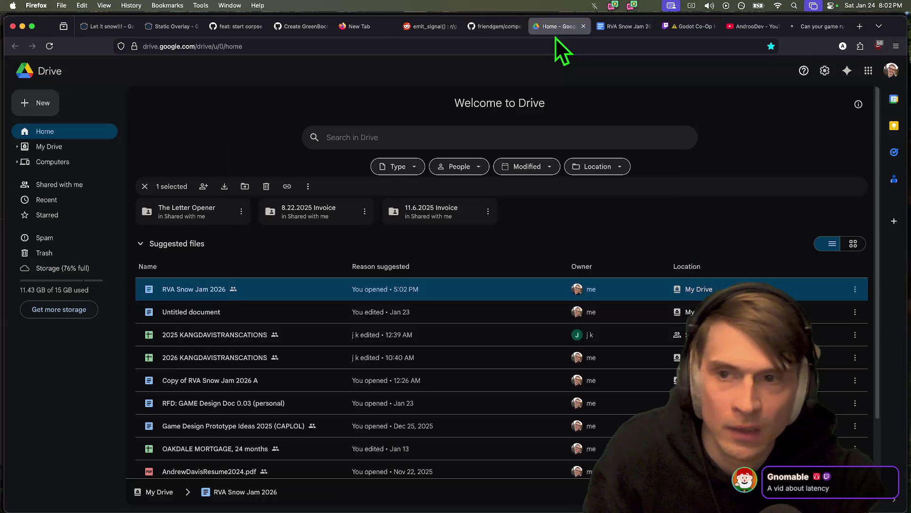
{"action": "left_click", "coordinate": [807, 26]}
{"action": "key", "text": "super+l"}
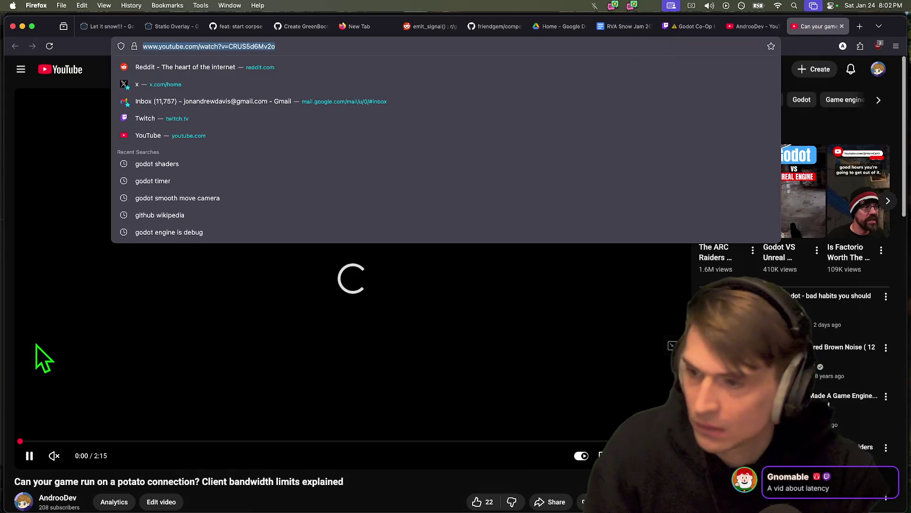
{"action": "key", "text": "ctrl+shift+Tab"}
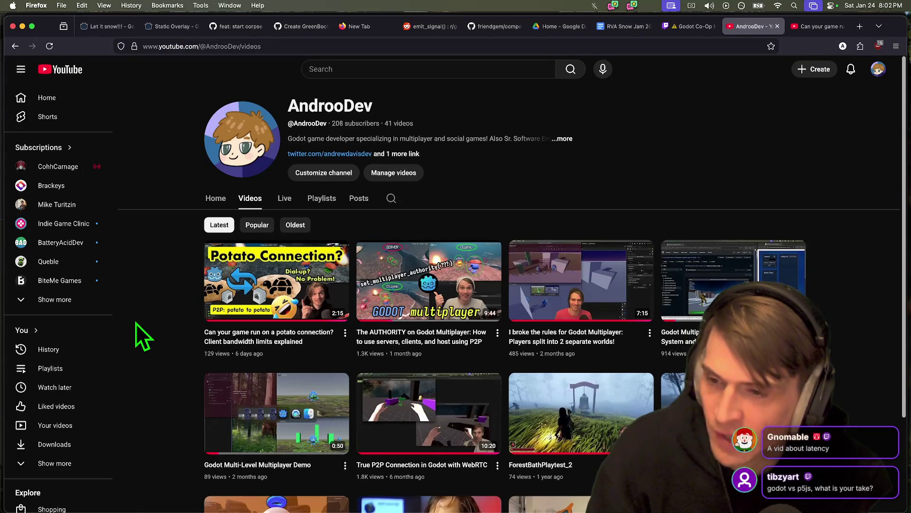
{"action": "left_click", "coordinate": [846, 26]}
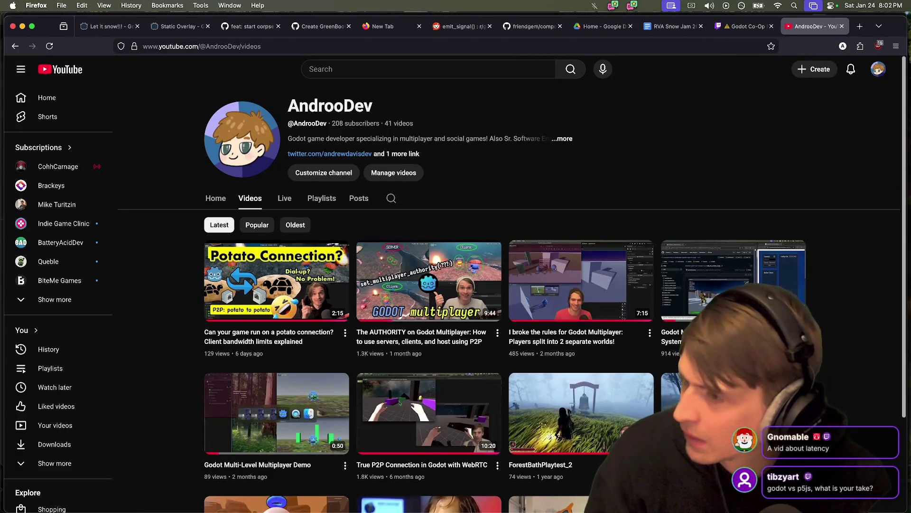
{"action": "key", "text": "super+Tab"}
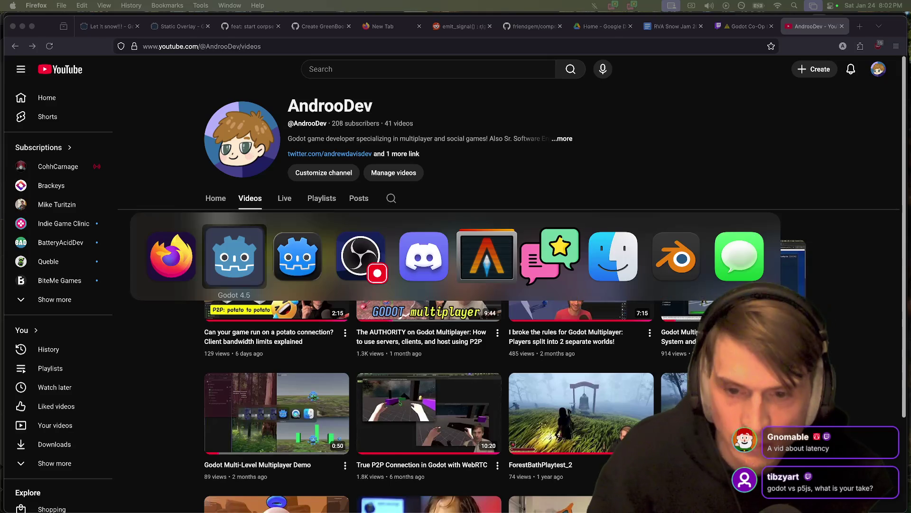
{"action": "key", "text": "Escape"}
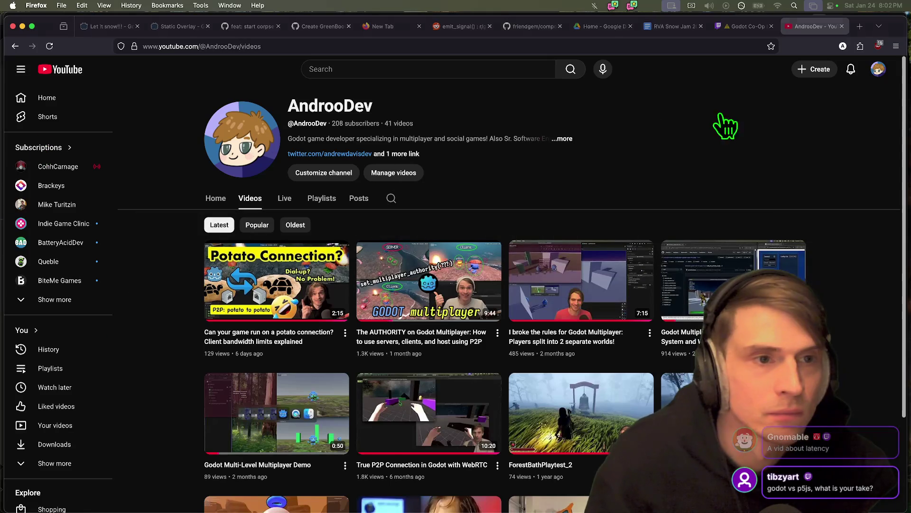
{"action": "left_click", "coordinate": [743, 26]}
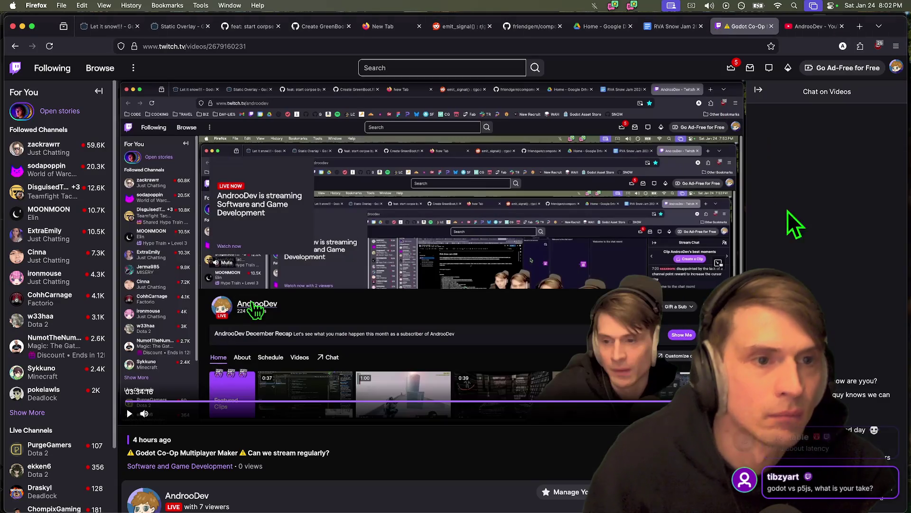
Step: Switch to the Twitch tab, reload the video and collapse the chat panel
{"action": "left_click", "coordinate": [879, 26]}
{"action": "left_click", "coordinate": [900, 45]}
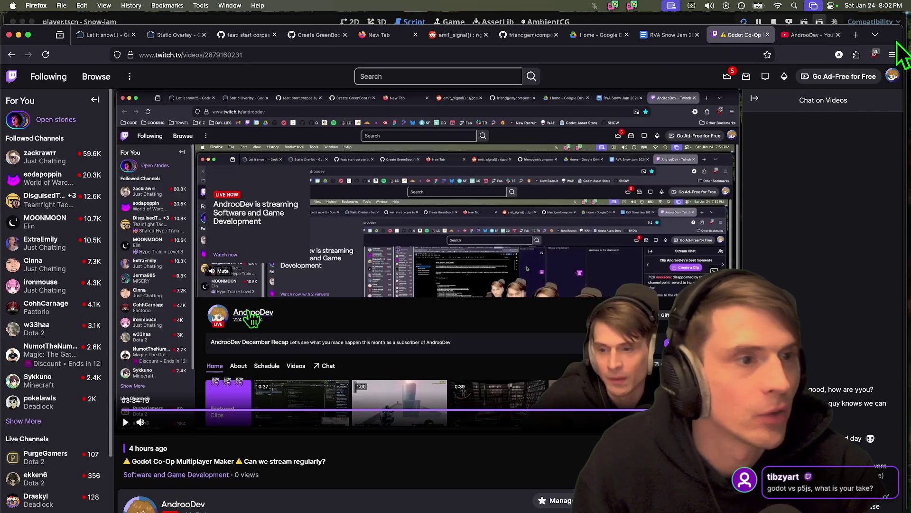
{"action": "key", "text": "super+r"}
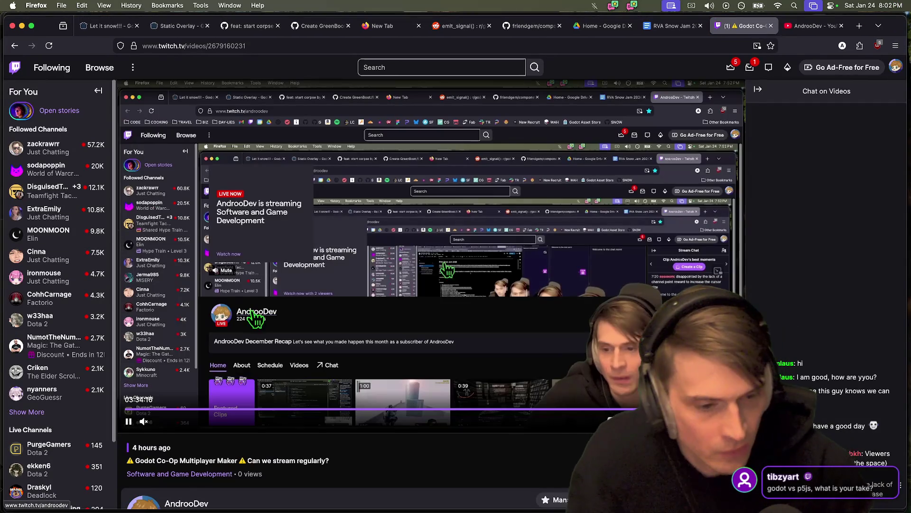
{"action": "left_click", "coordinate": [758, 90]}
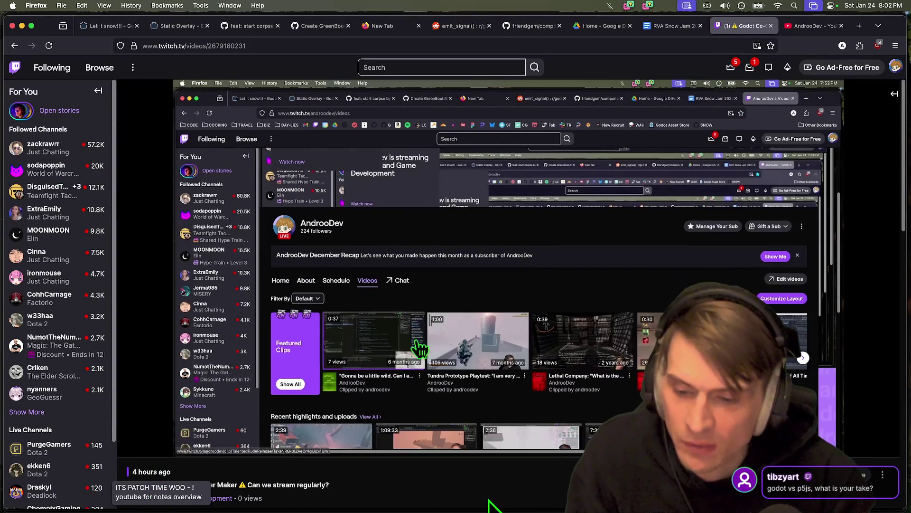
Step: Open the streamer's channel page, then open a blank new tab
{"action": "scroll", "coordinate": [491, 505], "scroll_direction": "down", "scroll_amount": 3}
{"action": "left_click", "coordinate": [198, 420]}
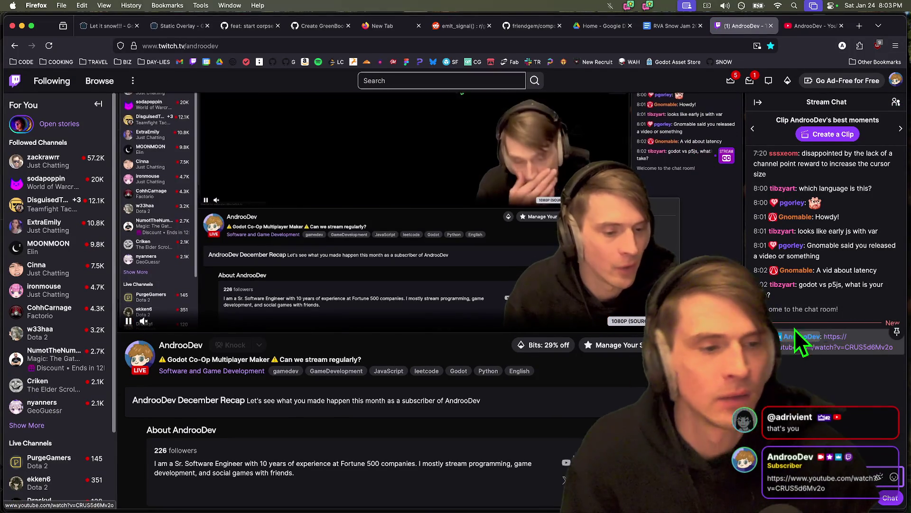
{"action": "key", "text": "super+t"}
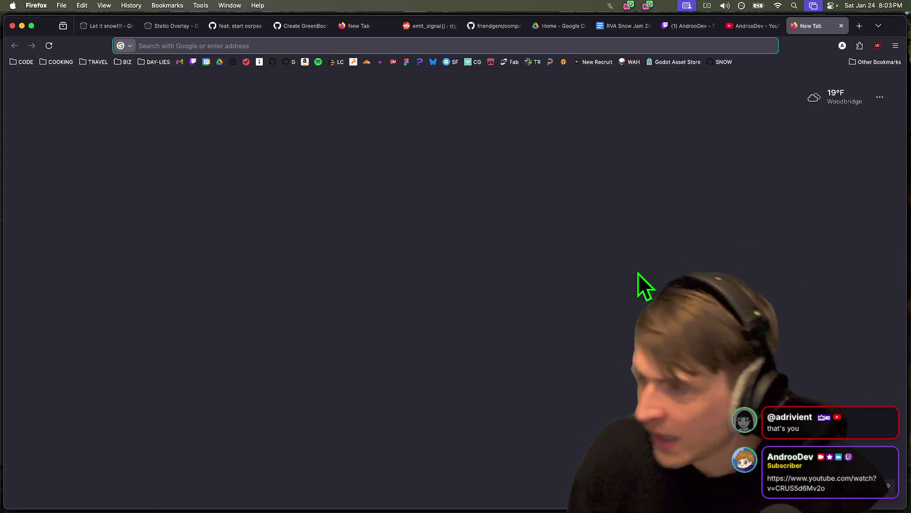
Step: Hide the bookmarks toolbar on the empty new tab and return to the Godot editor
{"action": "key", "text": "ctrl+shift+Tab"}
{"action": "key", "text": "ctrl+shift+Tab"}
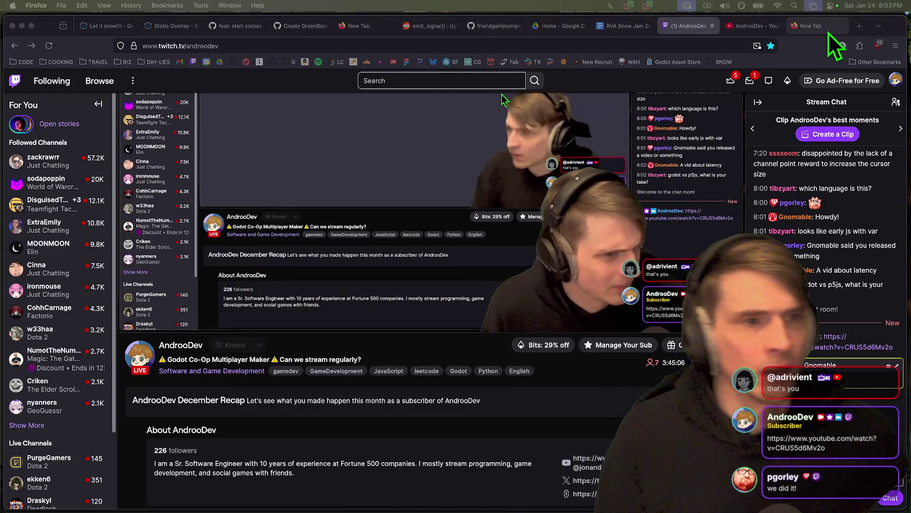
{"action": "left_click", "coordinate": [827, 31]}
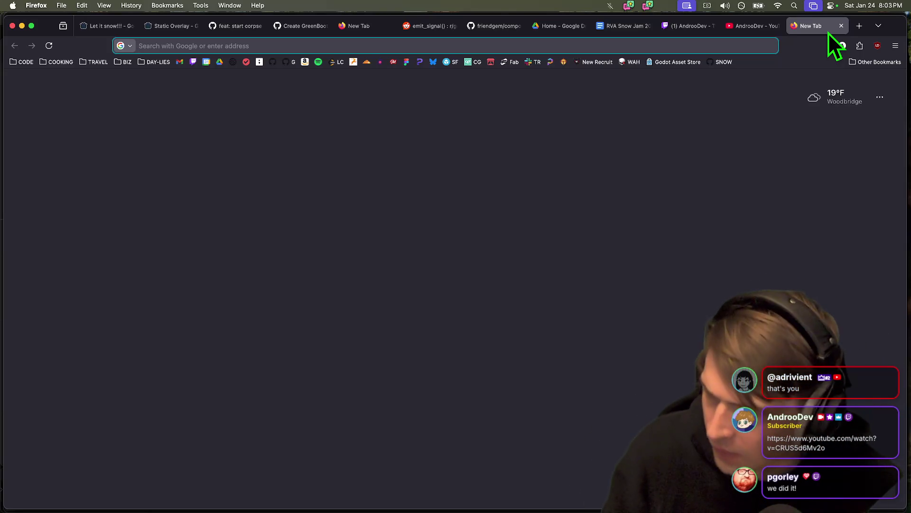
{"action": "key", "text": "super+shift+b"}
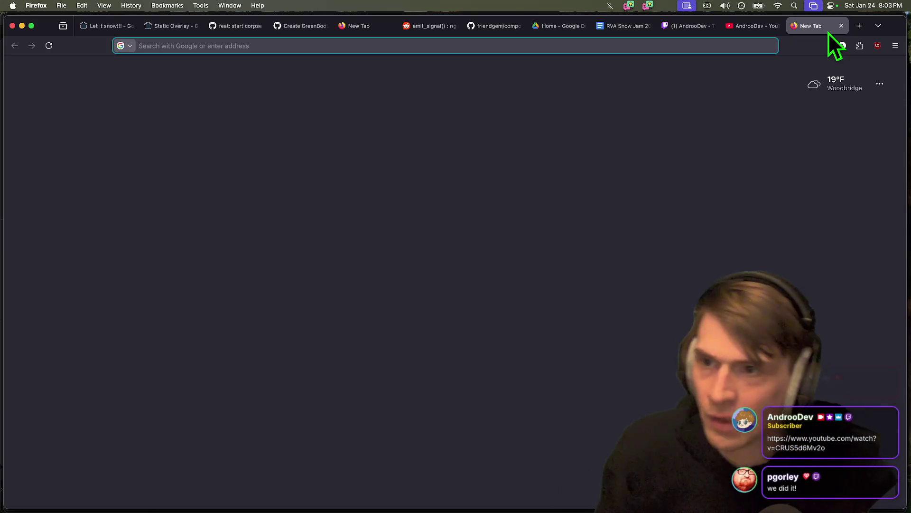
{"action": "key", "text": "super+Tab"}
{"action": "key", "text": "super+Tab"}
{"action": "key", "text": "super+Tab"}
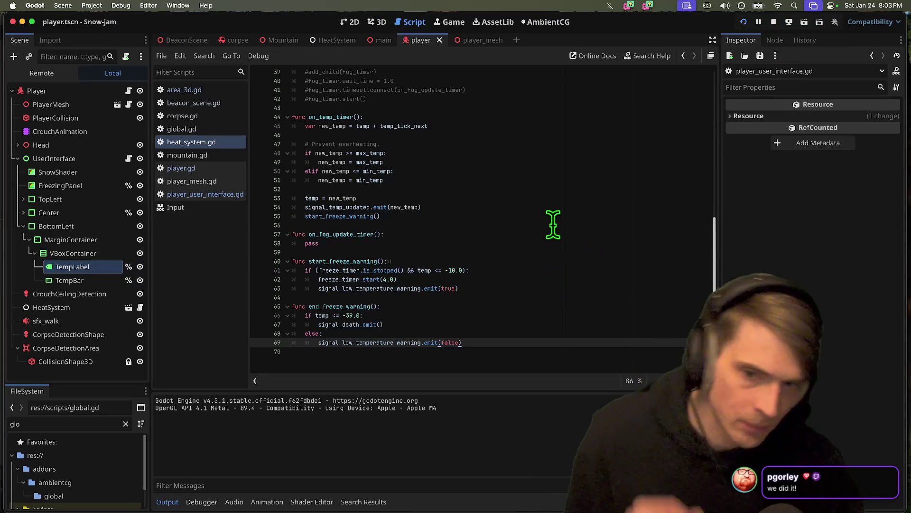
Step: In heat_system.gd, select temp_timer on line 17 and open the Timer class documentation
{"action": "left_click", "coordinate": [567, 216]}
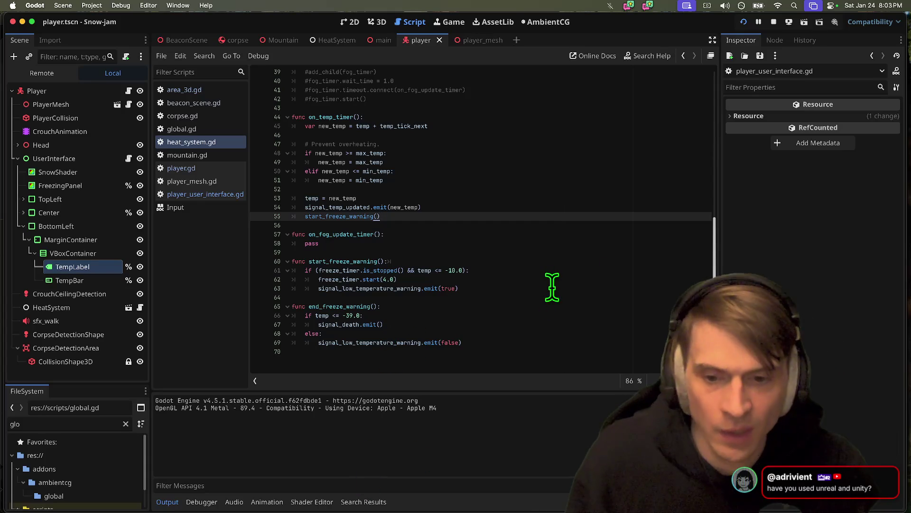
{"action": "scroll", "coordinate": [552, 287], "scroll_direction": "up", "scroll_amount": 10}
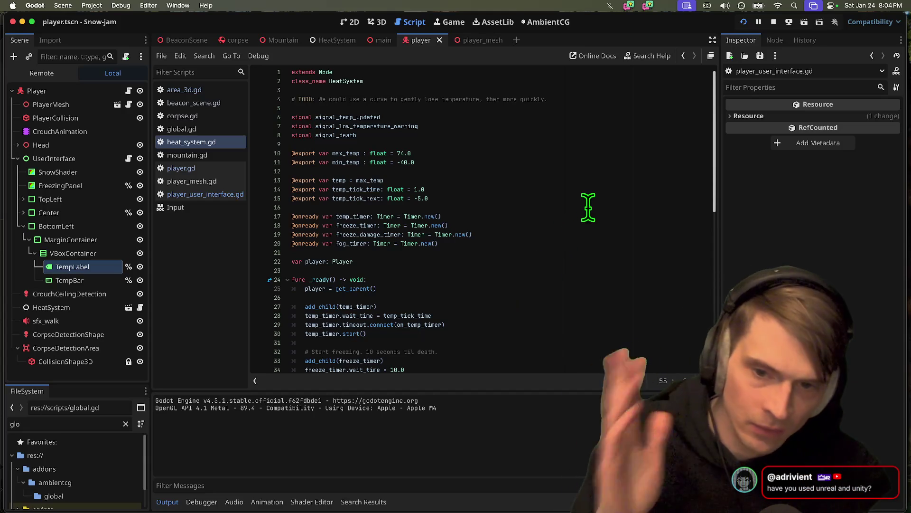
{"action": "double_click", "coordinate": [343, 217]}
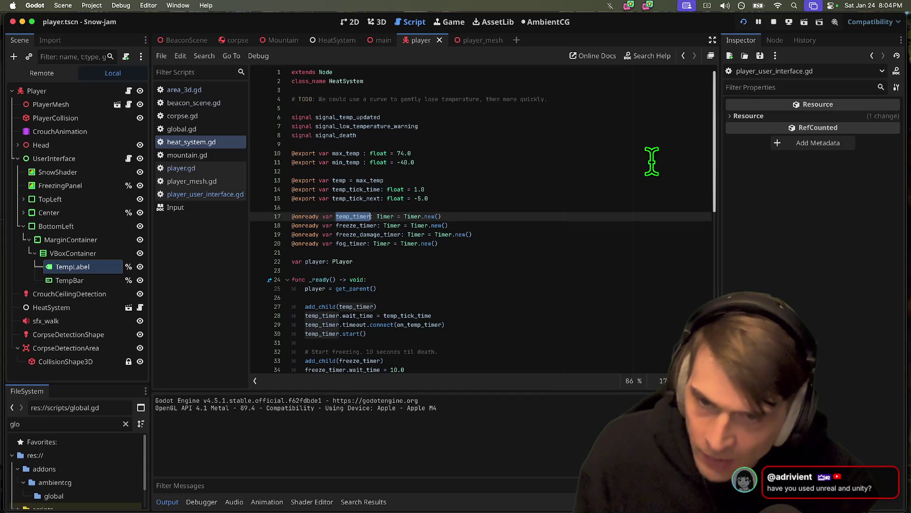
{"action": "left_click", "coordinate": [386, 217], "text": "super"}
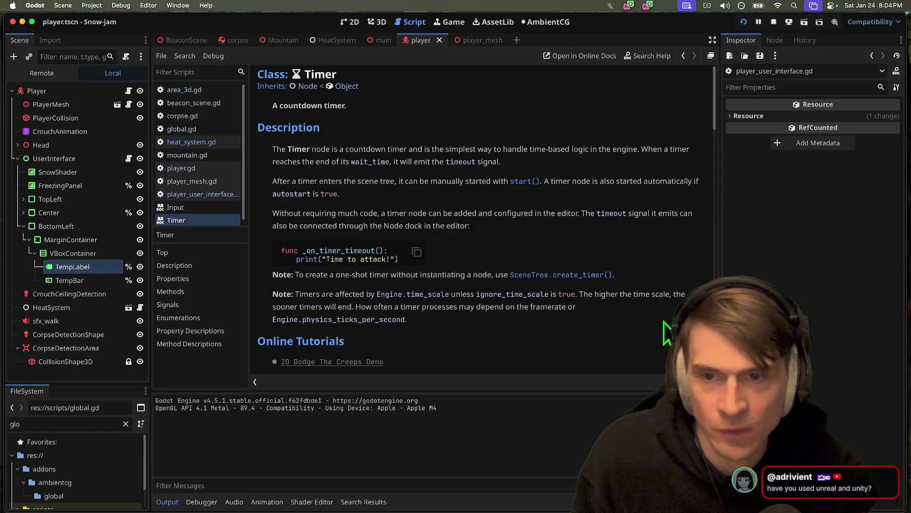
Step: Read the Timer autostart property description, then return to heat_system.gd
{"action": "mouse_move", "coordinate": [715, 127]}
{"action": "left_mouse_down"}
{"action": "mouse_move", "coordinate": [714, 155]}
{"action": "mouse_move", "coordinate": [692, 167]}
{"action": "left_mouse_up"}
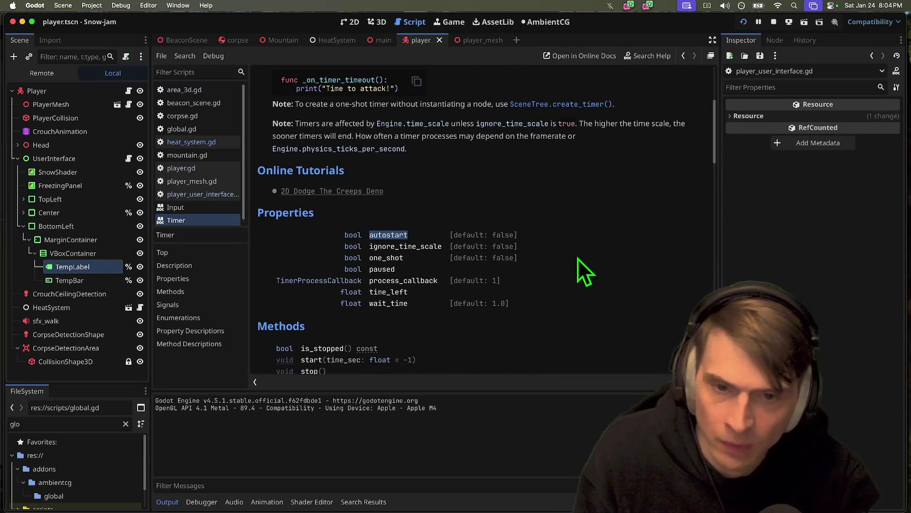
{"action": "left_click", "coordinate": [385, 236]}
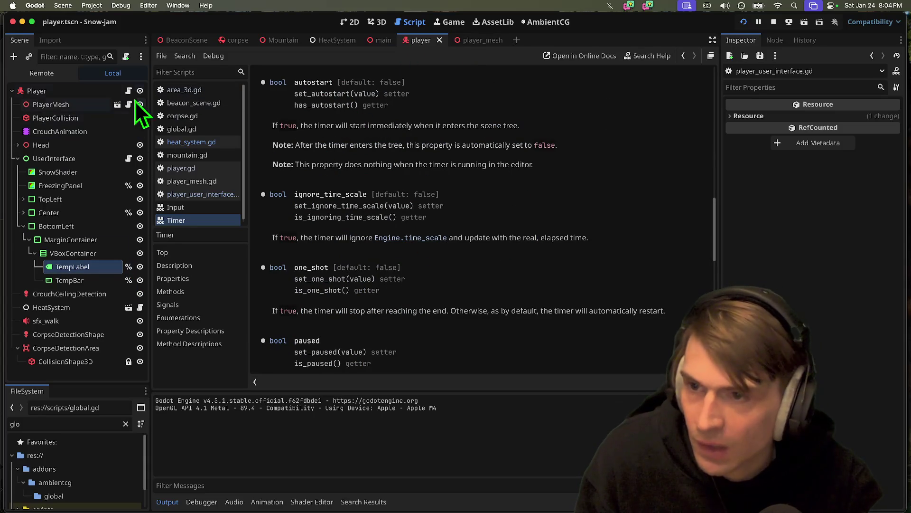
{"action": "left_click", "coordinate": [127, 158]}
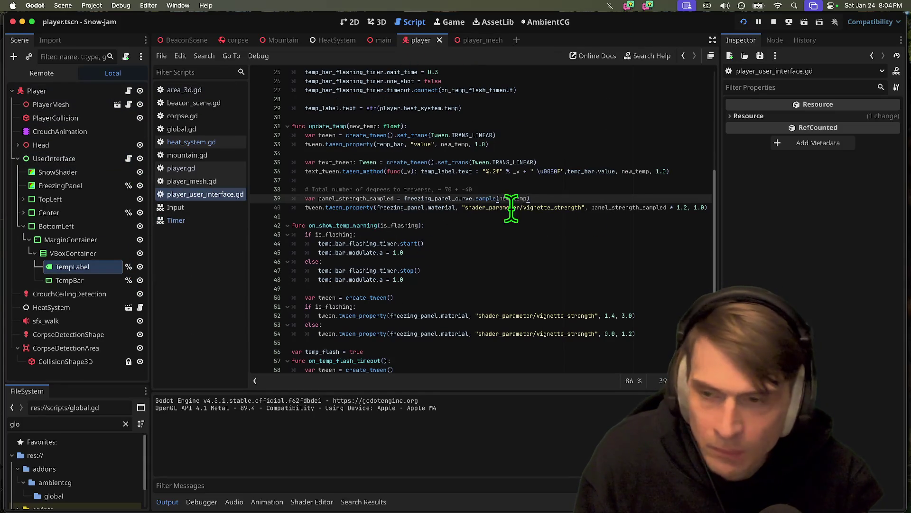
{"action": "left_click", "coordinate": [213, 141]}
Step: Add a temp_timer.autostart line at the top of _ready
{"action": "double_click", "coordinate": [353, 216]}
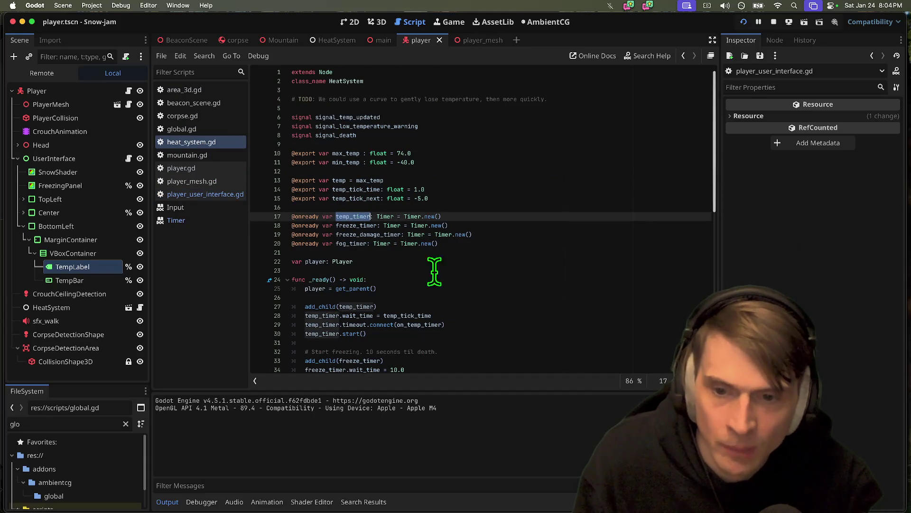
{"action": "left_click", "coordinate": [477, 271]}
{"action": "key", "text": "Down"}
{"action": "key", "text": "Down"}
{"action": "key", "text": "Return"}
{"action": "key", "text": "Return"}
{"action": "key", "text": "Return"}
{"action": "key", "text": "Up"}
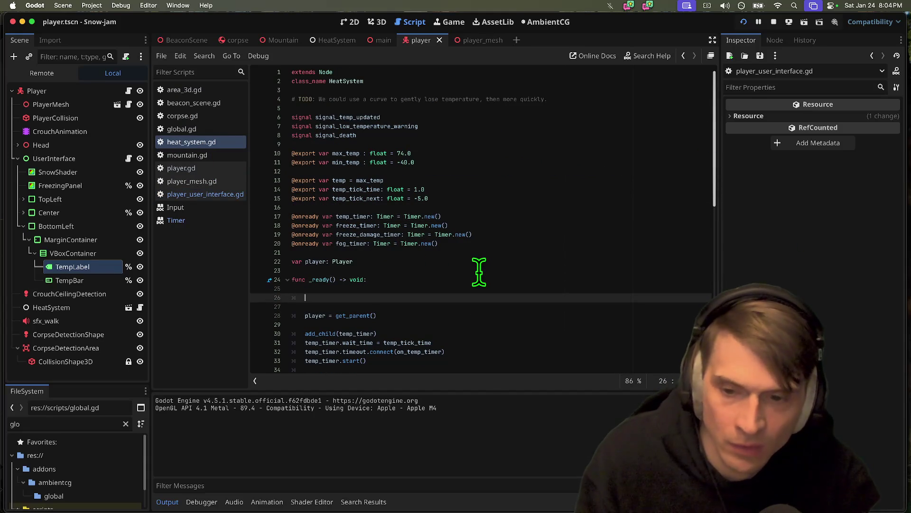
{"action": "type", "text": ".a"}
{"action": "key", "text": "Return"}
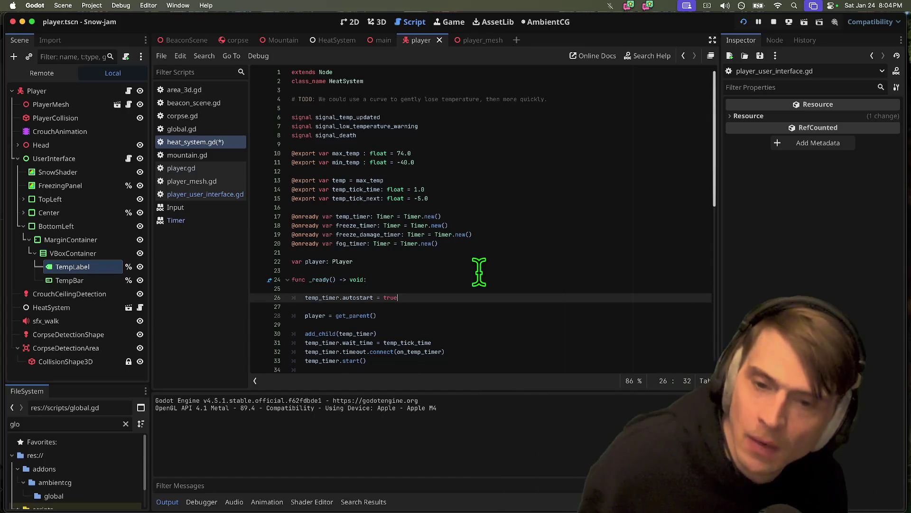
Step: Undo the autostart line and blank lines, restoring the original _ready body
{"action": "key", "text": "super+shift+k"}
{"action": "key", "text": "super+shift+k"}
{"action": "key", "text": "Up"}
{"action": "key", "text": "super+shift+k"}
{"action": "key", "text": "Down"}
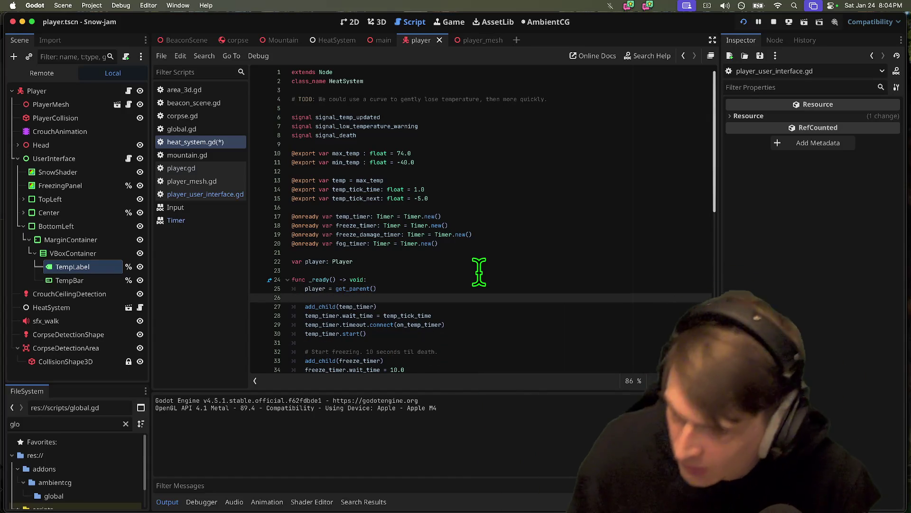
Step: Quit the Godot editor from the Project menu
{"action": "left_click", "coordinate": [91, 5]}
{"action": "left_click", "coordinate": [692, 254]}
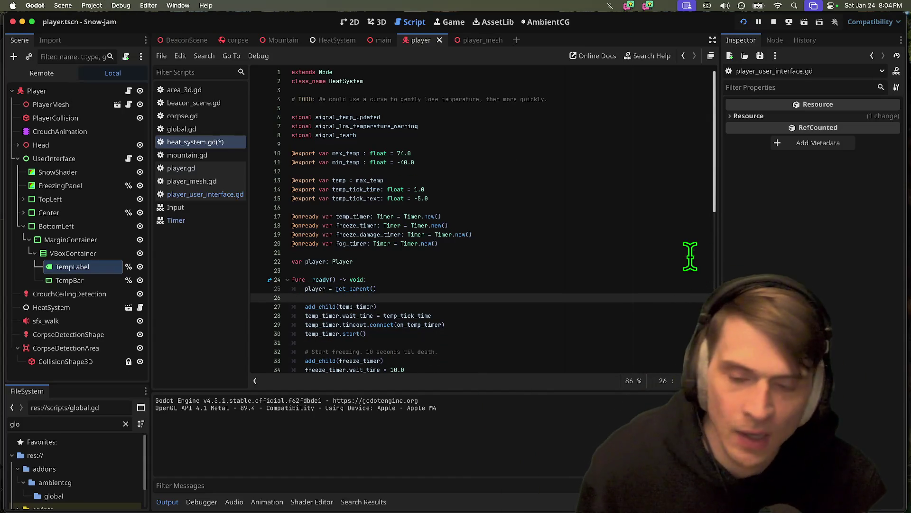
{"action": "key", "text": "super+q"}
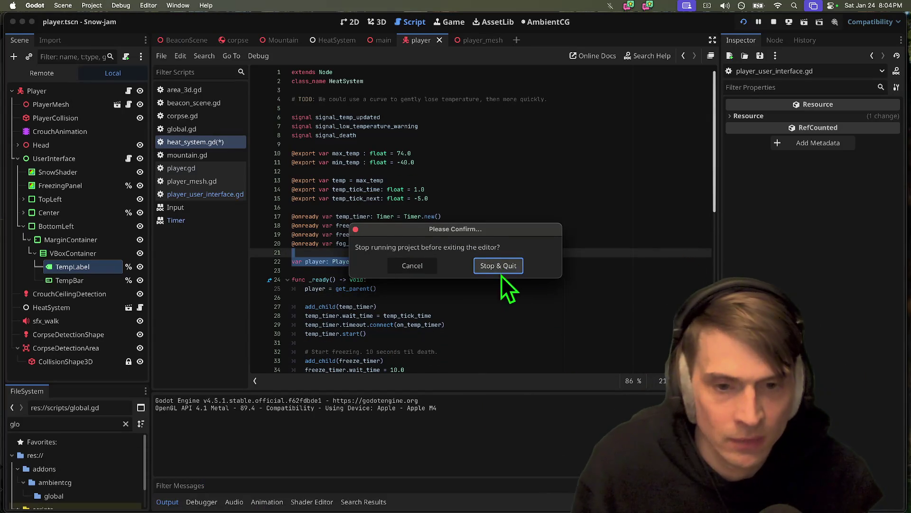
Step: Stop the running game and quit without saving the heat_system.gd changes
{"action": "left_click", "coordinate": [501, 269]}
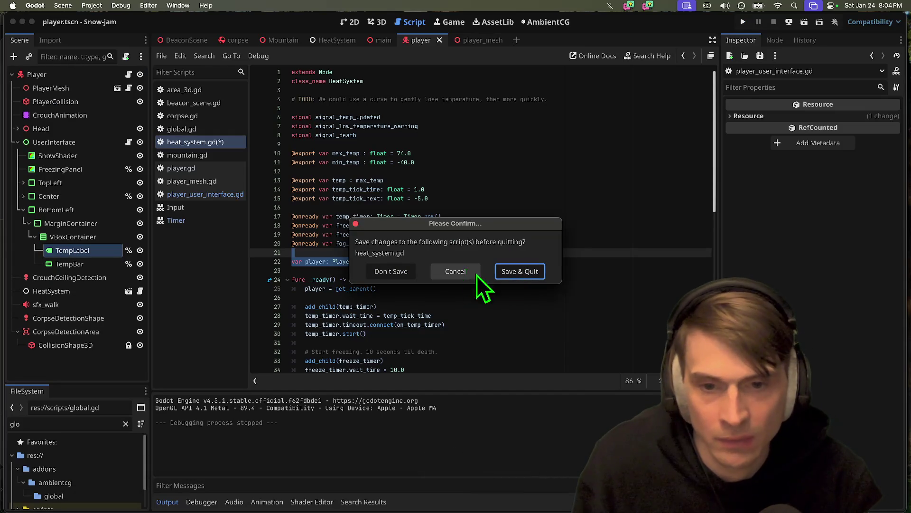
{"action": "left_click", "coordinate": [402, 274]}
{"action": "left_click", "coordinate": [614, 234]}
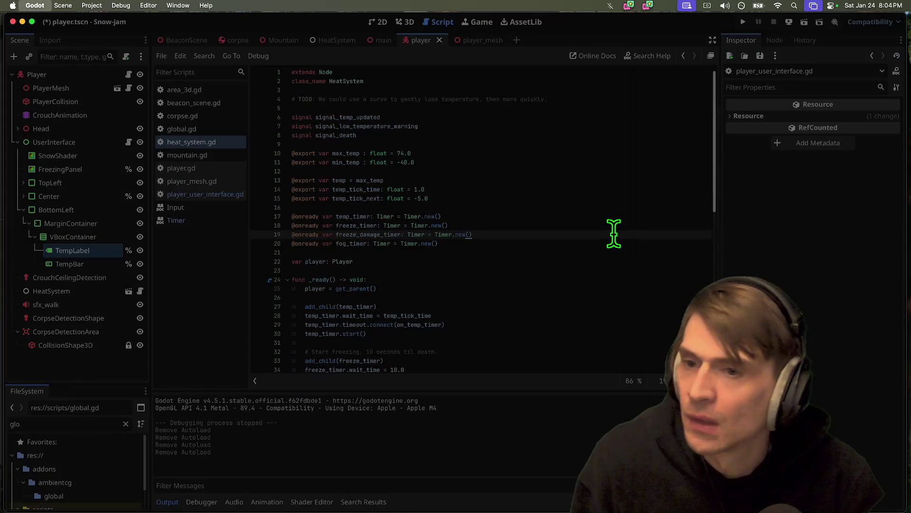
Step: Relaunch Godot 4.5, reopen the Snow-jam project and run it
{"action": "mouse_move", "coordinate": [284, 458]}
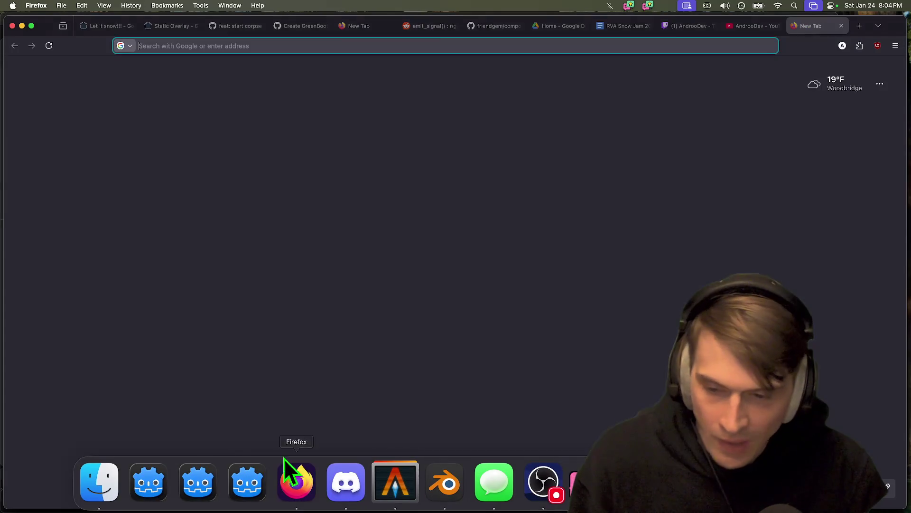
{"action": "left_click", "coordinate": [179, 485]}
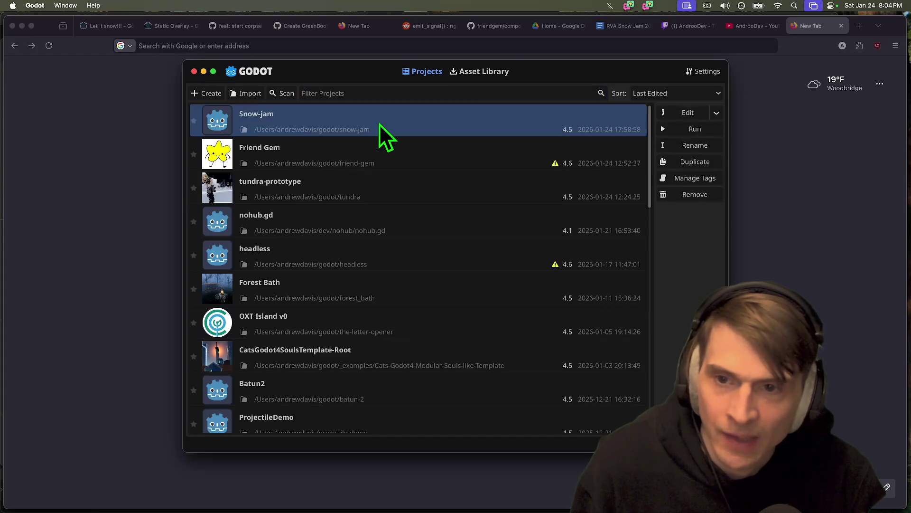
{"action": "double_click", "coordinate": [379, 124]}
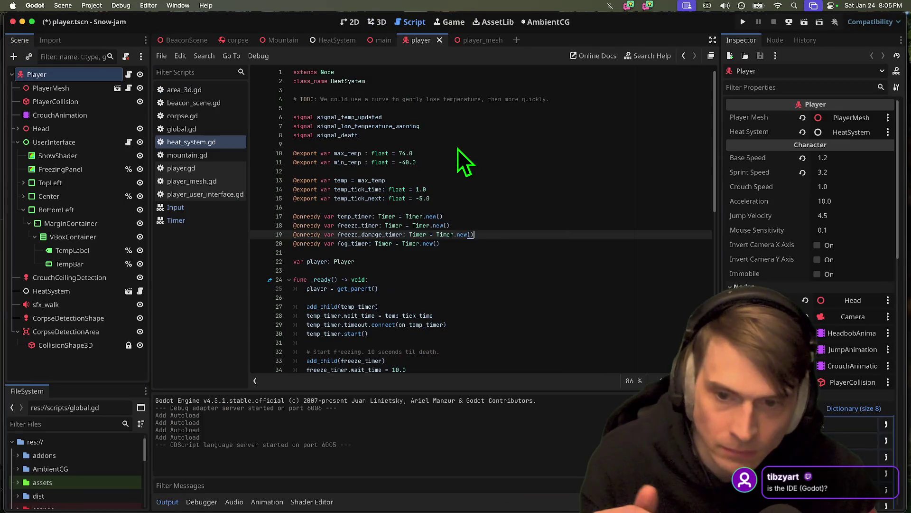
{"action": "key", "text": "super+b"}
Step: Play-test the Snow-jam heat system, then switch from the game to Firefox
{"action": "left_click", "coordinate": [464, 288]}
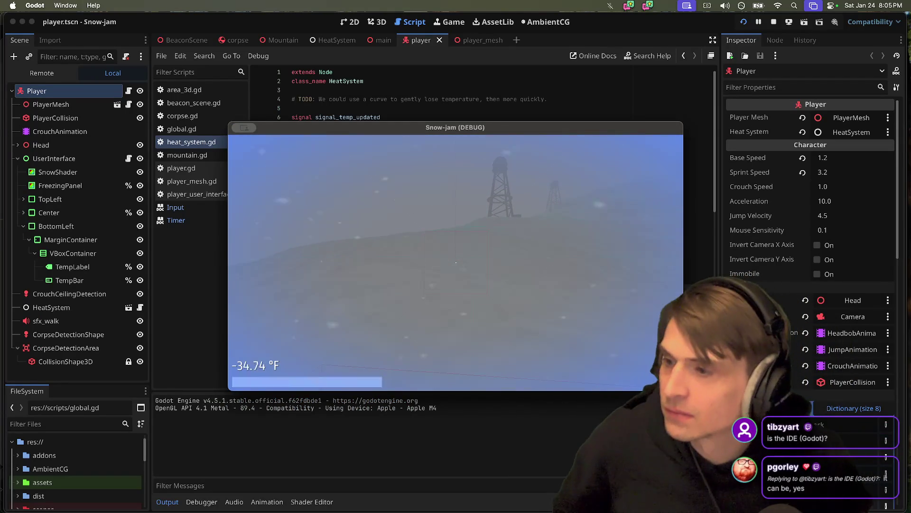
{"action": "key", "text": "super+Tab"}
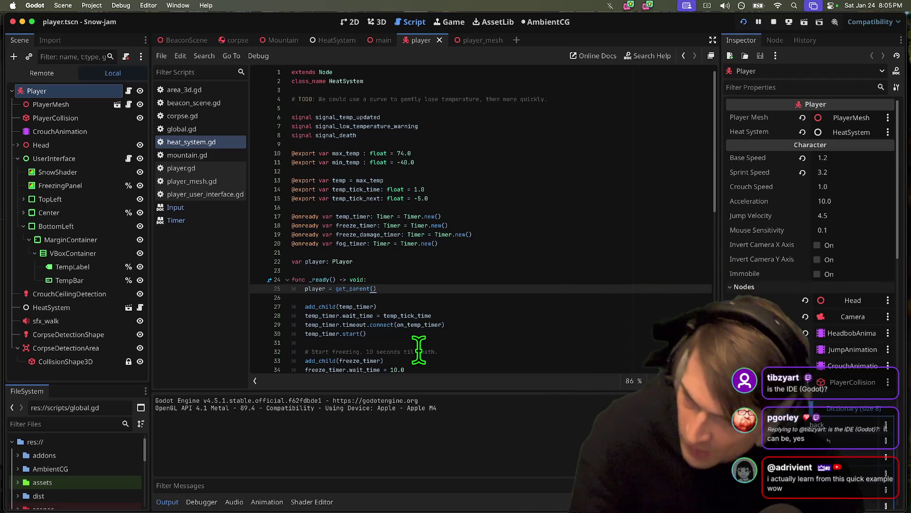
{"action": "key", "text": "super+Tab"}
{"action": "key", "text": "super+Tab"}
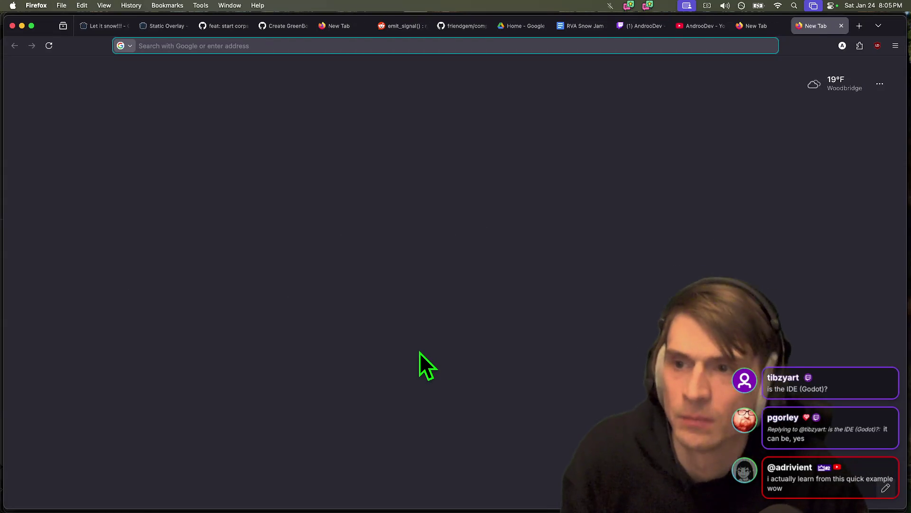
Step: Search 'brackeys', browse the Brackeys YouTube channel, close its tab and return to Godot
{"action": "type", "text": "brackeys"}
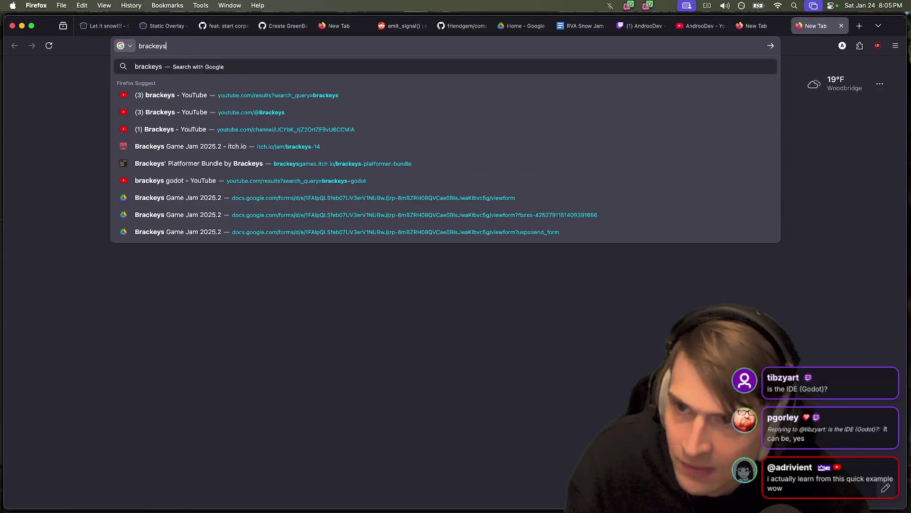
{"action": "key", "text": "Return"}
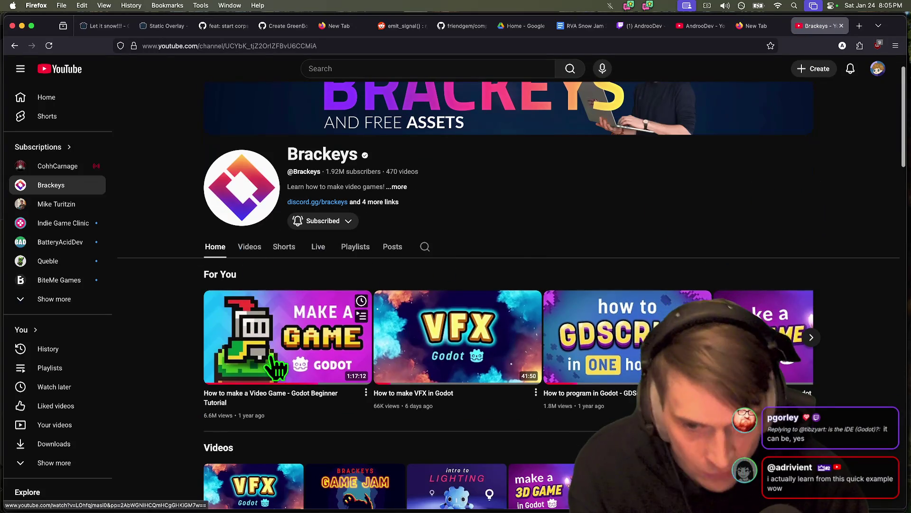
{"action": "scroll", "coordinate": [175, 322], "scroll_direction": "down", "scroll_amount": 1}
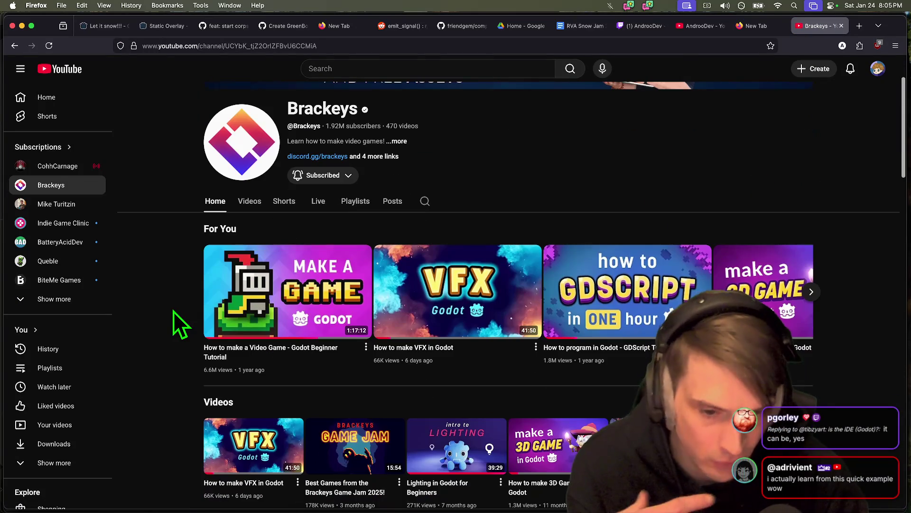
{"action": "scroll", "coordinate": [174, 314], "scroll_direction": "down", "scroll_amount": 1}
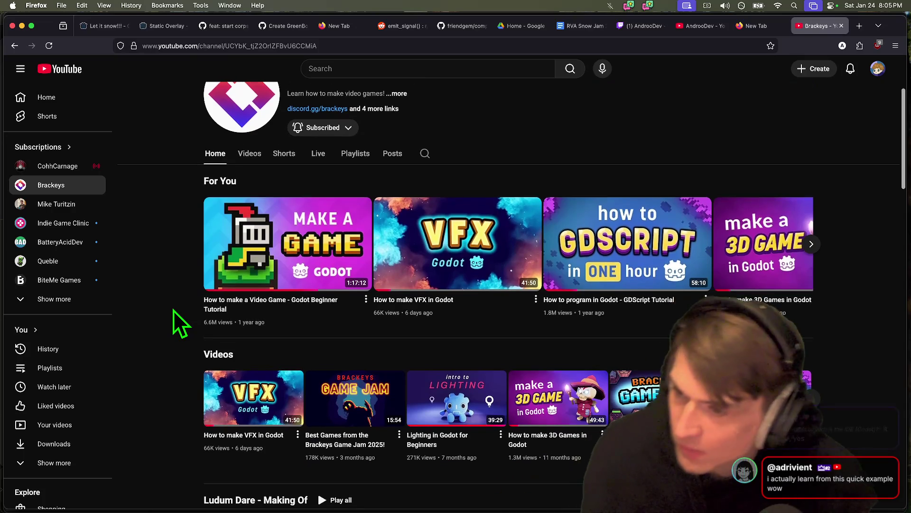
{"action": "key", "text": "super+w"}
{"action": "key", "text": "super+Tab"}
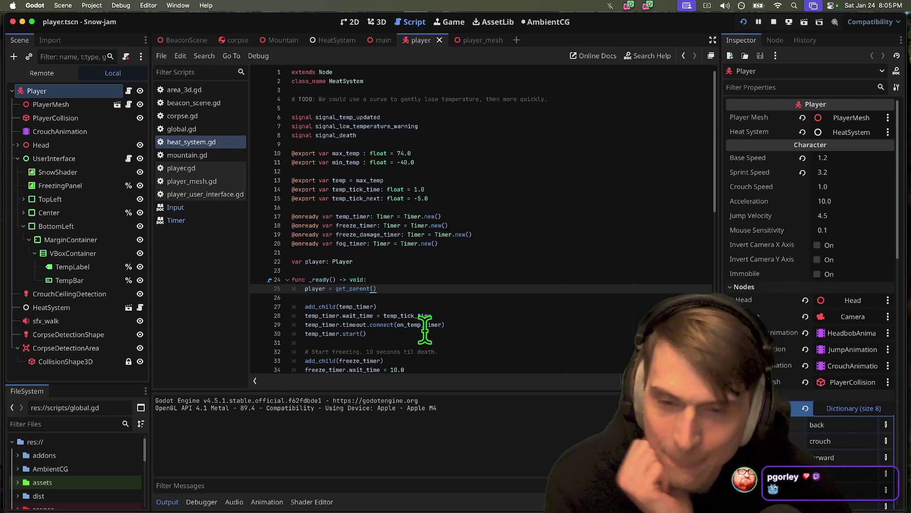
{"action": "scroll", "coordinate": [426, 277], "scroll_direction": "down", "scroll_amount": 3}
{"action": "mouse_move", "coordinate": [420, 507]}
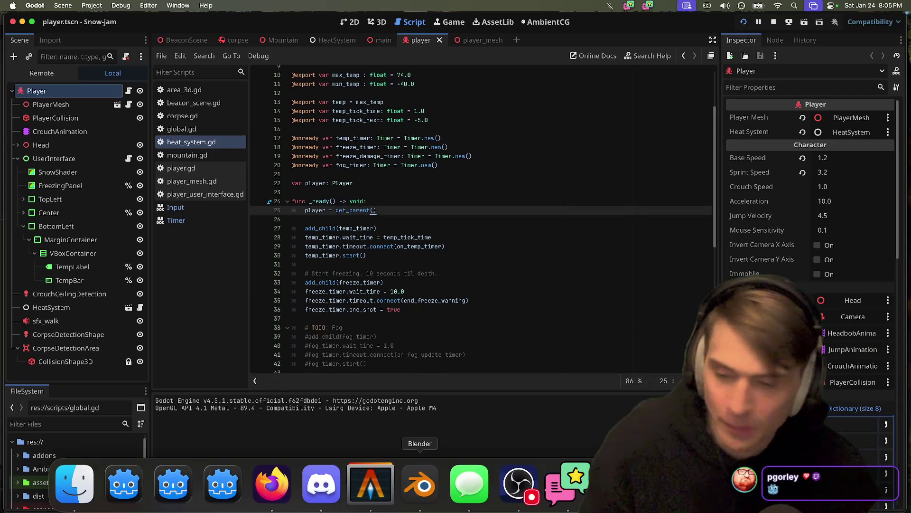
Step: Read the new endgame pull-request message in the RVA Local Jam Discord chat, then return to Godot
{"action": "left_click", "coordinate": [331, 506]}
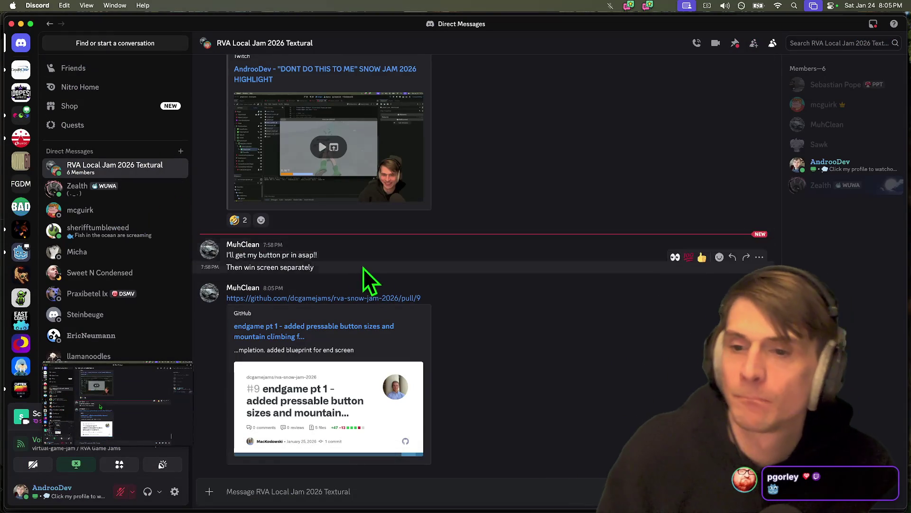
{"action": "scroll", "coordinate": [403, 289], "scroll_direction": "up", "scroll_amount": 3}
{"action": "triple_click", "coordinate": [560, 359]}
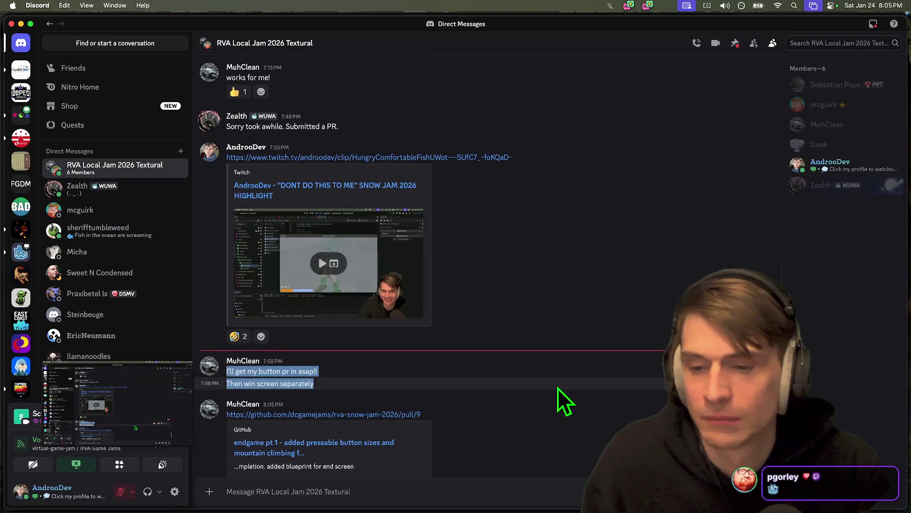
{"action": "scroll", "coordinate": [565, 401], "scroll_direction": "down", "scroll_amount": 3}
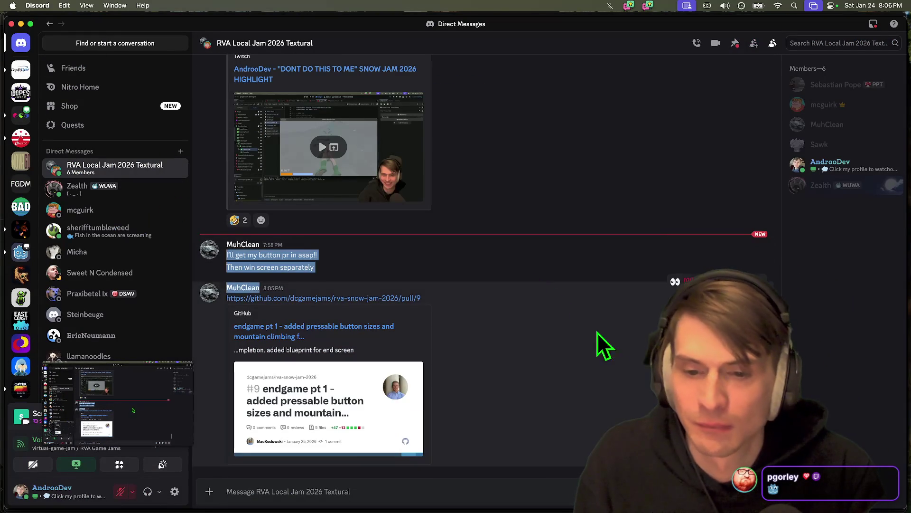
{"action": "left_click", "coordinate": [602, 346]}
{"action": "scroll", "coordinate": [647, 387], "scroll_direction": "down", "scroll_amount": 1}
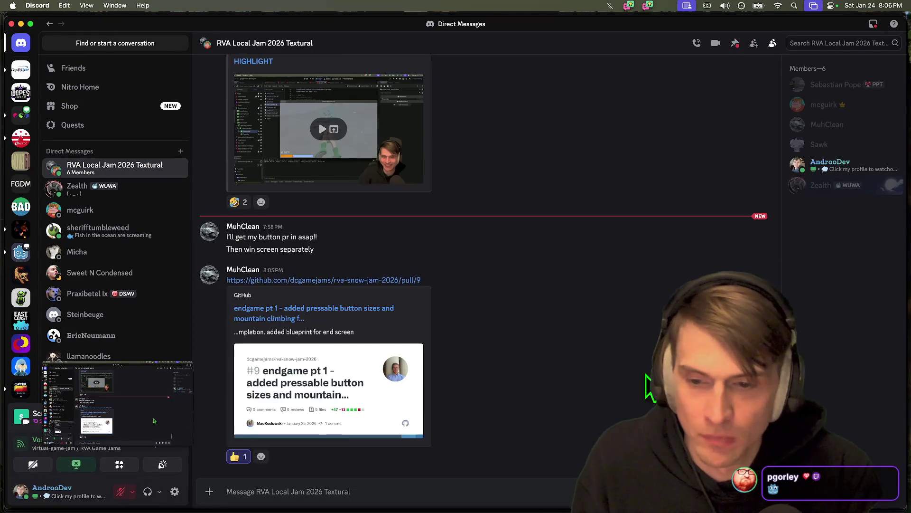
{"action": "scroll", "coordinate": [606, 417], "scroll_direction": "up", "scroll_amount": 3}
{"action": "scroll", "coordinate": [615, 411], "scroll_direction": "down", "scroll_amount": 2}
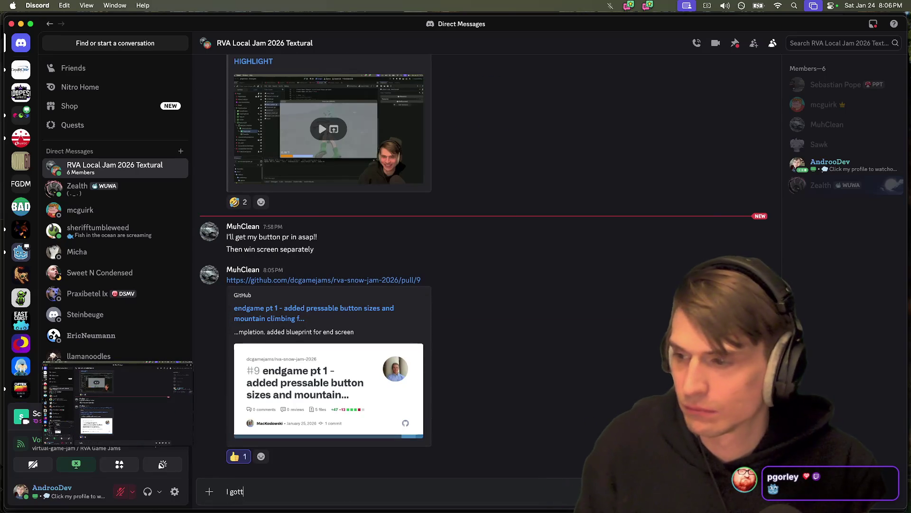
{"action": "key", "text": "super+Tab"}
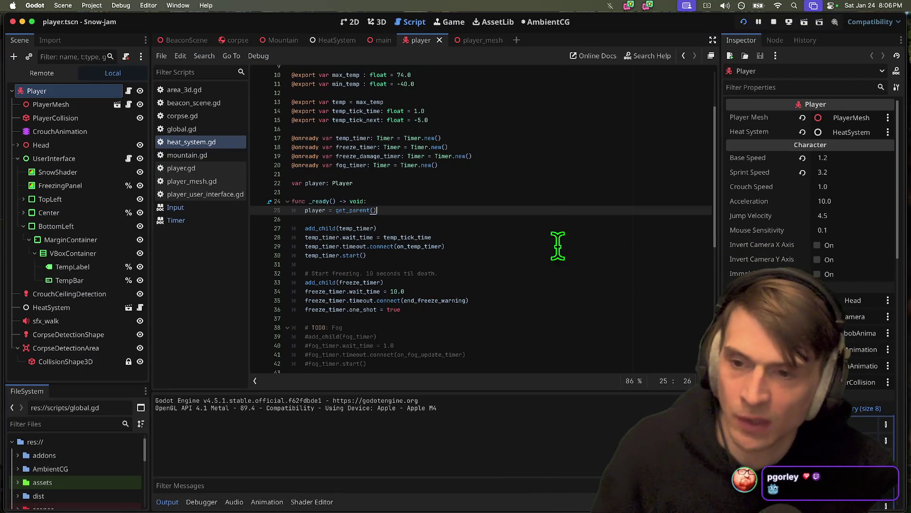
Step: Run Snow-jam again to test the temperature warning, then stop the game
{"action": "left_click", "coordinate": [128, 5]}
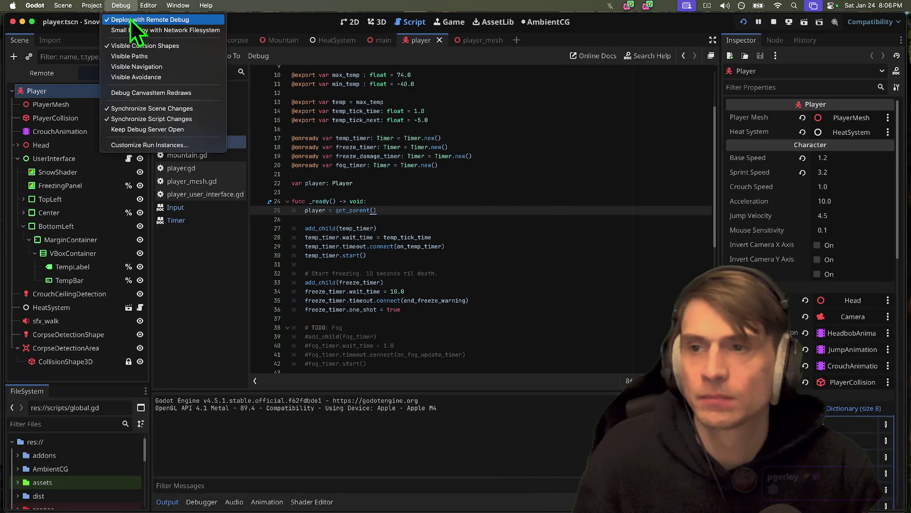
{"action": "left_click", "coordinate": [140, 46]}
{"action": "left_click", "coordinate": [518, 165]}
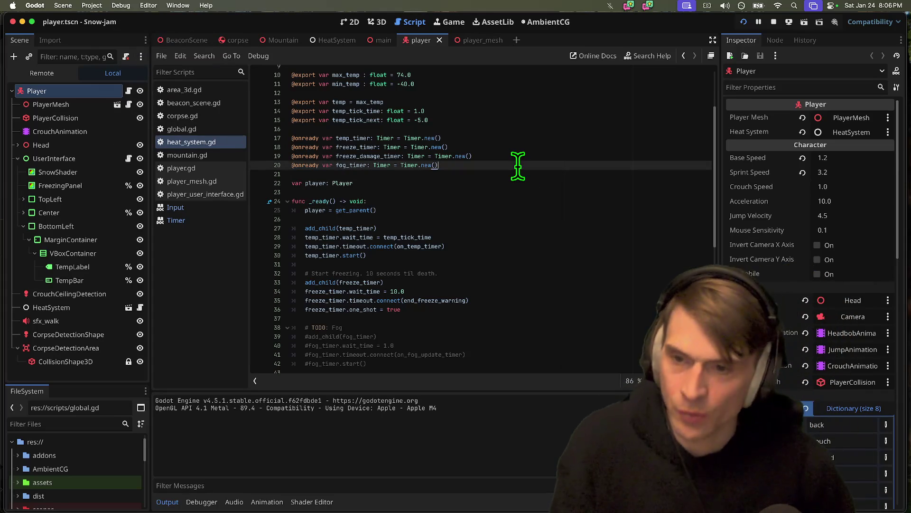
{"action": "key", "text": "super+b"}
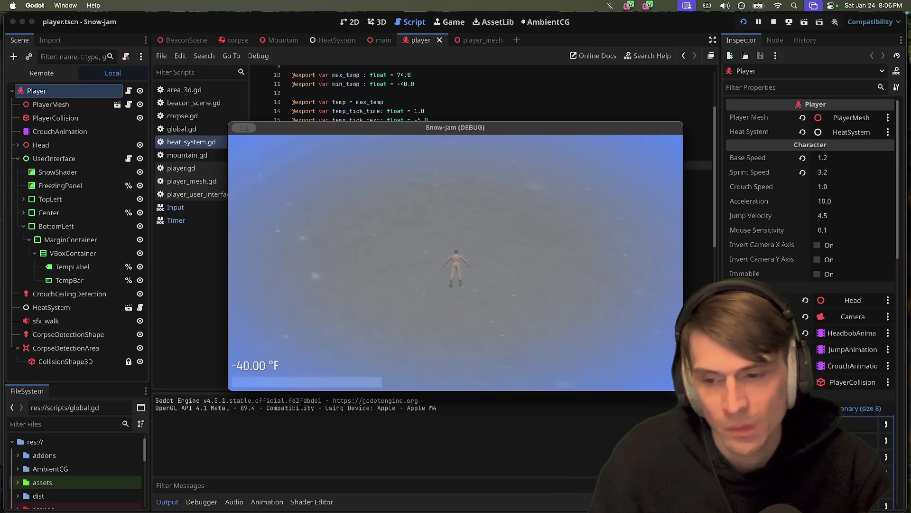
{"action": "key", "text": "super+period"}
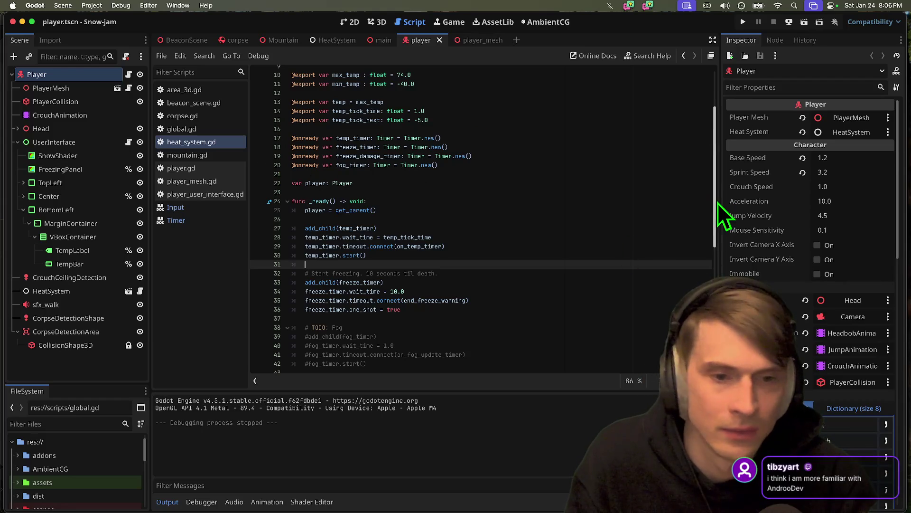
Step: Copy the signal_low_temperature_warning.emit(false) line under signal_death.emit() in end_freeze_warning
{"action": "scroll", "coordinate": [718, 203], "scroll_direction": "down", "scroll_amount": 10}
{"action": "left_click", "coordinate": [464, 334]}
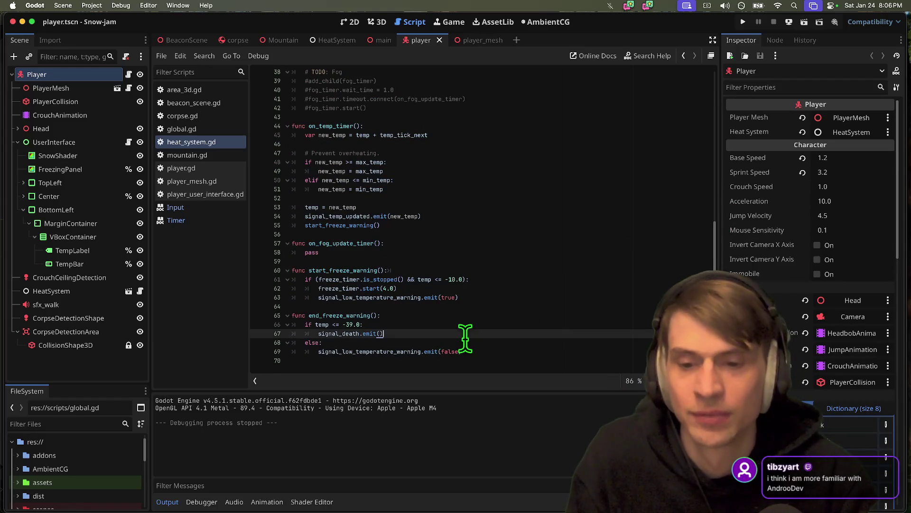
{"action": "key", "text": "Return"}
{"action": "left_click", "coordinate": [474, 360]}
{"action": "scroll", "coordinate": [474, 360], "scroll_direction": "down", "scroll_amount": 1}
{"action": "key", "text": "ctrl+c"}
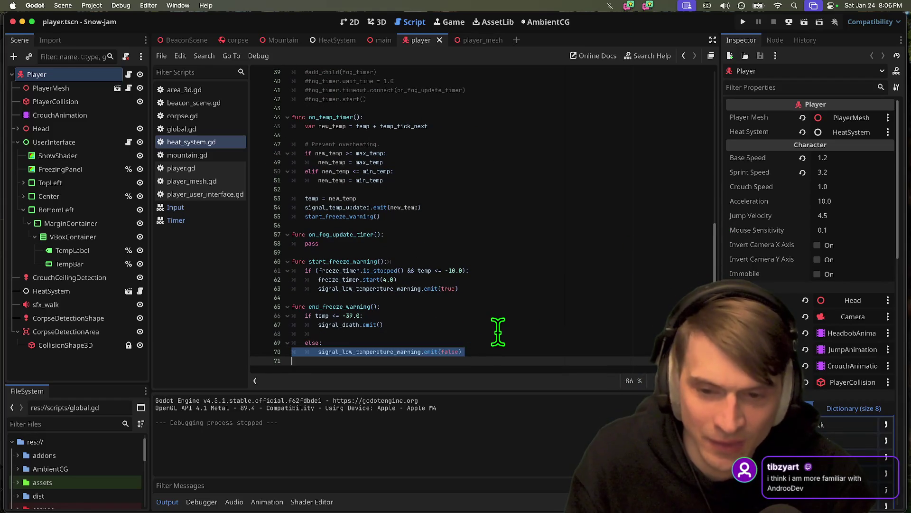
{"action": "left_click", "coordinate": [499, 334]}
{"action": "key", "text": "ctrl+v"}
{"action": "key", "text": "Delete"}
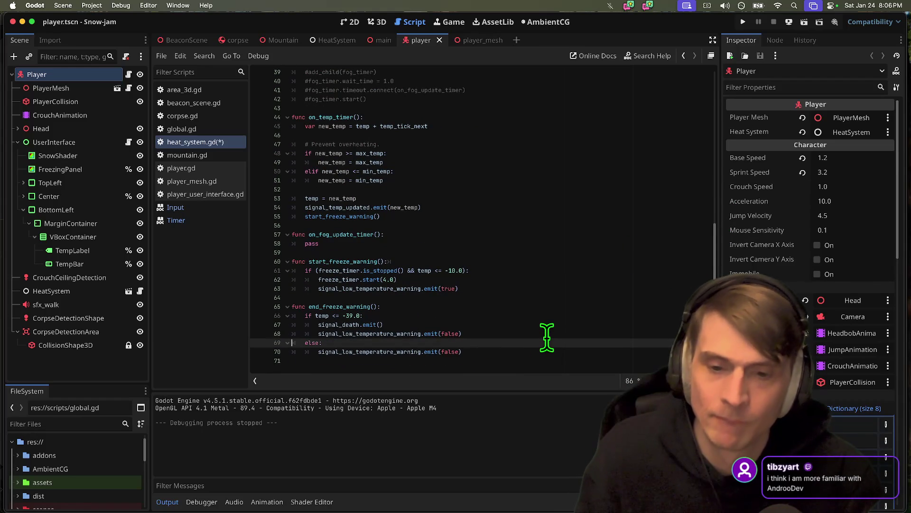
Step: Save heat_system.gd and run the game, checking the Twitch stream in Firefox meanwhile
{"action": "key", "text": "super+b"}
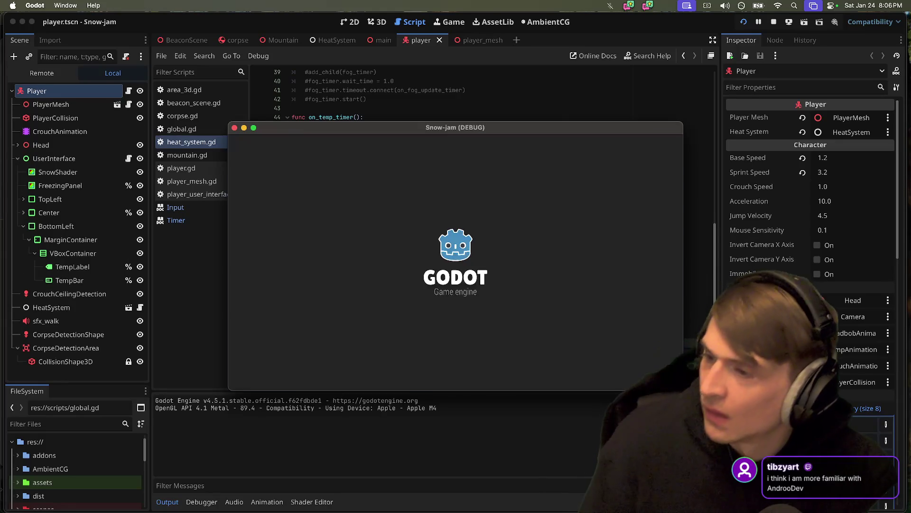
{"action": "key", "text": "super+Tab"}
{"action": "key", "text": "super+Tab"}
{"action": "key", "text": "super+Tab"}
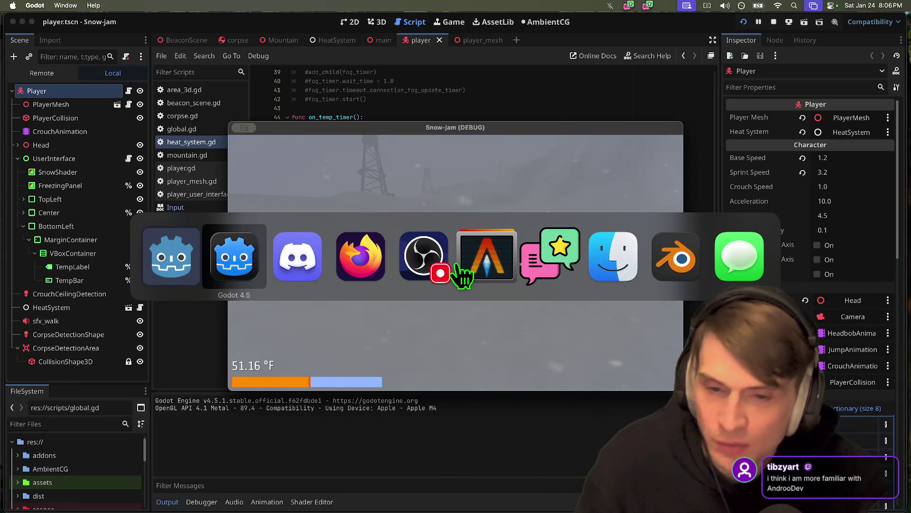
{"action": "key", "text": "ctrl+shift+Tab"}
{"action": "key", "text": "ctrl+shift+Tab"}
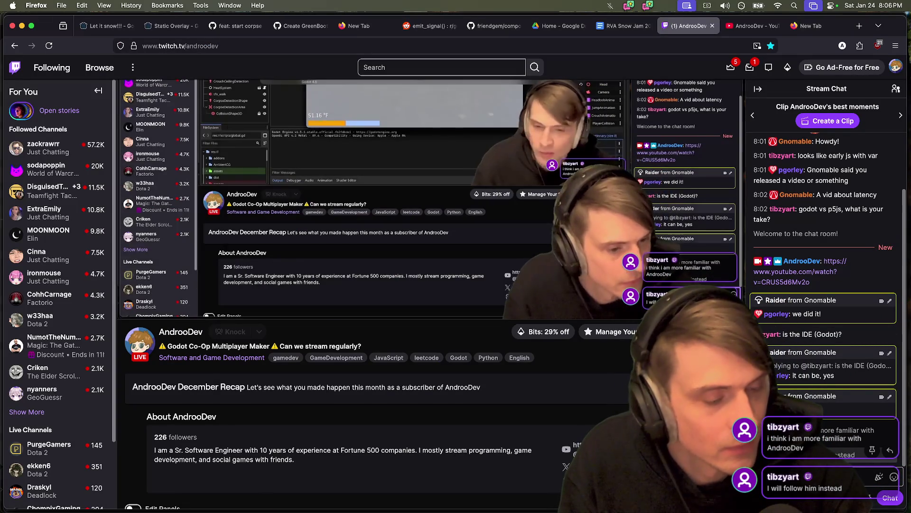
{"action": "key", "text": "super+Tab"}
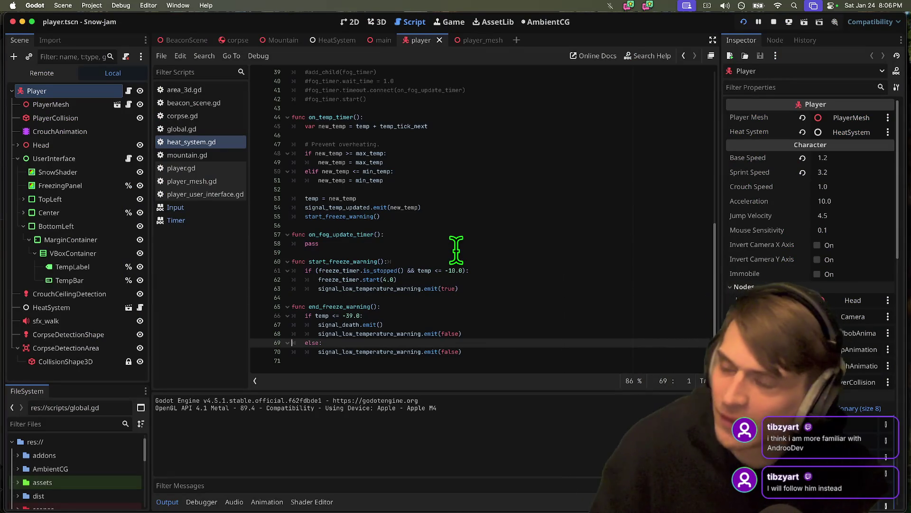
Step: Stop the test run, check where signal_low_temperature_warning is declared, then open player_user_interface.gd
{"action": "key", "text": "super+Tab"}
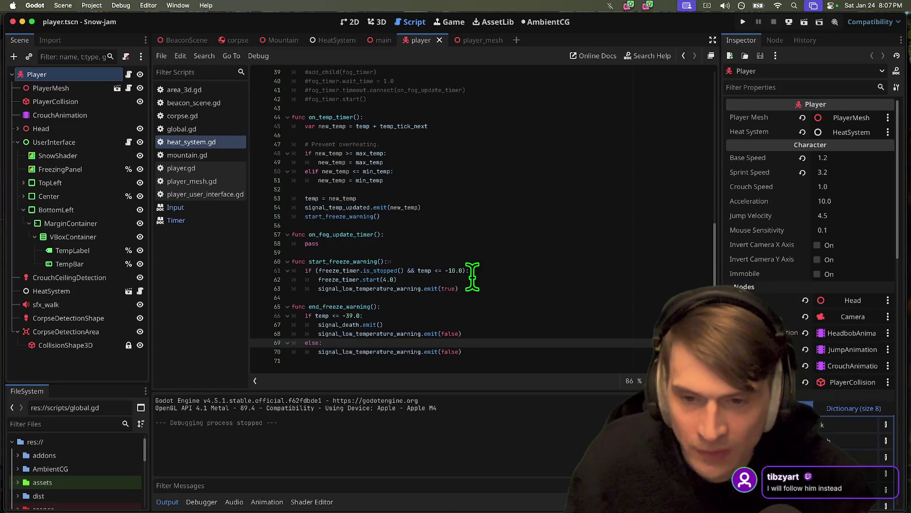
{"action": "double_click", "coordinate": [380, 289]}
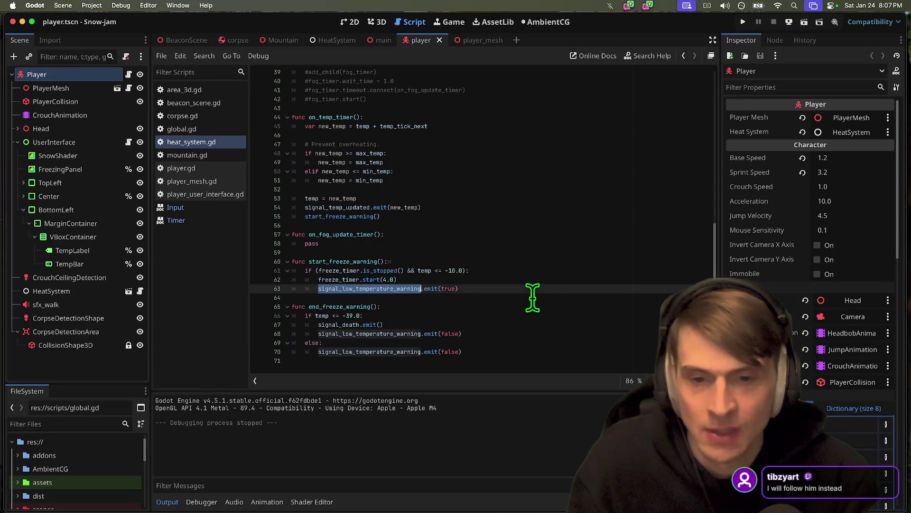
{"action": "left_click", "coordinate": [488, 354]}
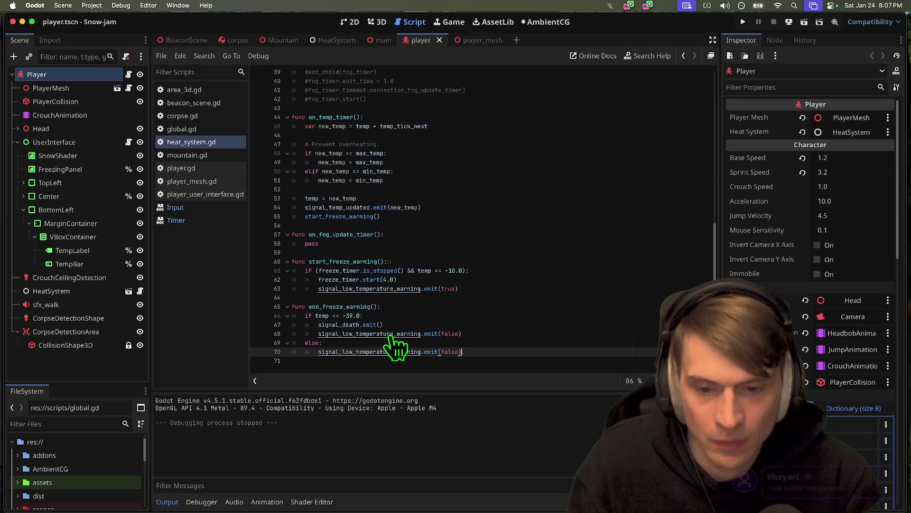
{"action": "left_click", "coordinate": [390, 336], "text": "super"}
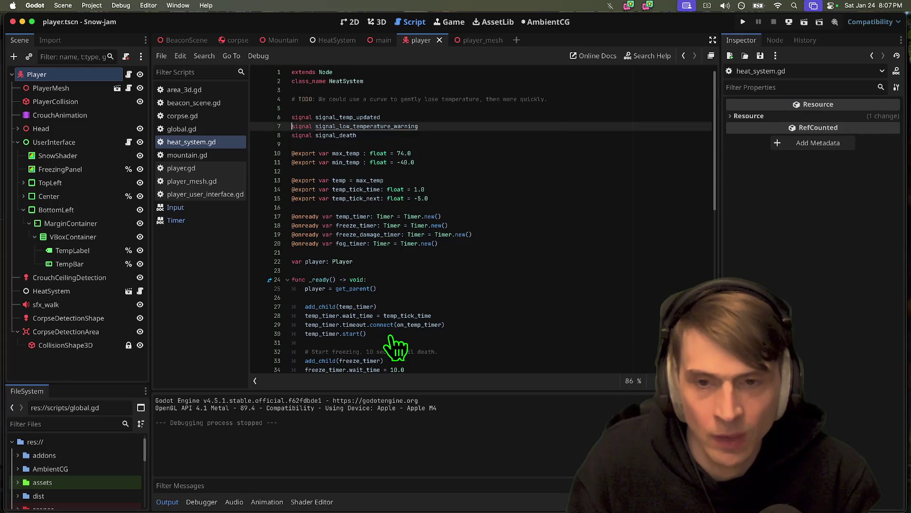
{"action": "double_click", "coordinate": [398, 126]}
{"action": "key", "text": "super+g"}
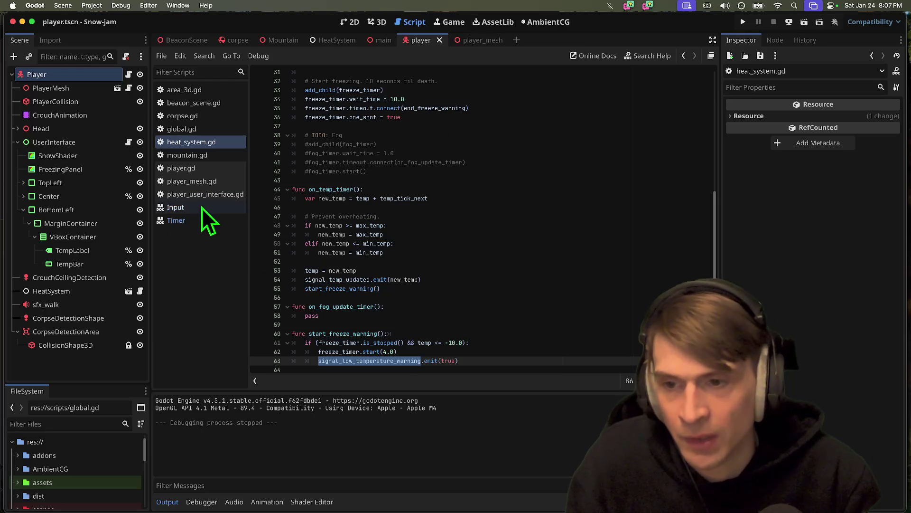
{"action": "left_click", "coordinate": [217, 194]}
{"action": "left_click", "coordinate": [583, 162]}
Step: Follow line 22's signal connection to on_show_temp_warning and inspect its else branch stopping temp_bar_flashing_timer
{"action": "key", "text": "super+f"}
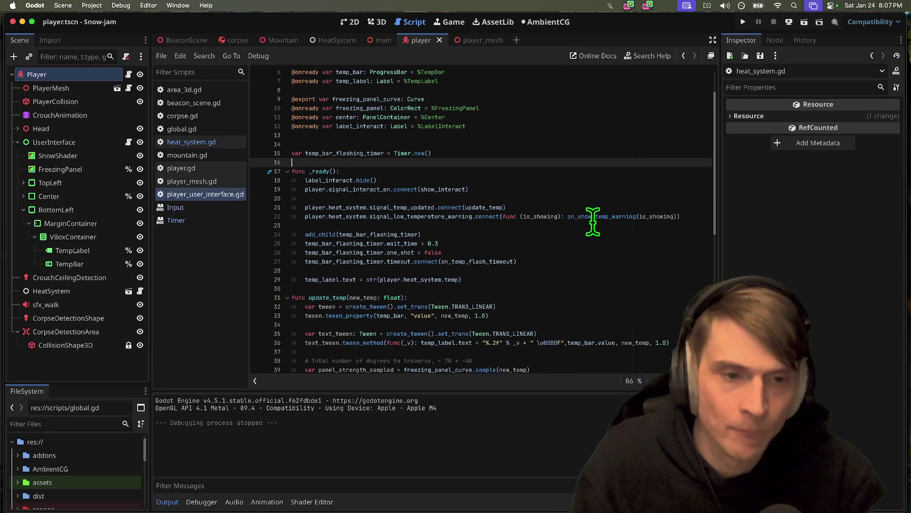
{"action": "double_click", "coordinate": [418, 217]}
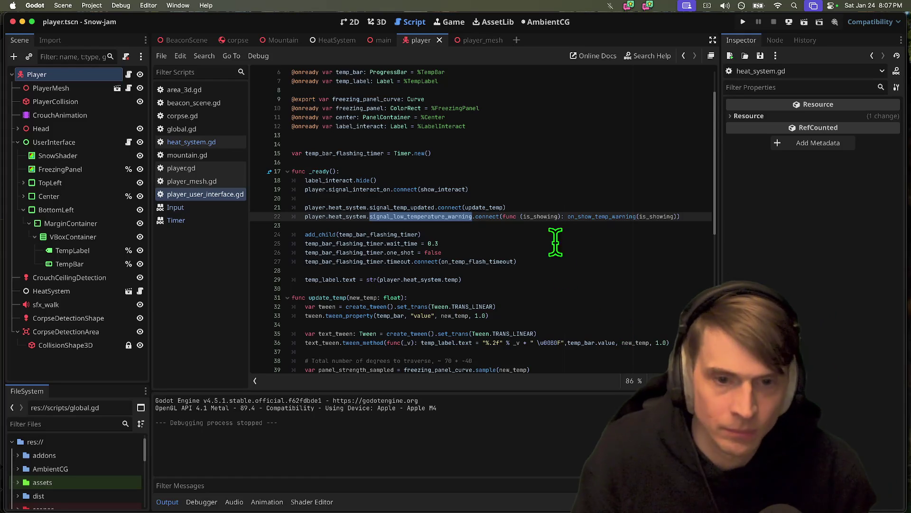
{"action": "left_click", "coordinate": [581, 217], "text": "super"}
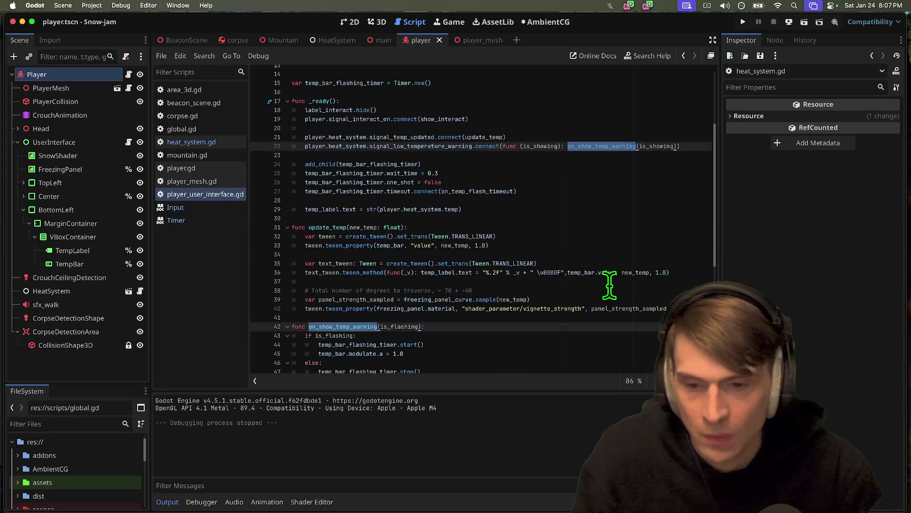
{"action": "scroll", "coordinate": [535, 258], "scroll_direction": "down", "scroll_amount": 3}
{"action": "double_click", "coordinate": [401, 245]}
{"action": "left_click", "coordinate": [426, 244]}
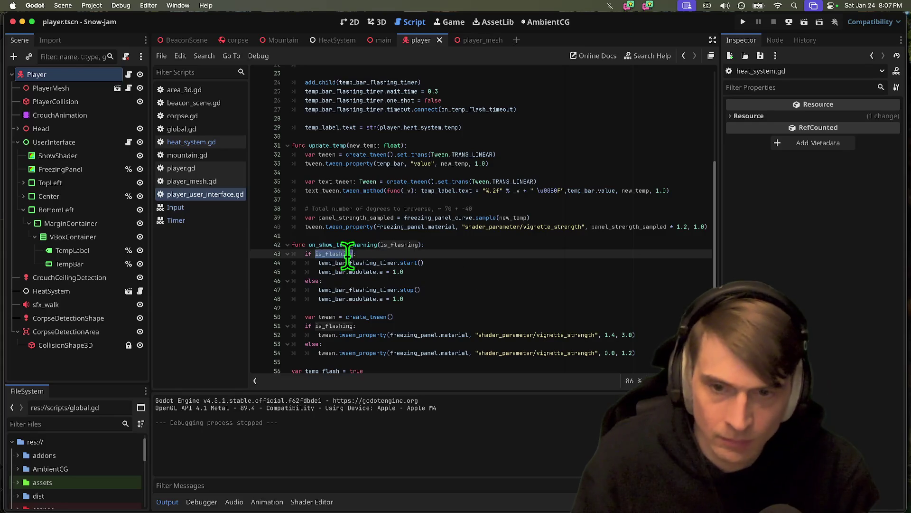
{"action": "left_click", "coordinate": [494, 281]}
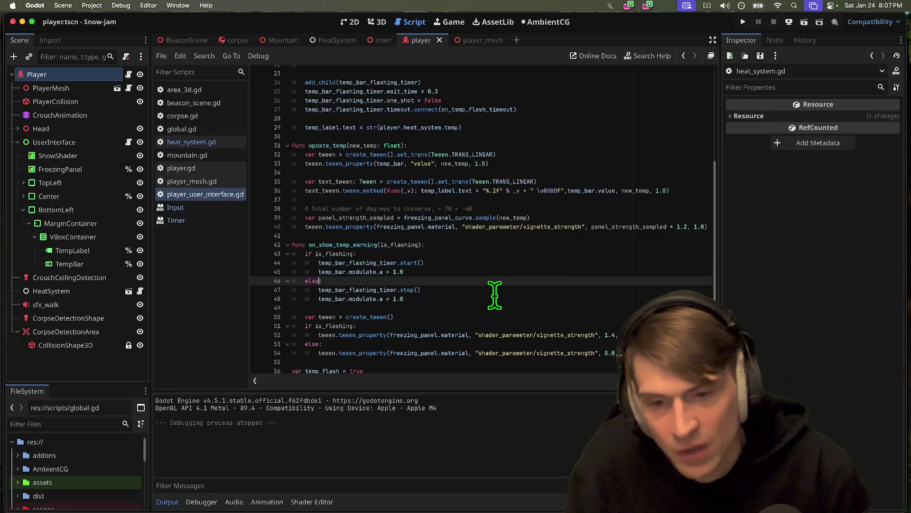
{"action": "double_click", "coordinate": [353, 290]}
{"action": "scroll", "coordinate": [367, 308], "scroll_direction": "down", "scroll_amount": 1}
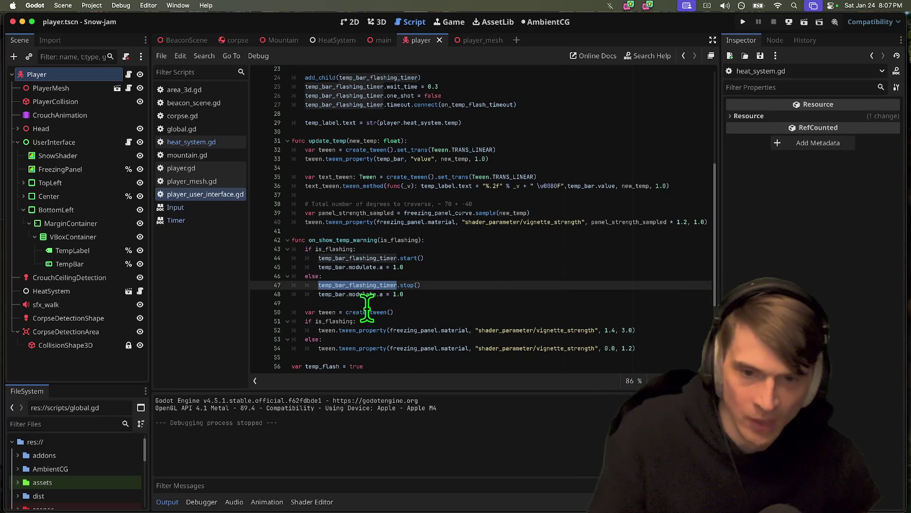
Step: Add an 'await get_tree().create_timer(...).timeout' line below temp_bar_flashing_timer.stop()
{"action": "left_click", "coordinate": [479, 286]}
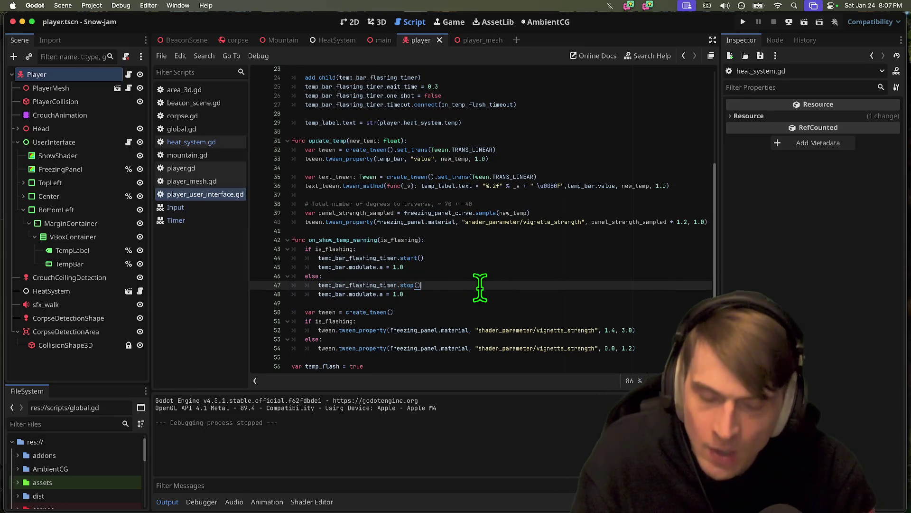
{"action": "key", "text": "Return"}
{"action": "type", "text": "get"}
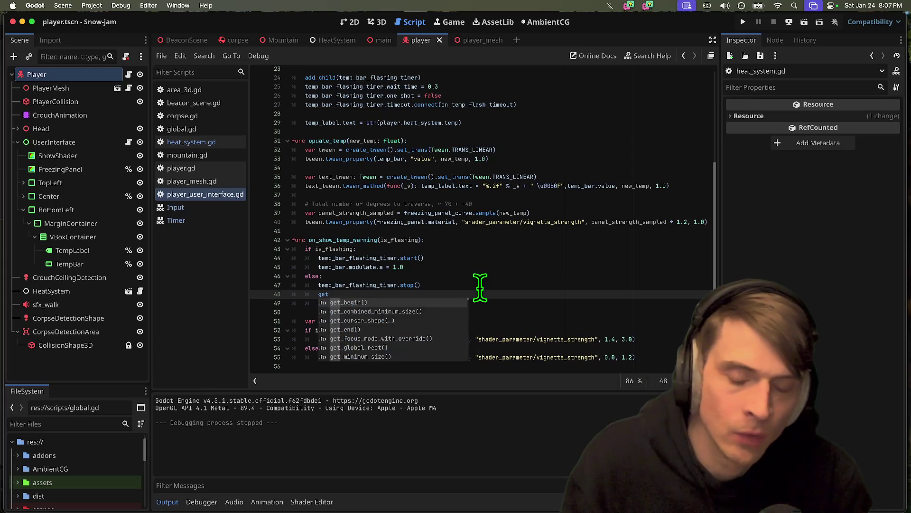
{"action": "key", "text": "BackSpace"}
{"action": "key", "text": "BackSpace"}
{"action": "key", "text": "BackSpace"}
{"action": "type", "text": "a"}
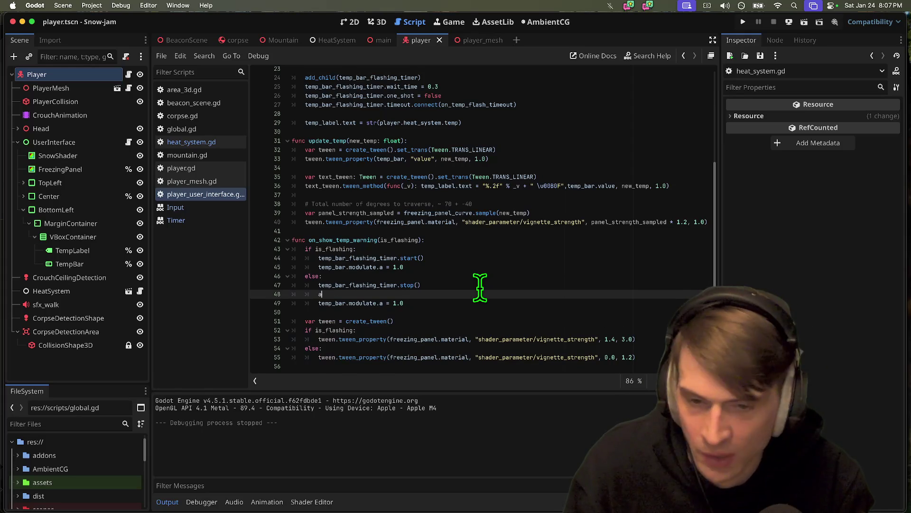
{"action": "type", "text": "wait get_tre"}
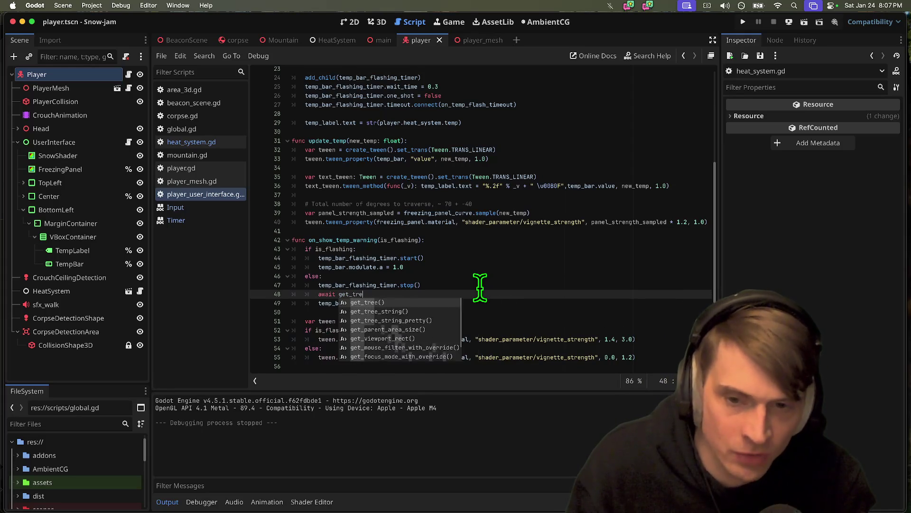
{"action": "type", "text": "e().create"}
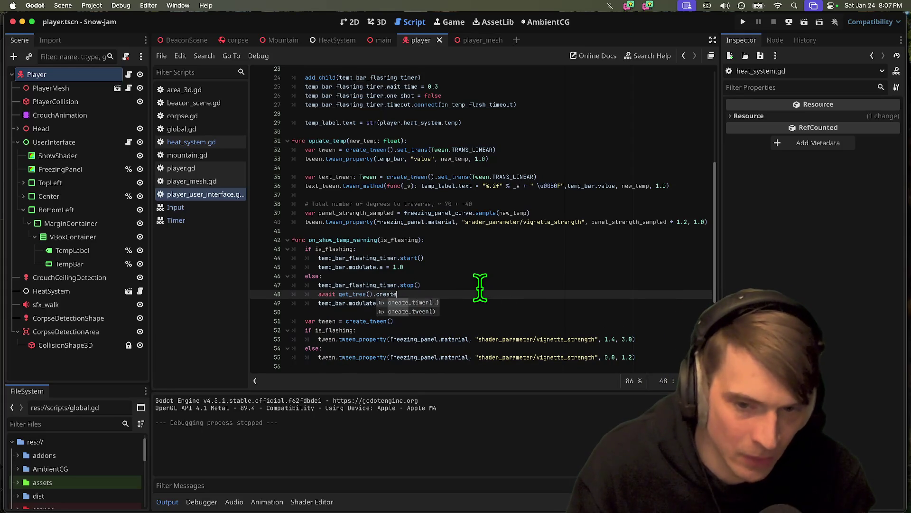
{"action": "key", "text": "Return"}
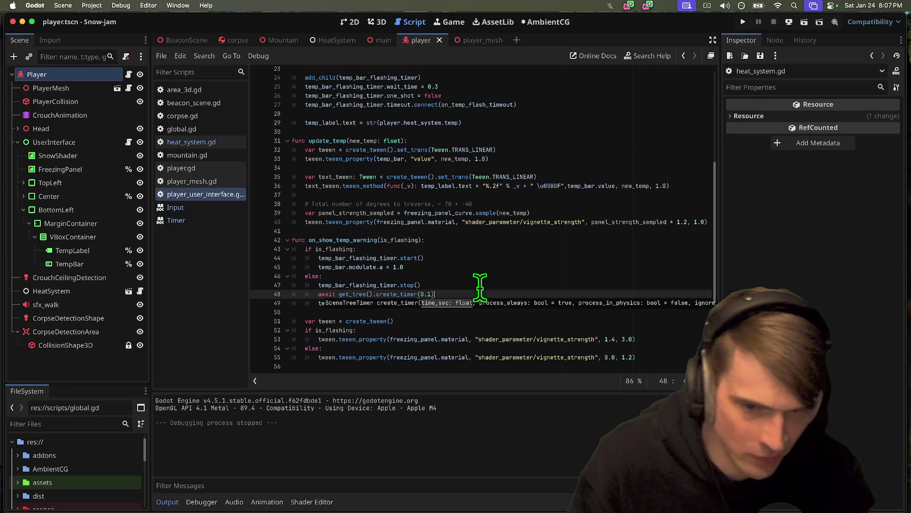
{"action": "type", "text": ".timeout"}
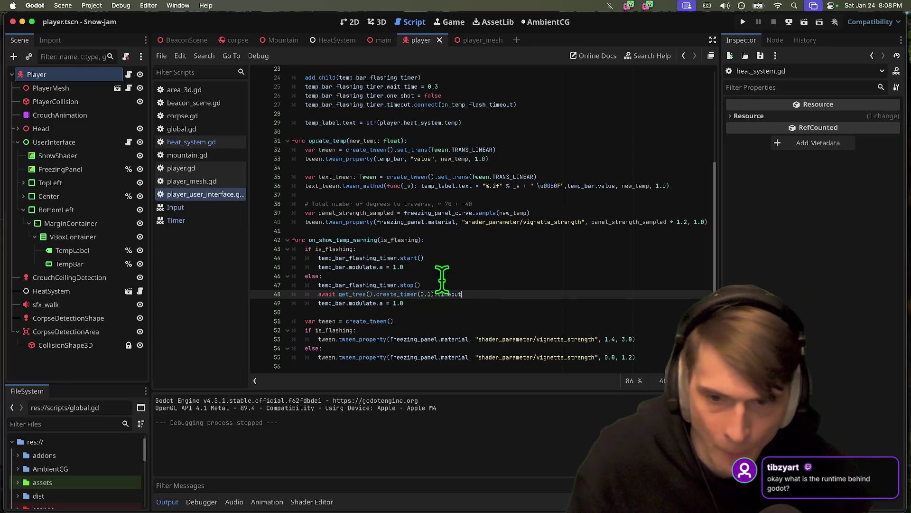
{"action": "scroll", "coordinate": [520, 302], "scroll_direction": "down", "scroll_amount": 5}
Step: Set the await duration to 0.25 seconds and run the game to test the flash fix
{"action": "left_click", "coordinate": [491, 299]}
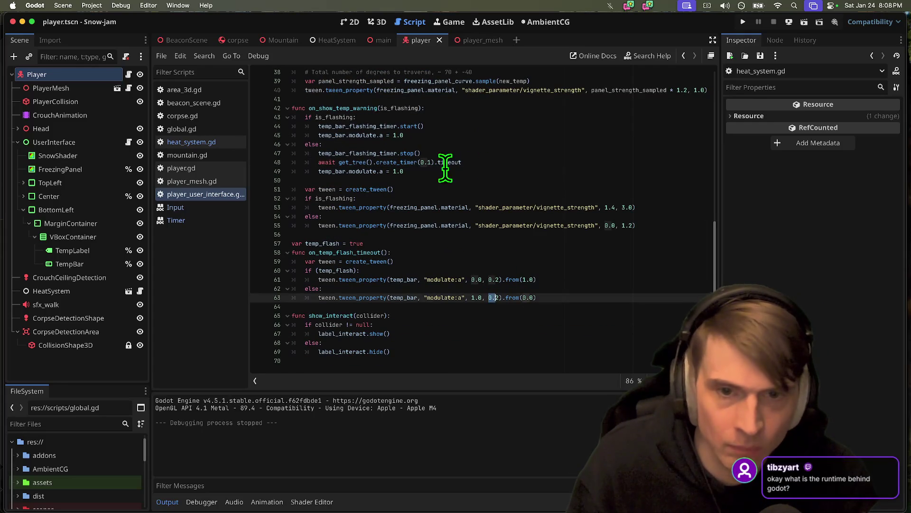
{"action": "left_click", "coordinate": [427, 162]}
{"action": "key", "text": "BackSpace"}
{"action": "type", "text": "25"}
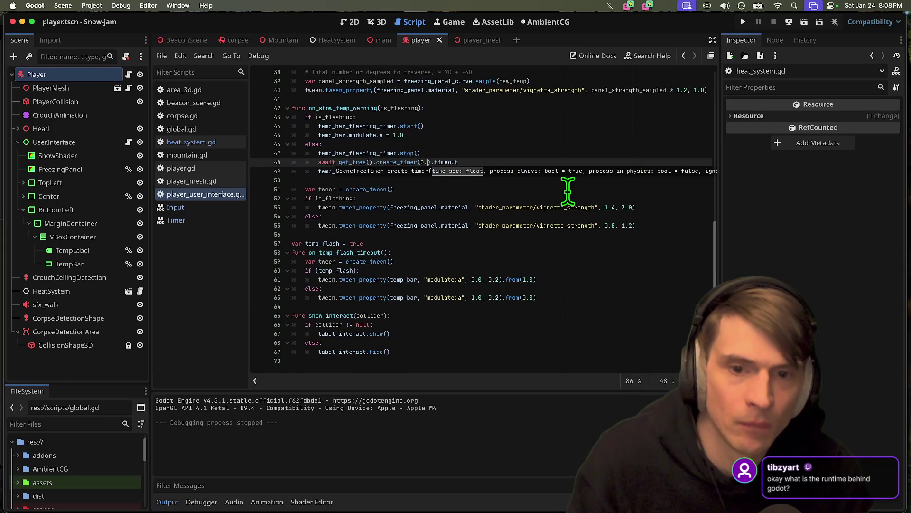
{"action": "left_click_drag", "start_coordinate": [539, 299], "coordinate": [292, 270]}
{"action": "left_click", "coordinate": [610, 236]}
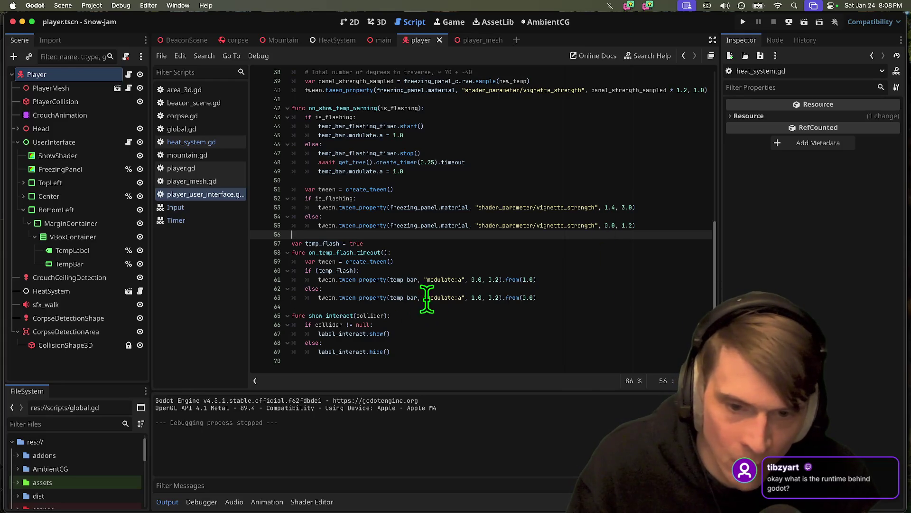
{"action": "left_click", "coordinate": [586, 296]}
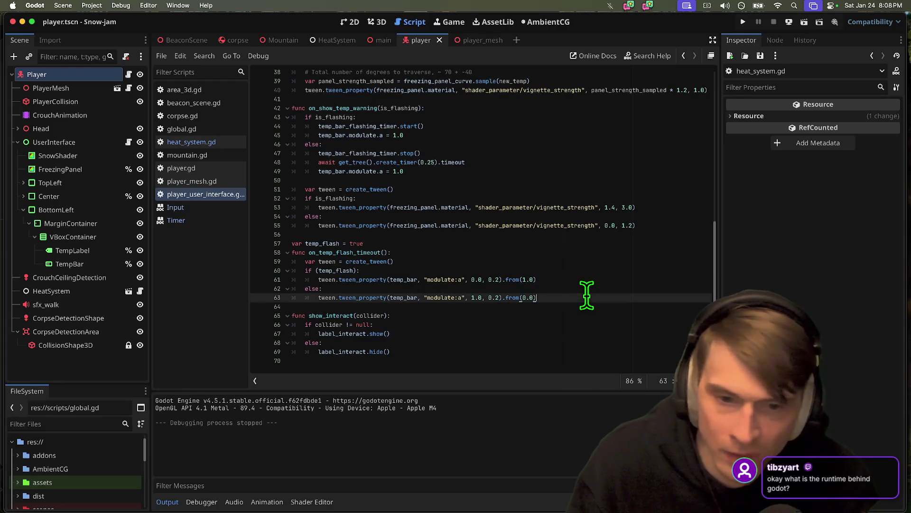
{"action": "key", "text": "super+b"}
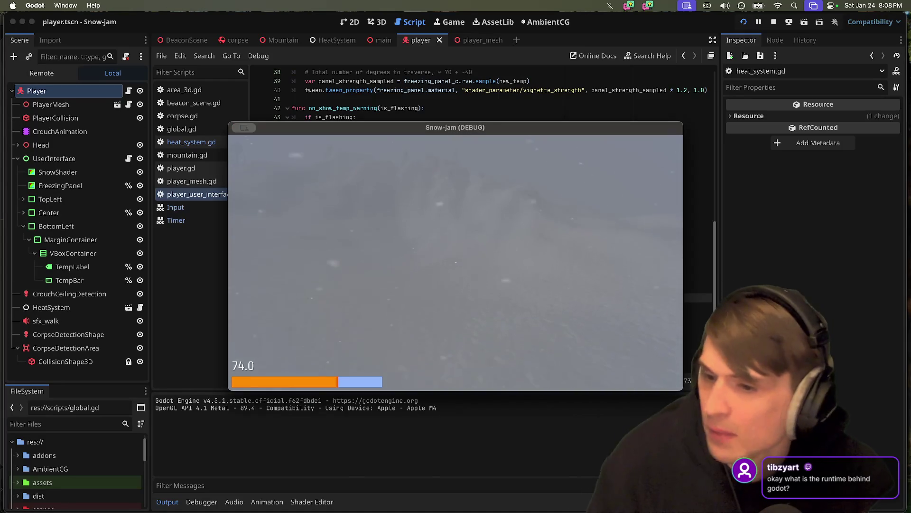
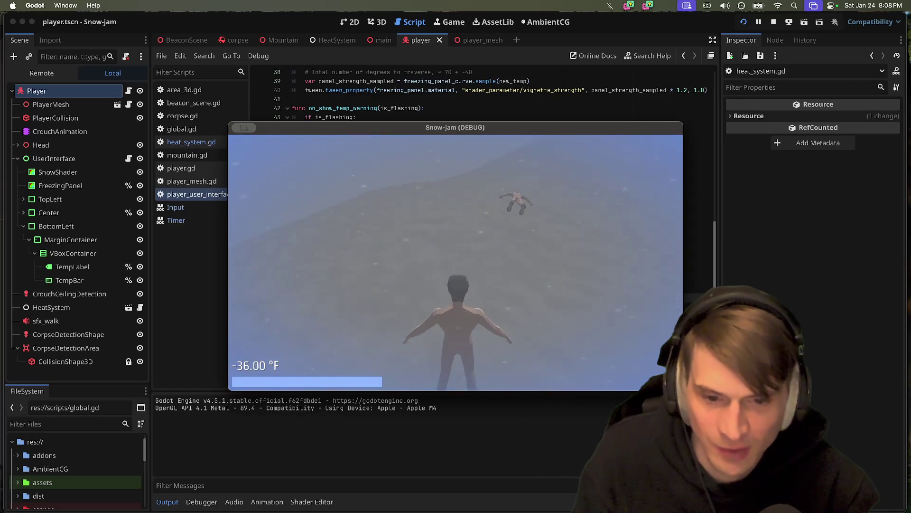
Step: Walk the player up the snowy slope in the running debug game
{"action": "key", "text": "w"}
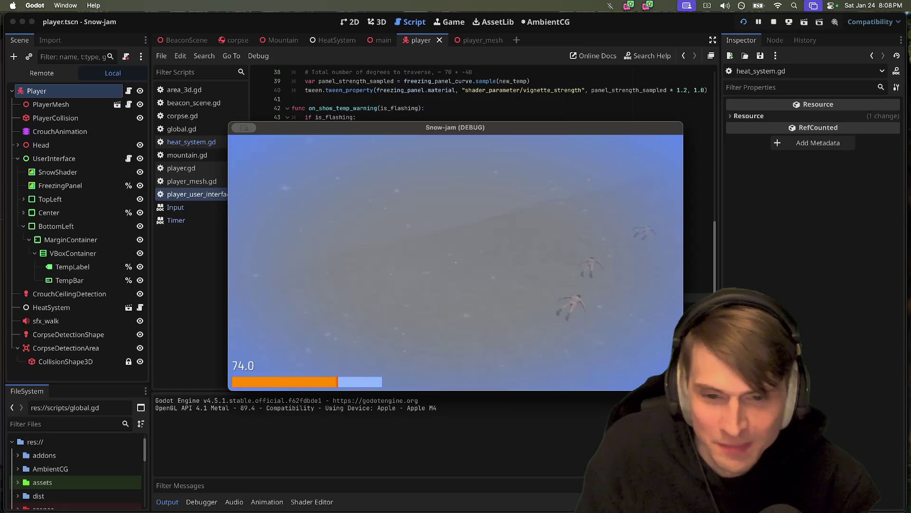
Step: Stop the game and export the Web (Runnable) preset to index.html, overwriting the old build
{"action": "key", "text": "super+q"}
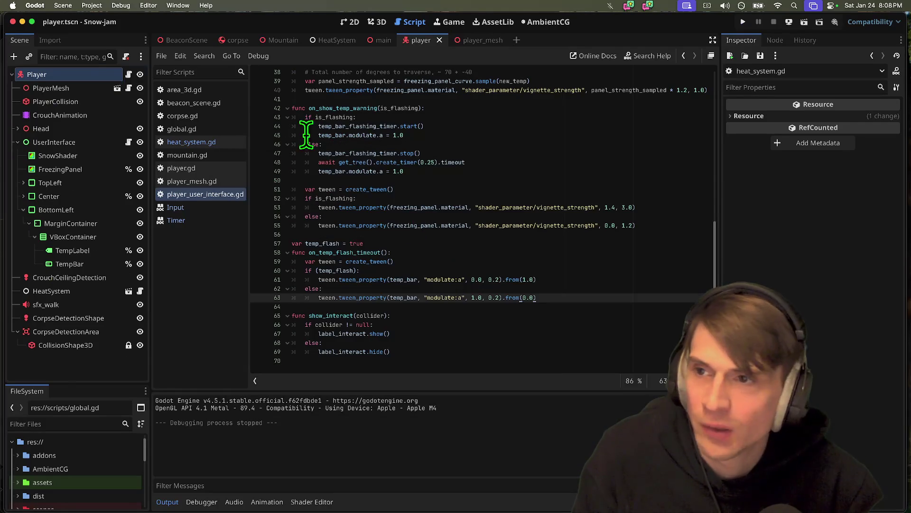
{"action": "left_click", "coordinate": [120, 5]}
{"action": "left_click", "coordinate": [115, 59]}
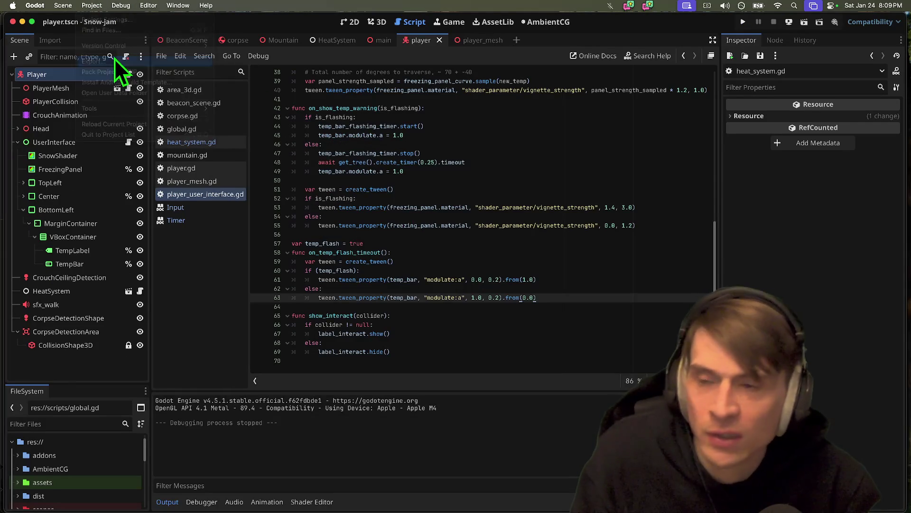
{"action": "left_click", "coordinate": [403, 142]}
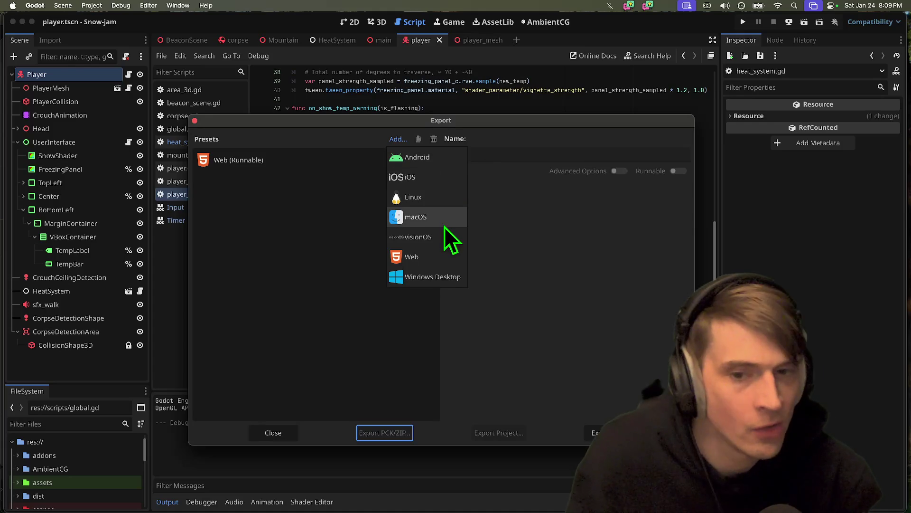
{"action": "left_click", "coordinate": [290, 164]}
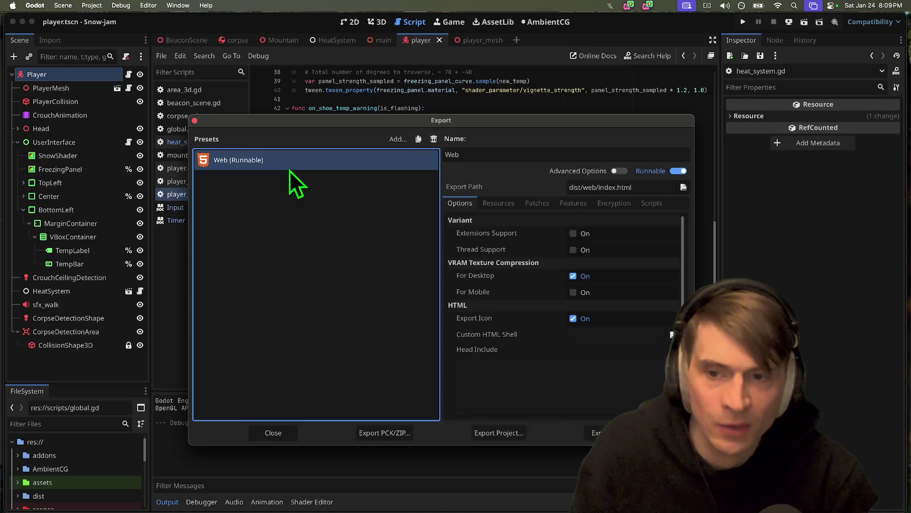
{"action": "left_click", "coordinate": [519, 437]}
{"action": "left_click", "coordinate": [326, 168]}
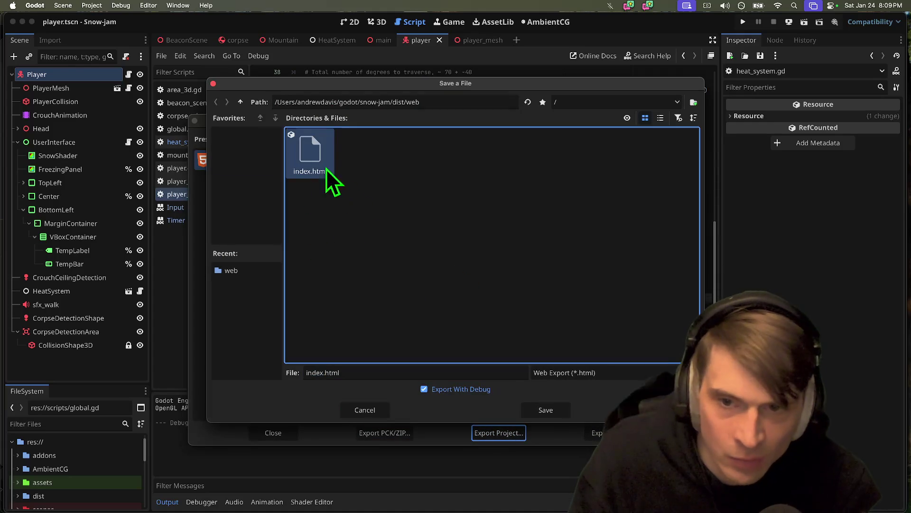
{"action": "left_click", "coordinate": [546, 411]}
{"action": "left_click", "coordinate": [506, 272]}
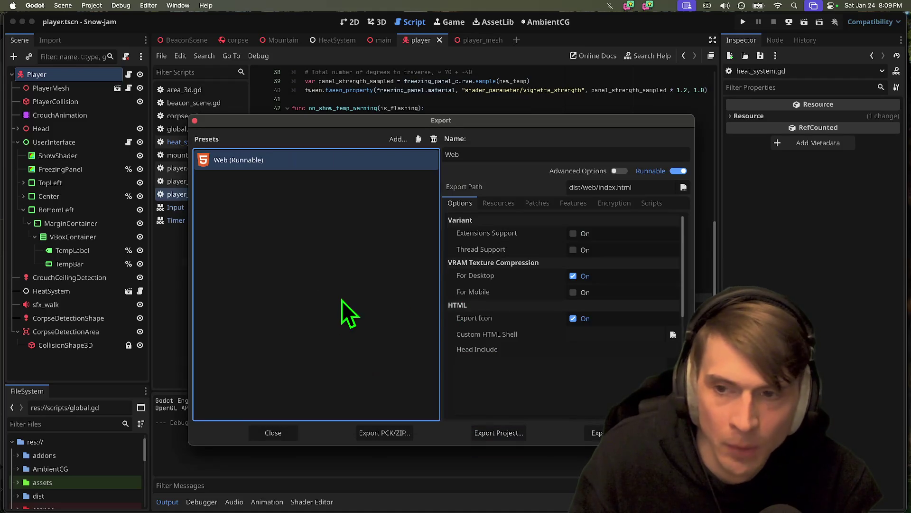
Step: Clear the Alacritty terminal screen with the clear command
{"action": "key", "text": "super+Tab"}
{"action": "key", "text": "super+Tab"}
{"action": "key", "text": "super+Tab"}
{"action": "key", "text": "super+Tab"}
{"action": "type", "text": "clear"}
{"action": "key", "text": "Return"}
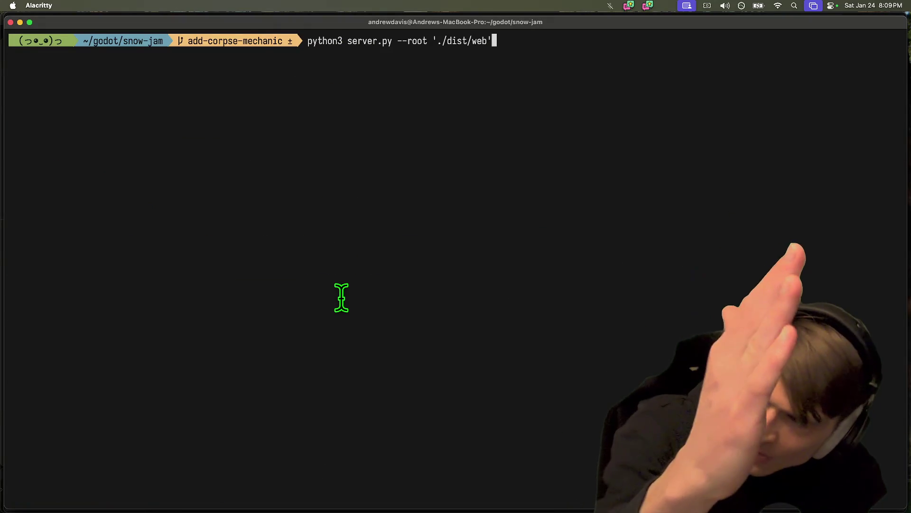
{"action": "key", "text": "super+Tab"}
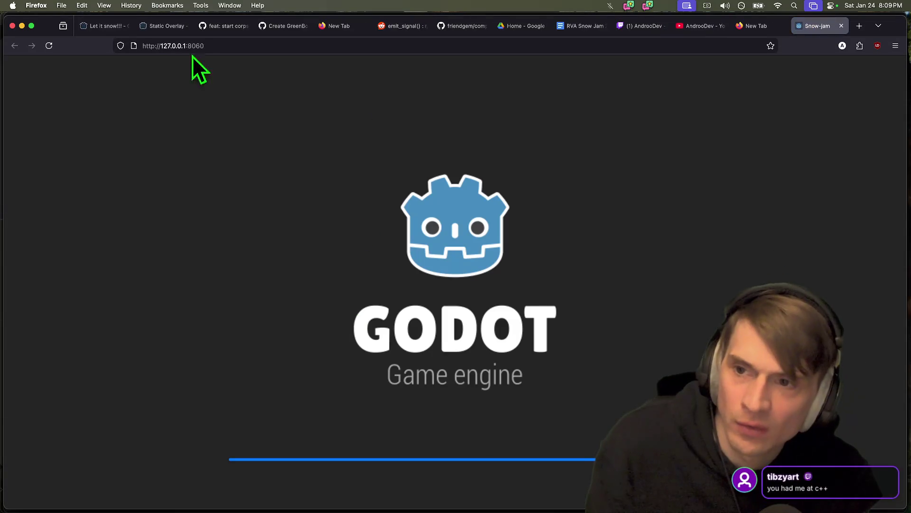
Step: Play the web build at 127.0.0.1:8060 in Firefox, then close the tab and return to the terminal
{"action": "left_click", "coordinate": [147, 51]}
{"action": "left_click", "coordinate": [142, 335]}
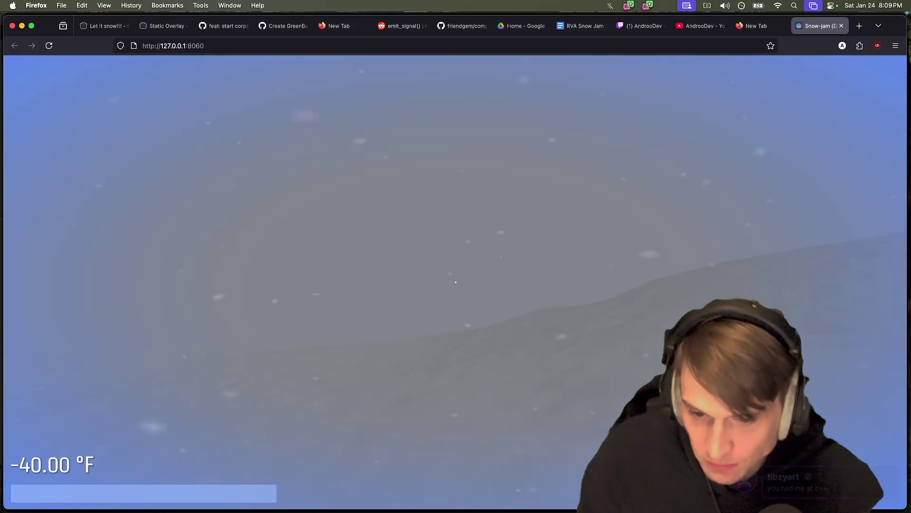
{"action": "left_click", "coordinate": [260, 348]}
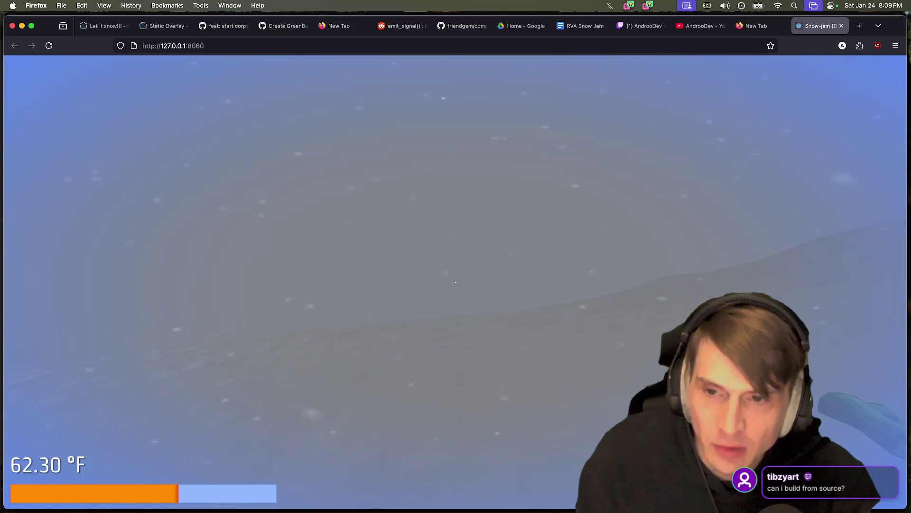
{"action": "key", "text": "super+w"}
{"action": "key", "text": "super+Tab"}
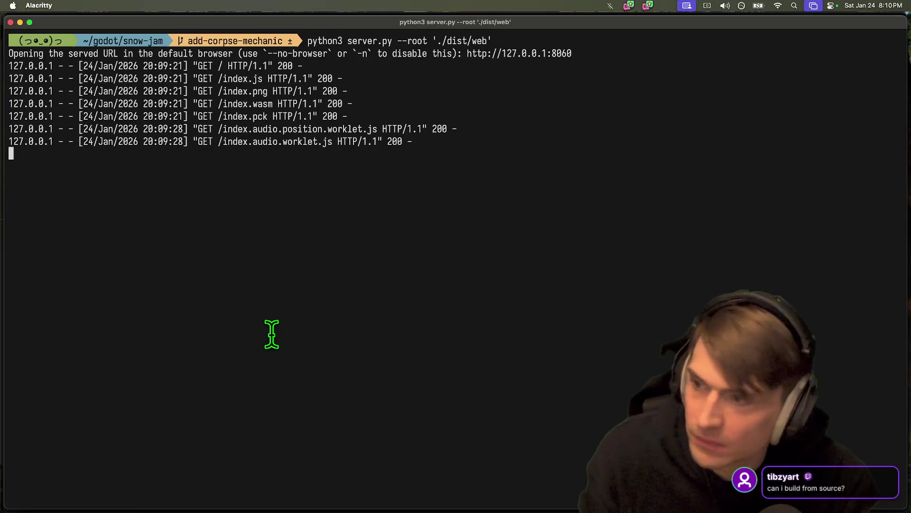
Step: Back in Godot, close the Timer and Input help pages from the script list
{"action": "key", "text": "super+Tab"}
{"action": "key", "text": "super+Tab"}
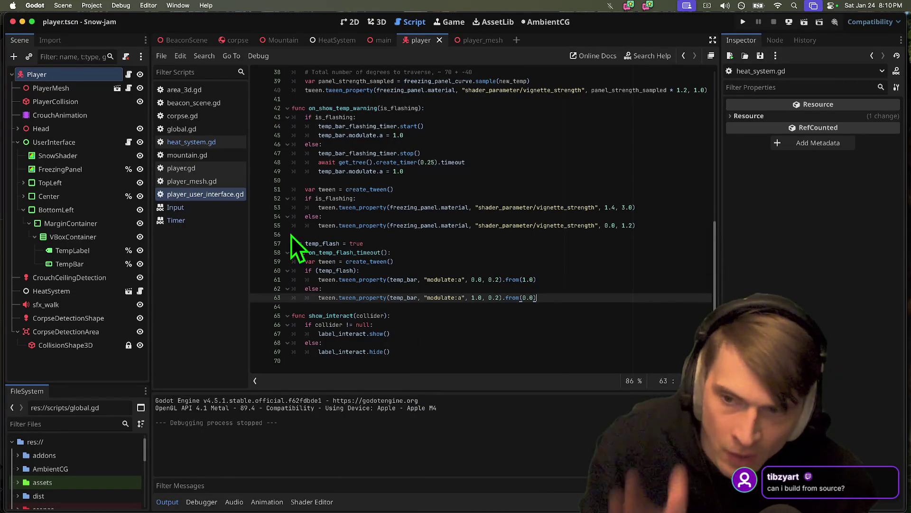
{"action": "middle_click", "coordinate": [217, 221]}
{"action": "middle_click", "coordinate": [220, 212]}
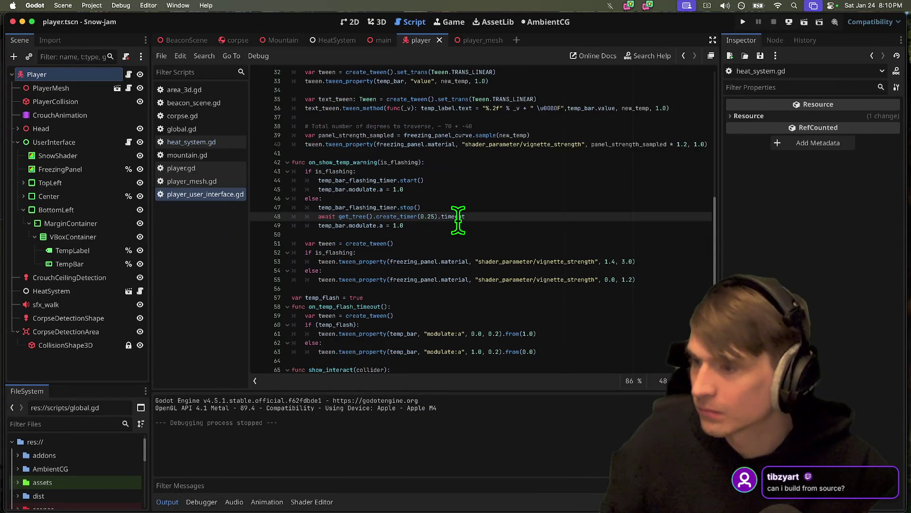
{"action": "mouse_move", "coordinate": [458, 219]}
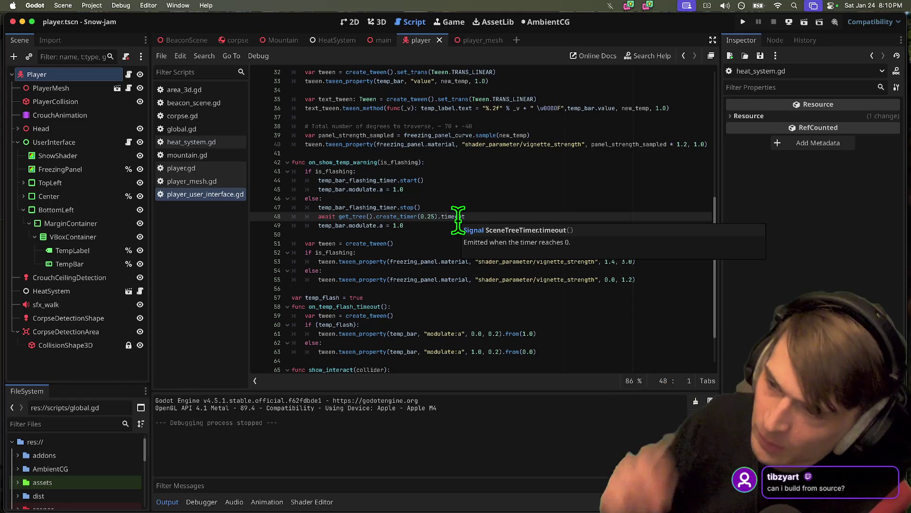
{"action": "left_click", "coordinate": [62, 5]}
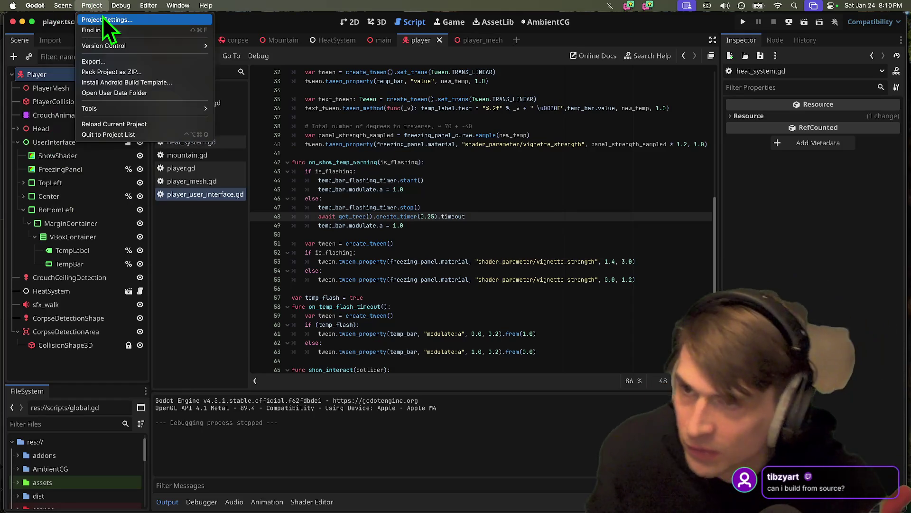
Step: Filter Project Settings by 'phy', set the Physics > 3D engine to Jolt Physics, and restart
{"action": "left_click", "coordinate": [104, 19]}
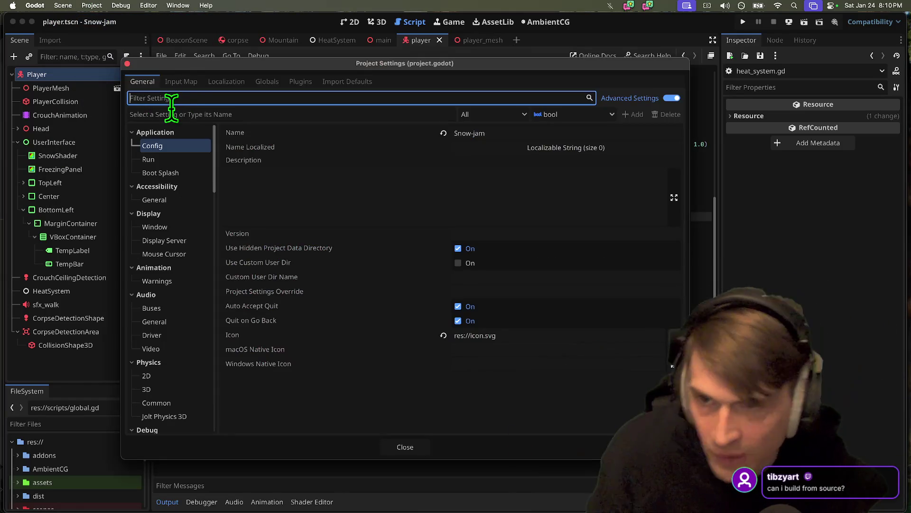
{"action": "key", "text": "Tab"}
{"action": "left_click", "coordinate": [172, 102]}
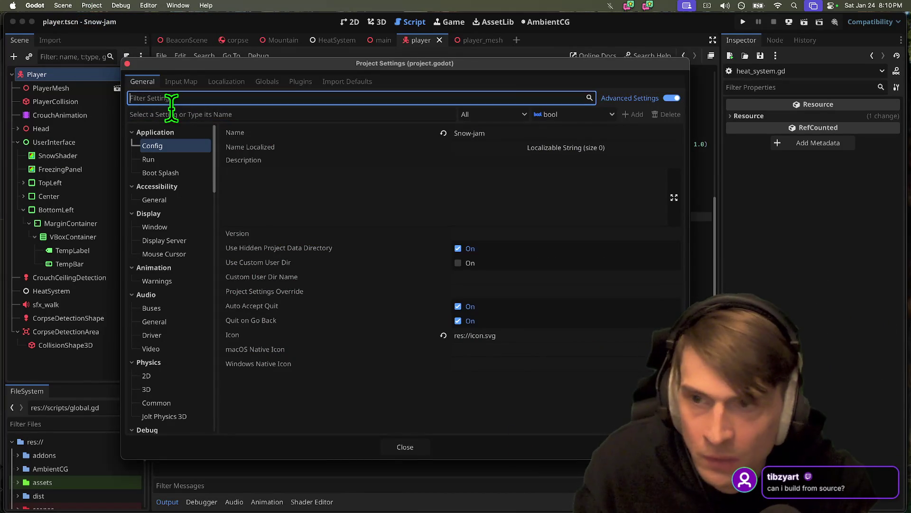
{"action": "type", "text": "phy"}
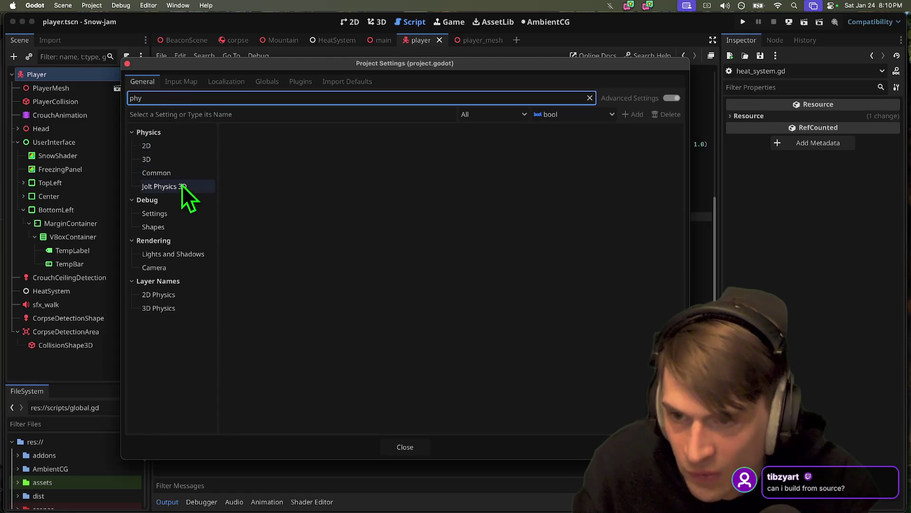
{"action": "left_click", "coordinate": [181, 186]}
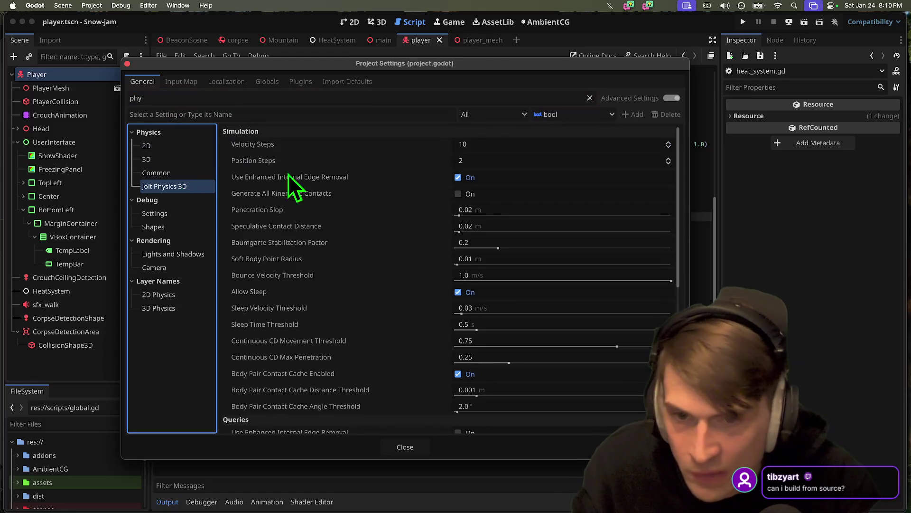
{"action": "left_click", "coordinate": [169, 164]}
{"action": "left_click", "coordinate": [503, 150]}
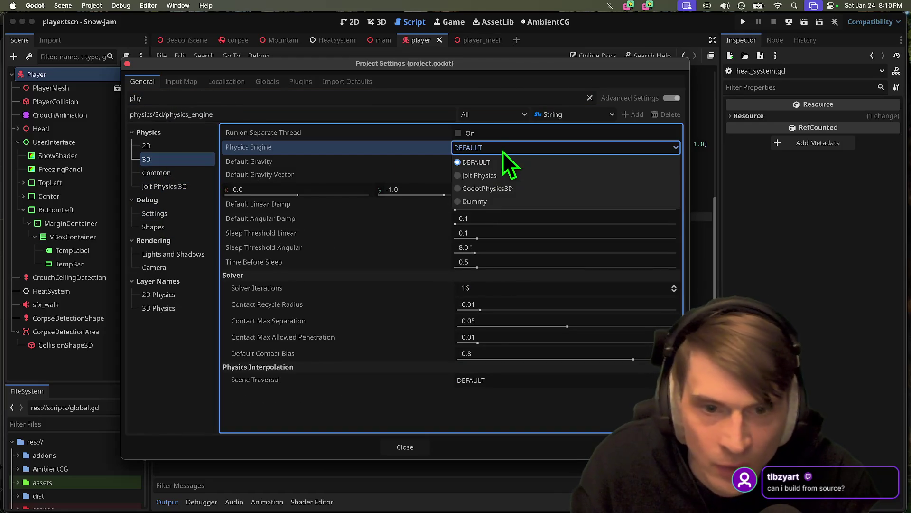
{"action": "left_click", "coordinate": [510, 178]}
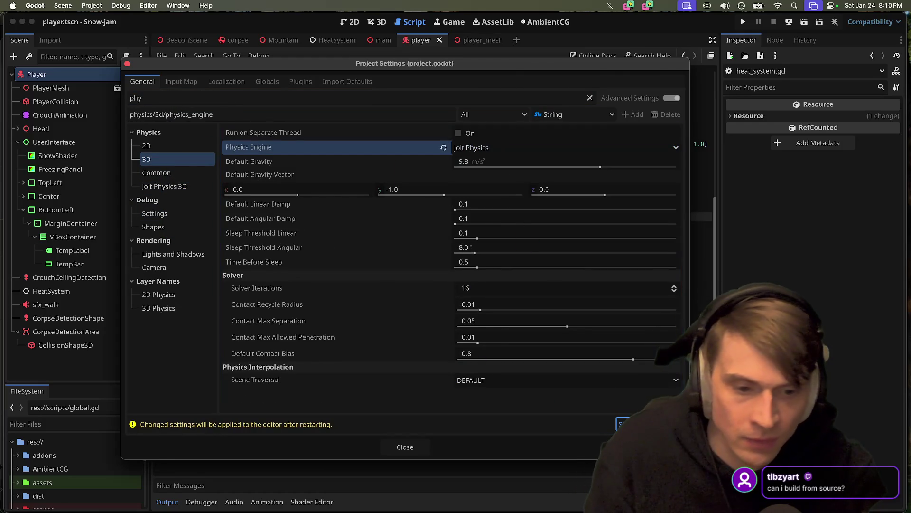
{"action": "key", "text": "Return"}
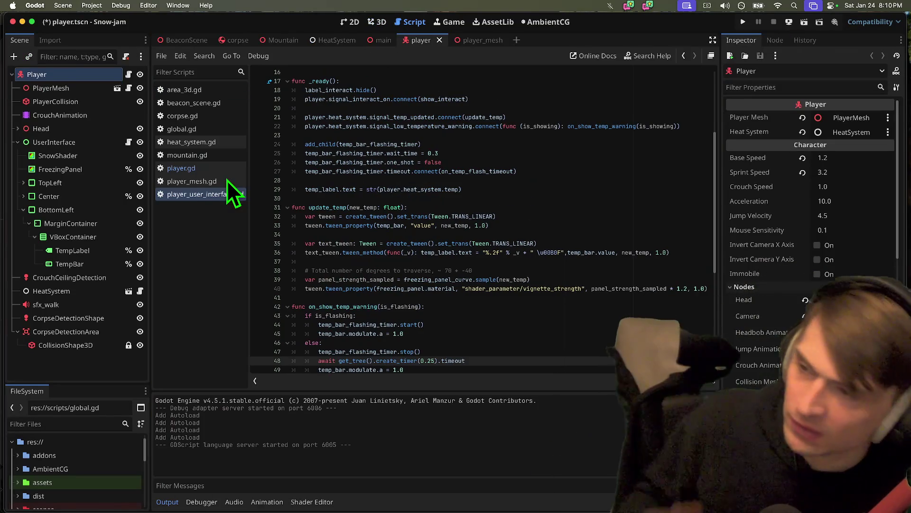
{"action": "scroll", "coordinate": [519, 232], "scroll_direction": "down", "scroll_amount": 1}
{"action": "scroll", "coordinate": [518, 232], "scroll_direction": "down", "scroll_amount": 6}
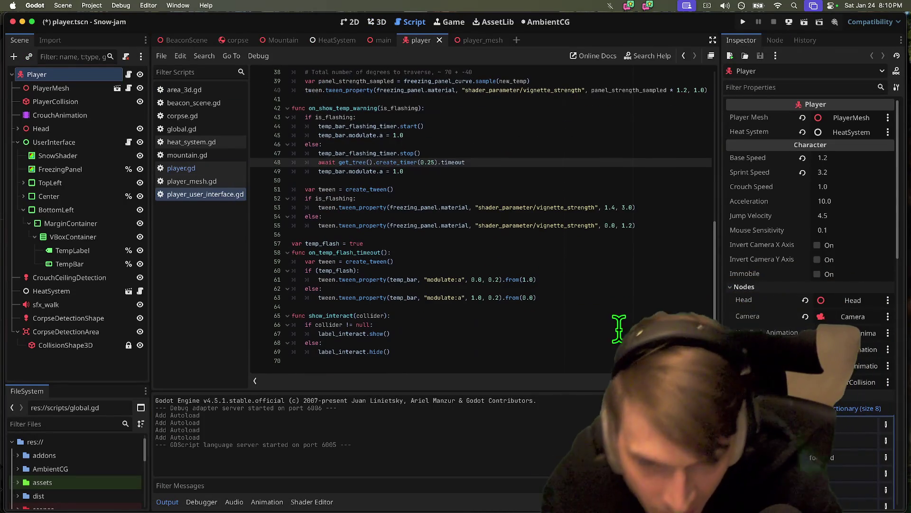
{"action": "left_click", "coordinate": [608, 351]}
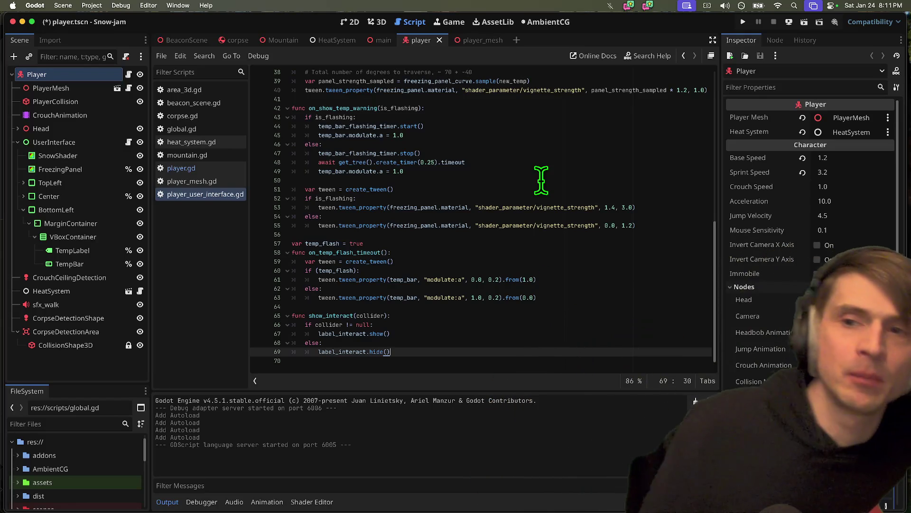
Step: Search the whole project for 'web' and jump to the Web check in player.gd
{"action": "scroll", "coordinate": [703, 135], "scroll_direction": "up", "scroll_amount": 10}
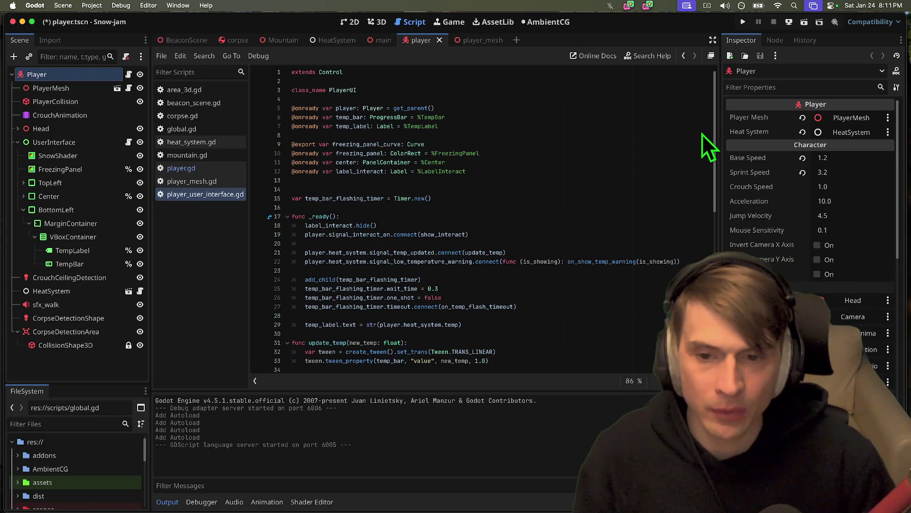
{"action": "key", "text": "ctrl+f"}
{"action": "type", "text": "web"}
{"action": "key", "text": "ctrl+shift+f"}
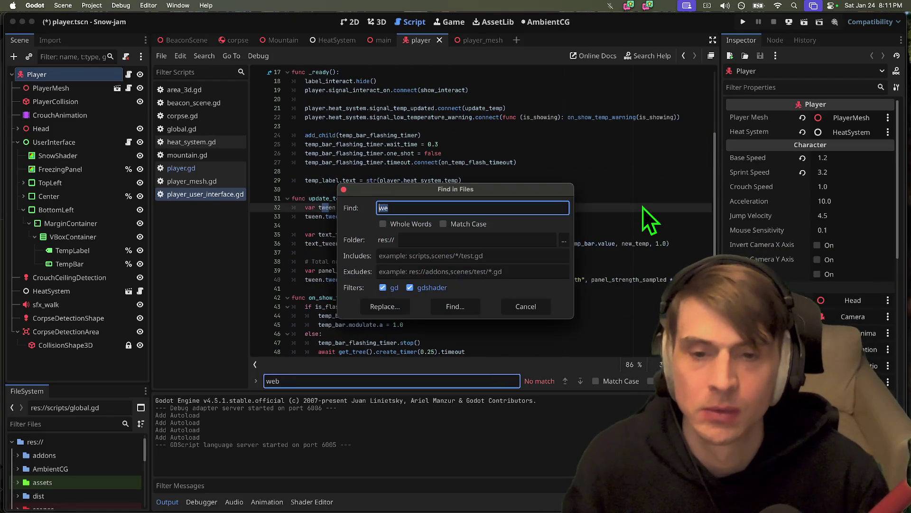
{"action": "type", "text": "web"}
{"action": "key", "text": "Return"}
{"action": "left_click", "coordinate": [303, 436]}
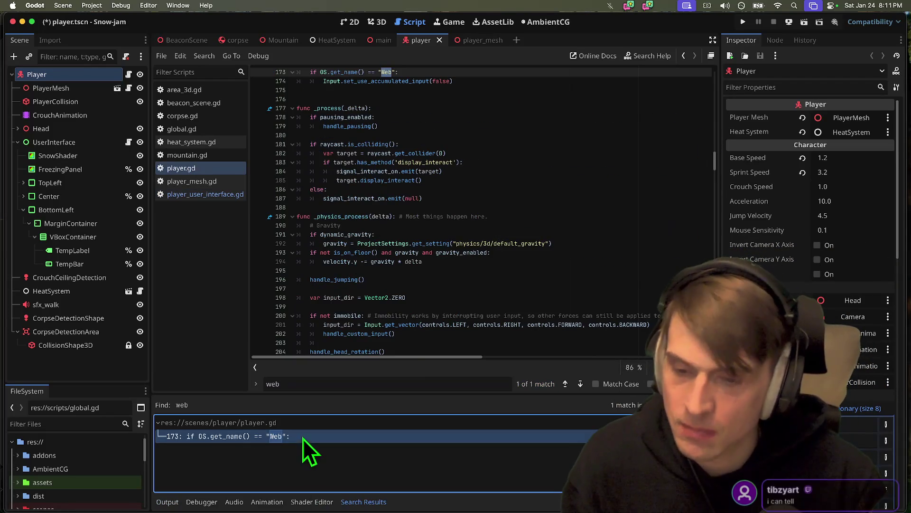
Step: Read the OS.get_name() documentation, selecting part of its Web platform note
{"action": "scroll", "coordinate": [569, 187], "scroll_direction": "up", "scroll_amount": 3}
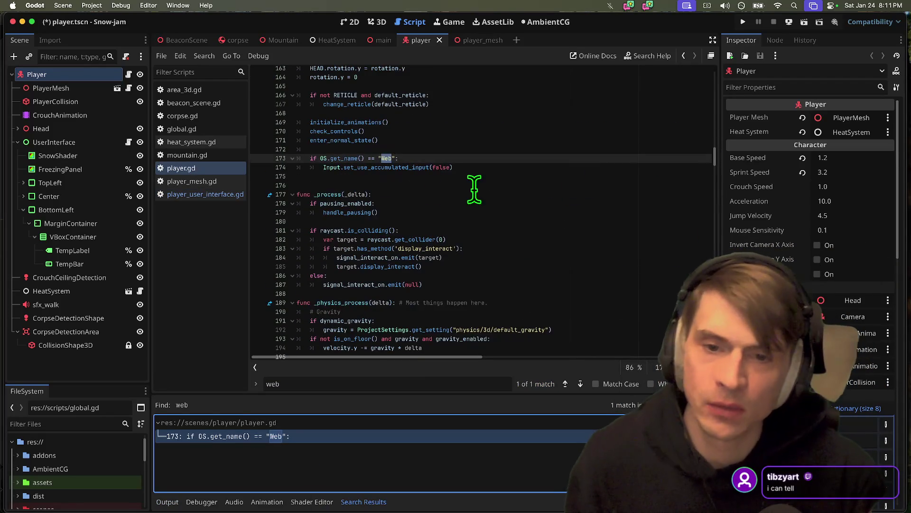
{"action": "left_click", "coordinate": [346, 161], "text": "ctrl"}
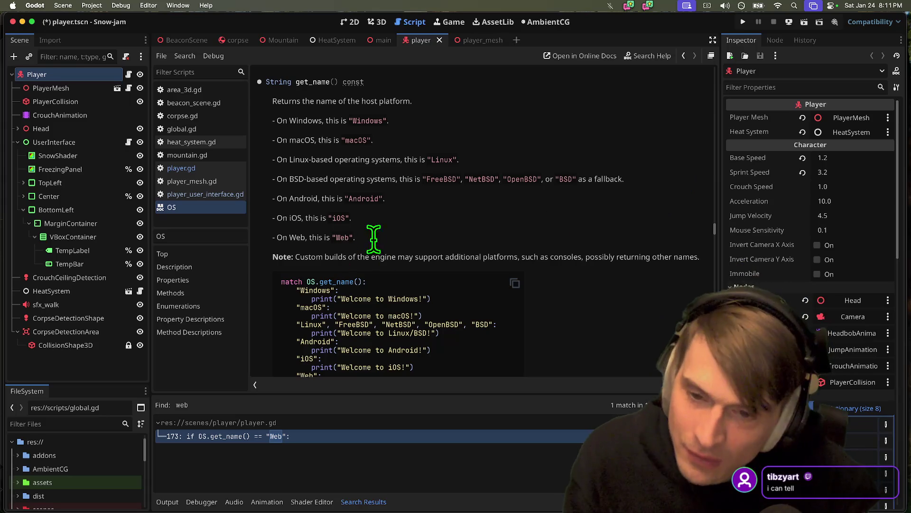
{"action": "scroll", "coordinate": [505, 212], "scroll_direction": "down", "scroll_amount": 5}
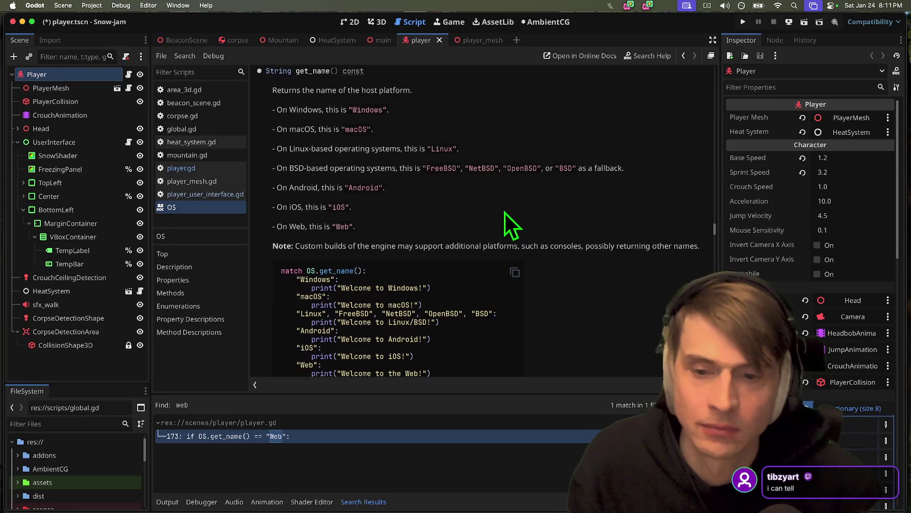
{"action": "scroll", "coordinate": [631, 222], "scroll_direction": "up", "scroll_amount": 5}
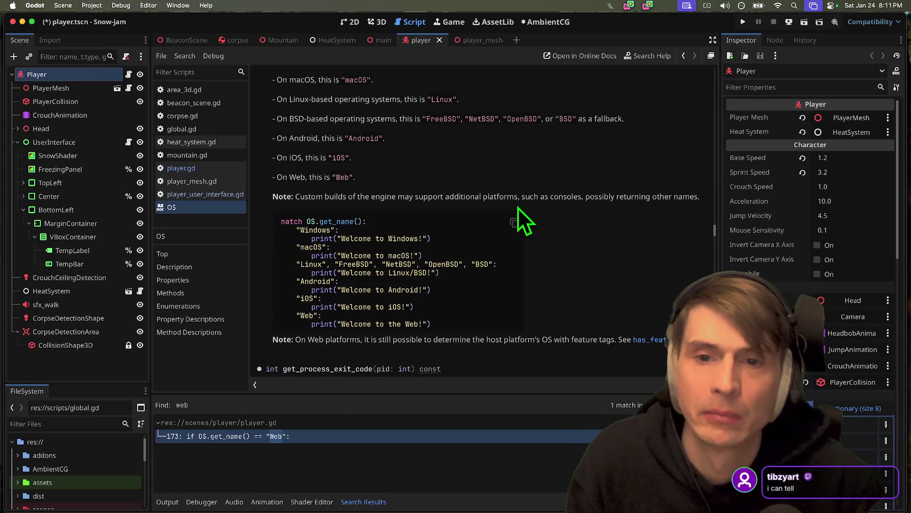
{"action": "scroll", "coordinate": [629, 272], "scroll_direction": "down", "scroll_amount": 3}
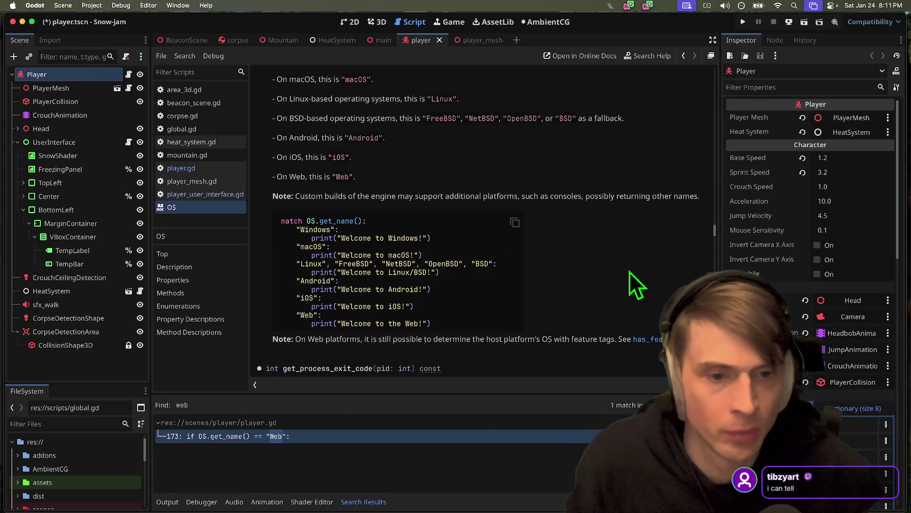
{"action": "left_click_drag", "start_coordinate": [378, 317], "coordinate": [494, 317]}
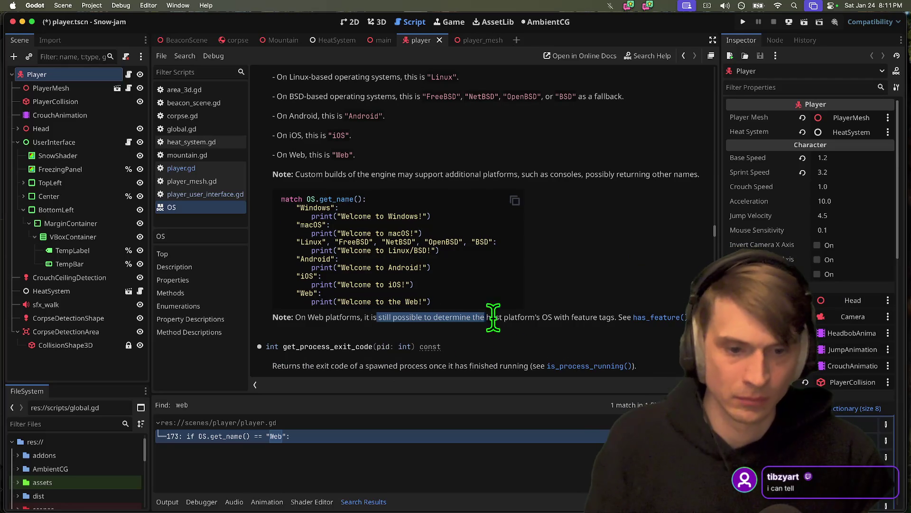
{"action": "double_click", "coordinate": [562, 317]}
{"action": "scroll", "coordinate": [563, 318], "scroll_direction": "down", "scroll_amount": 2}
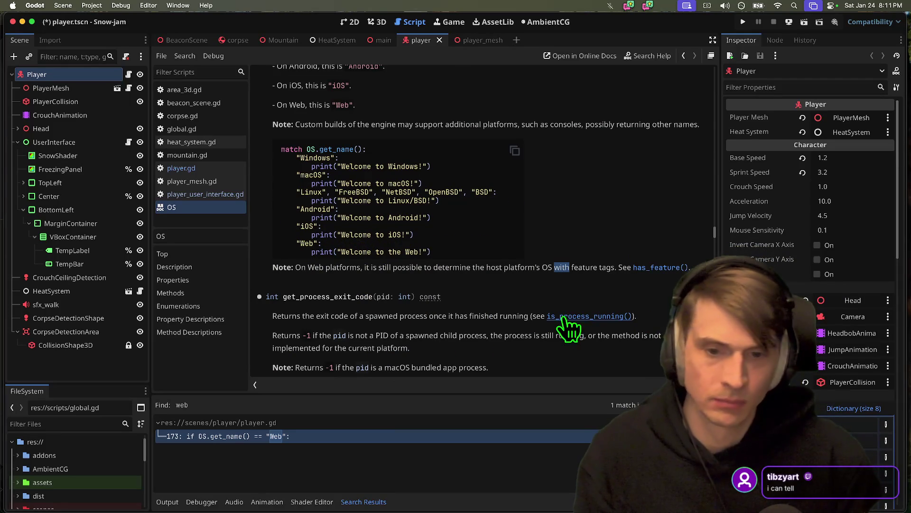
{"action": "scroll", "coordinate": [568, 284], "scroll_direction": "up", "scroll_amount": 1}
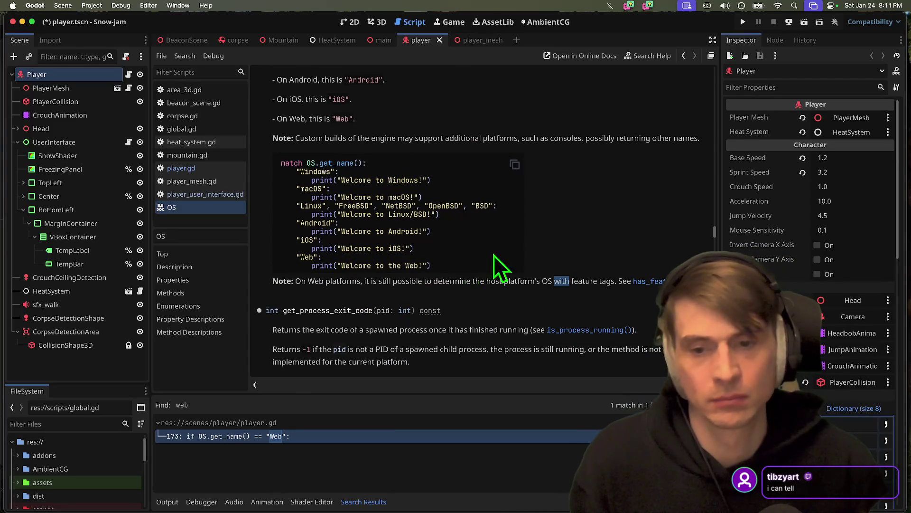
Step: Return to player.gd and place the caret around lines 174–176
{"action": "key", "text": "alt+Left"}
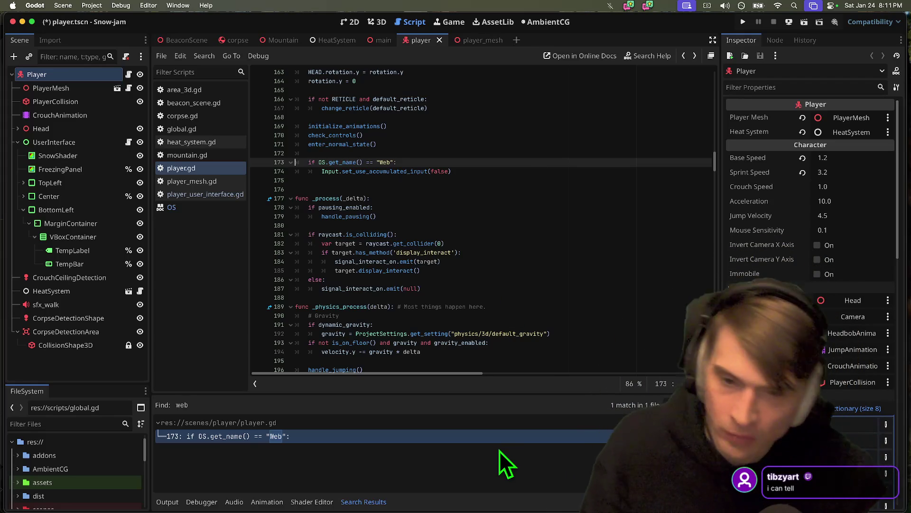
{"action": "left_click", "coordinate": [541, 187]}
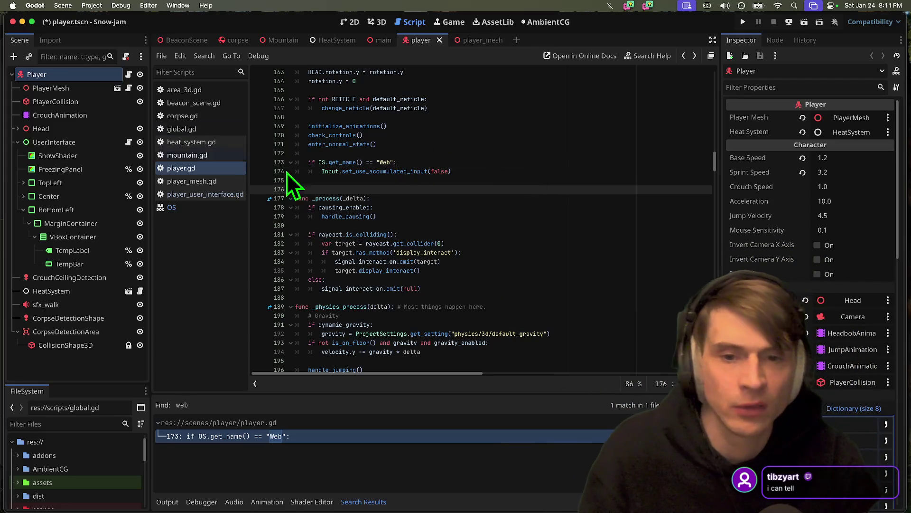
{"action": "left_click", "coordinate": [389, 172]}
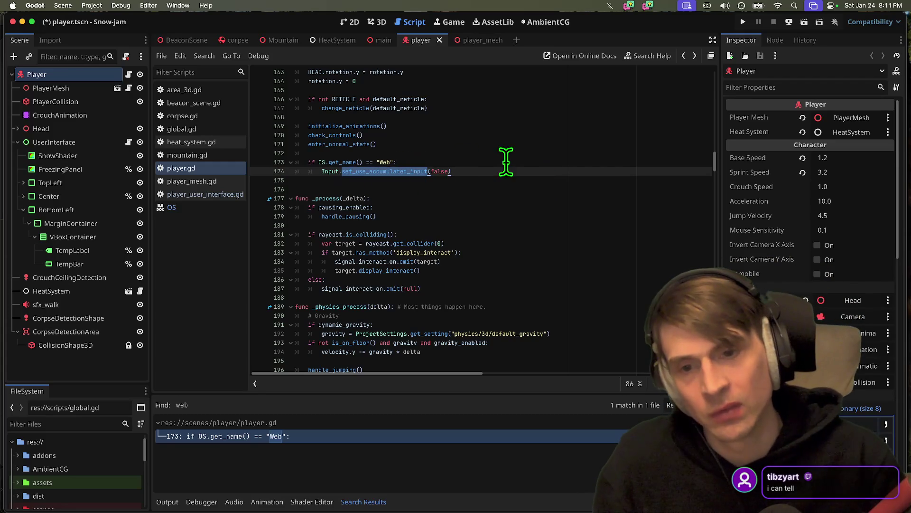
Step: Select the Web check on lines 173–174 and stop the local web server with Ctrl+C
{"action": "left_click_drag", "start_coordinate": [493, 171], "coordinate": [231, 167]}
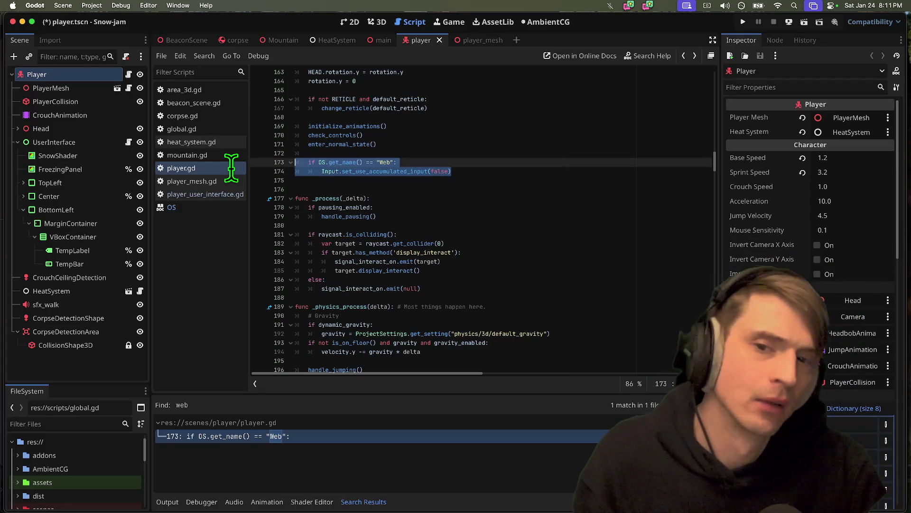
{"action": "scroll", "coordinate": [515, 167], "scroll_direction": "up", "scroll_amount": 3}
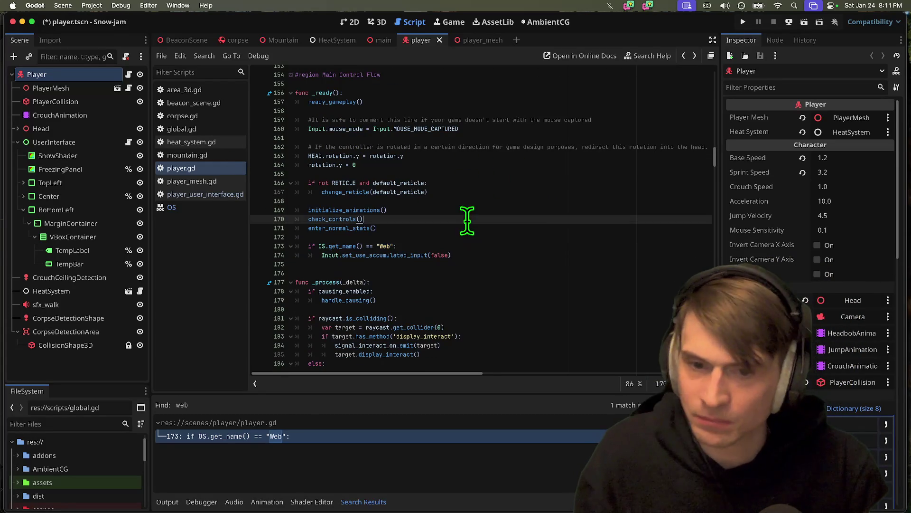
{"action": "key", "text": "super+Tab"}
{"action": "key", "text": "super+Tab"}
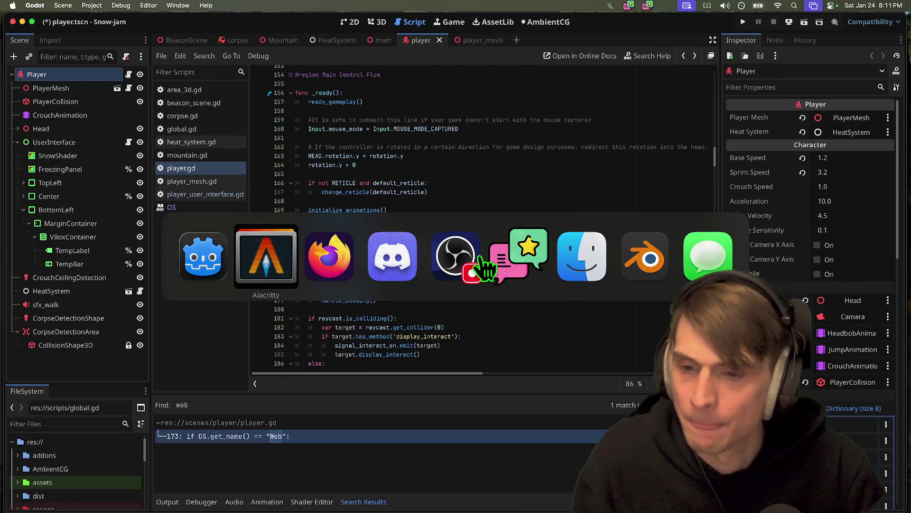
{"action": "key", "text": "super+Tab"}
{"action": "key", "text": "super+Tab"}
{"action": "key", "text": "ctrl+c"}
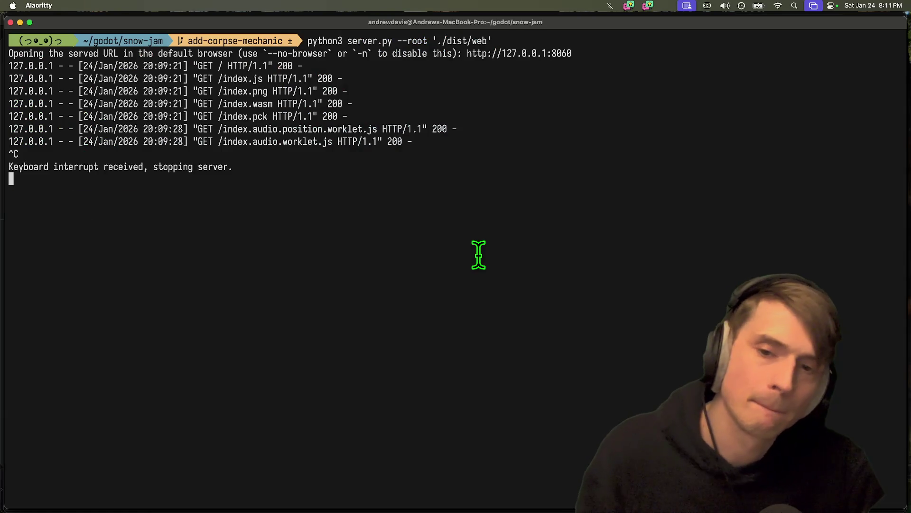
{"action": "key", "text": "super+Tab"}
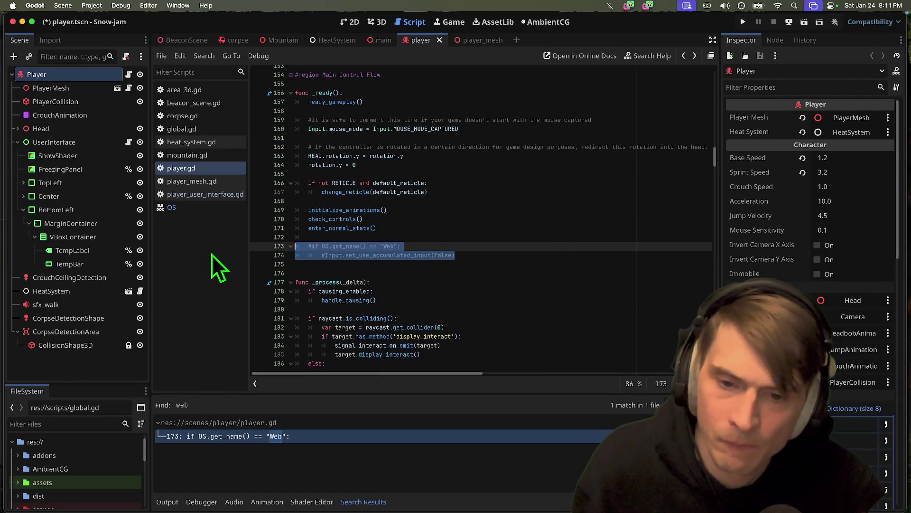
Step: Comment out lines 173–174, then run and stop a quick test of the game
{"action": "key", "text": "super+k"}
{"action": "key", "text": "super+b"}
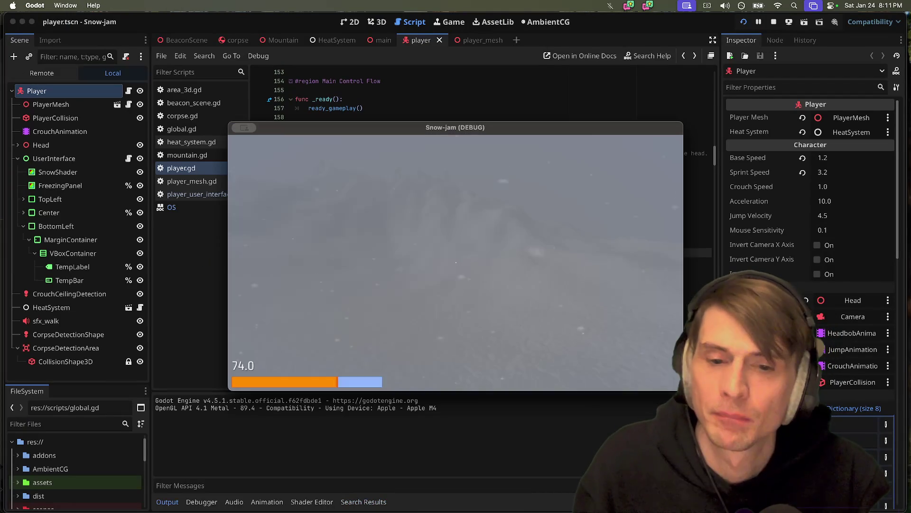
{"action": "key", "text": "super+period"}
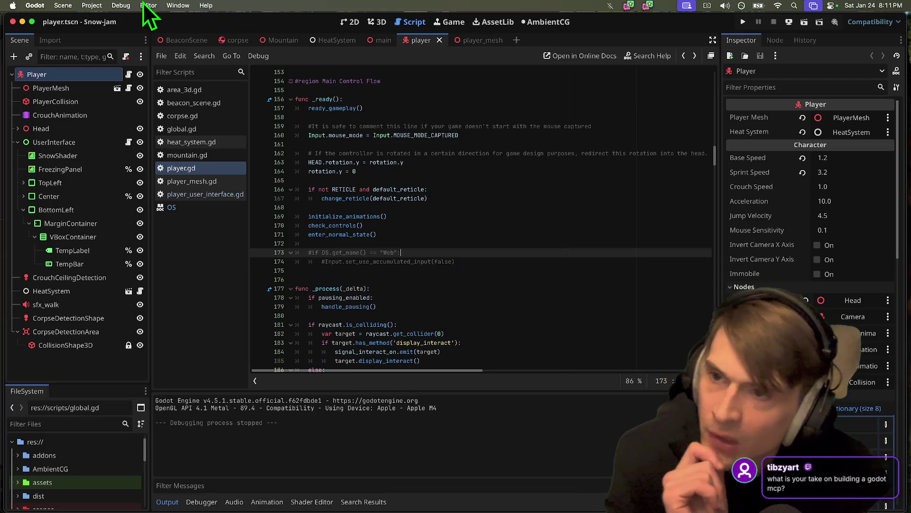
{"action": "left_click", "coordinate": [121, 5]}
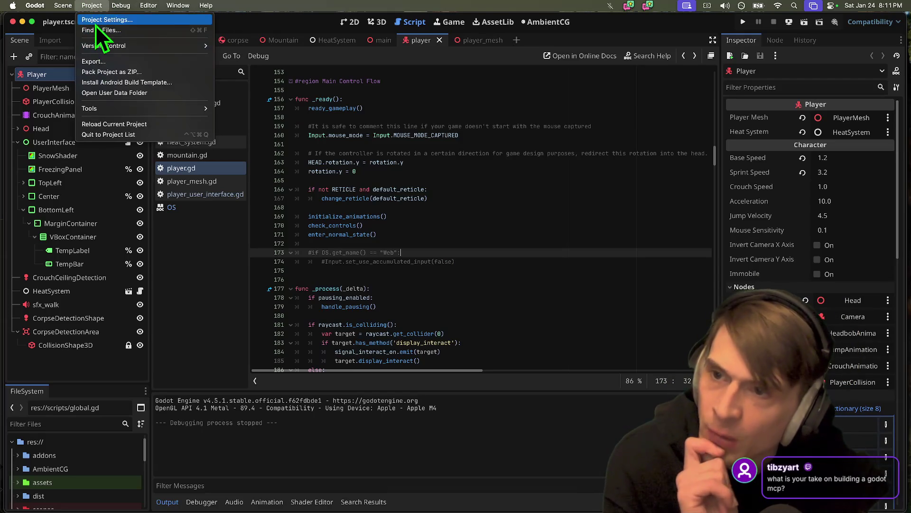
Step: Export the Web build again, saving it to dist/web/index.html
{"action": "left_click", "coordinate": [121, 65]}
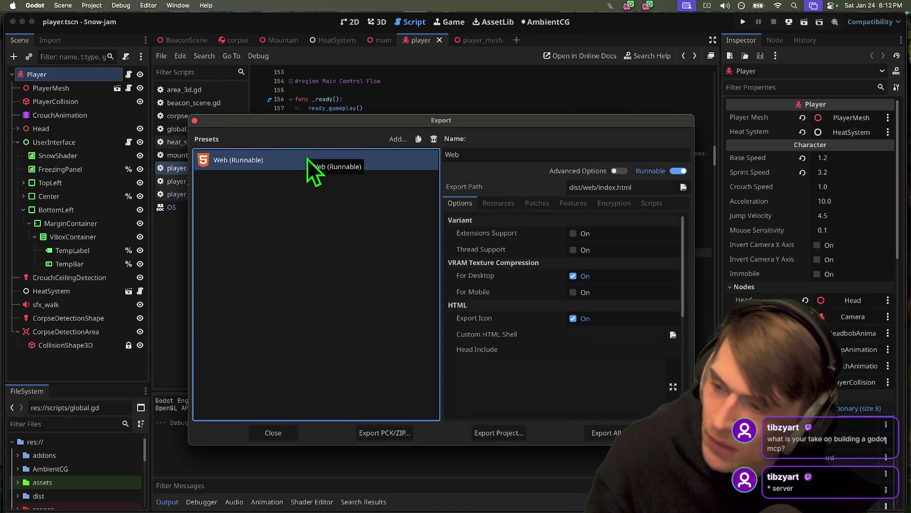
{"action": "left_click_drag", "start_coordinate": [297, 113], "coordinate": [266, 92]}
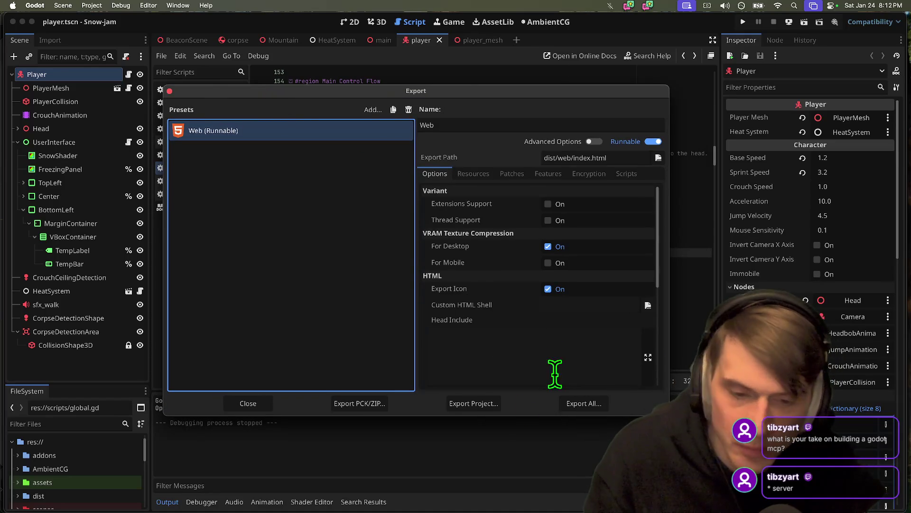
{"action": "left_click", "coordinate": [495, 404]}
{"action": "left_click", "coordinate": [335, 181]}
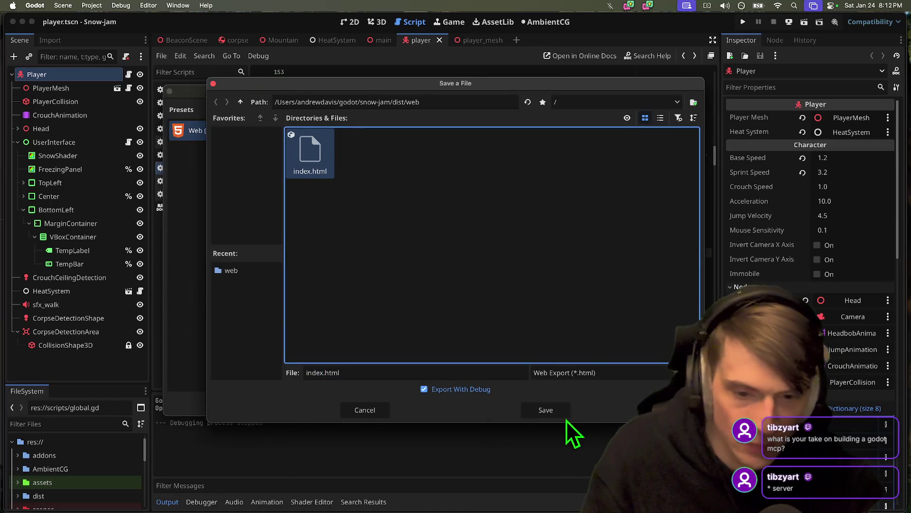
{"action": "left_click", "coordinate": [565, 412]}
Step: Check the RVA Game Jams server in Discord
{"action": "key", "text": "super+Tab"}
{"action": "key", "text": "super+Tab"}
{"action": "key", "text": "super+Tab"}
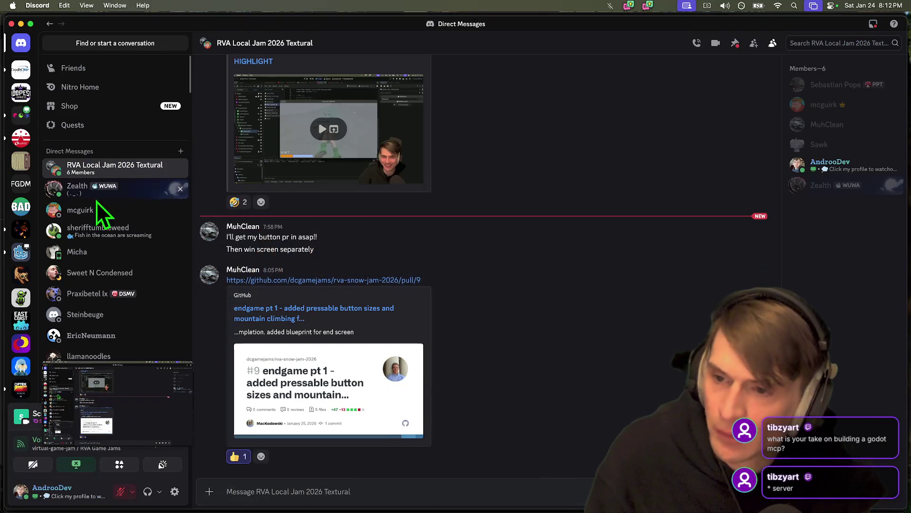
{"action": "scroll", "coordinate": [102, 214], "scroll_direction": "down", "scroll_amount": 2}
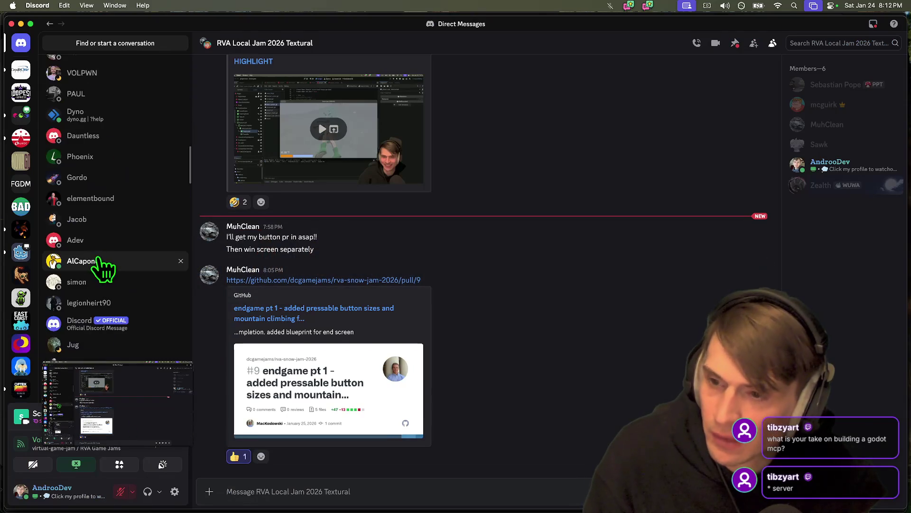
{"action": "left_click", "coordinate": [25, 118]}
{"action": "scroll", "coordinate": [143, 228], "scroll_direction": "down", "scroll_amount": 2}
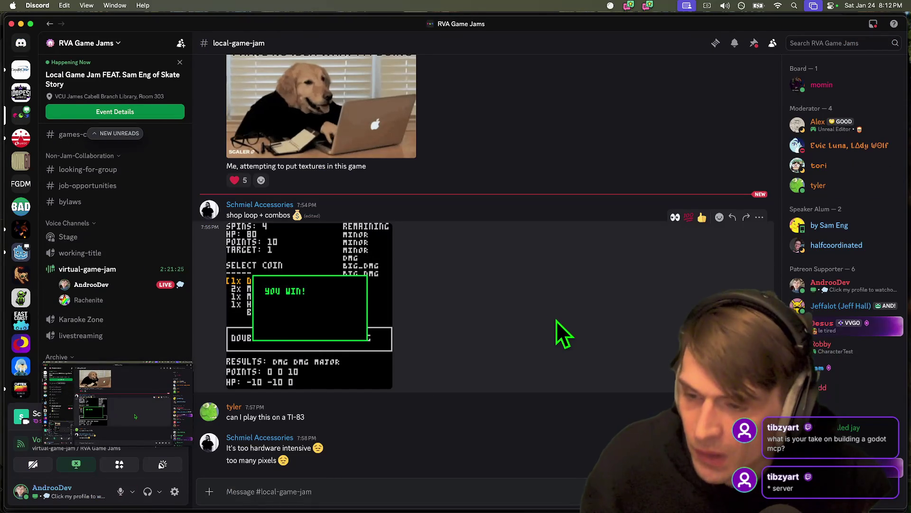
Step: Confirm overwriting index.html, then run and stop a quick test of the game
{"action": "key", "text": "super+Tab"}
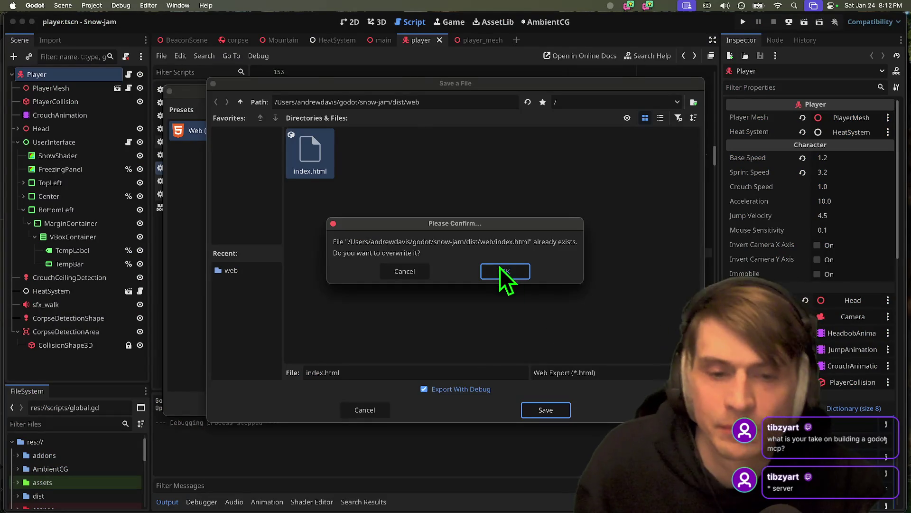
{"action": "left_click", "coordinate": [499, 267]}
{"action": "key", "text": "super+b"}
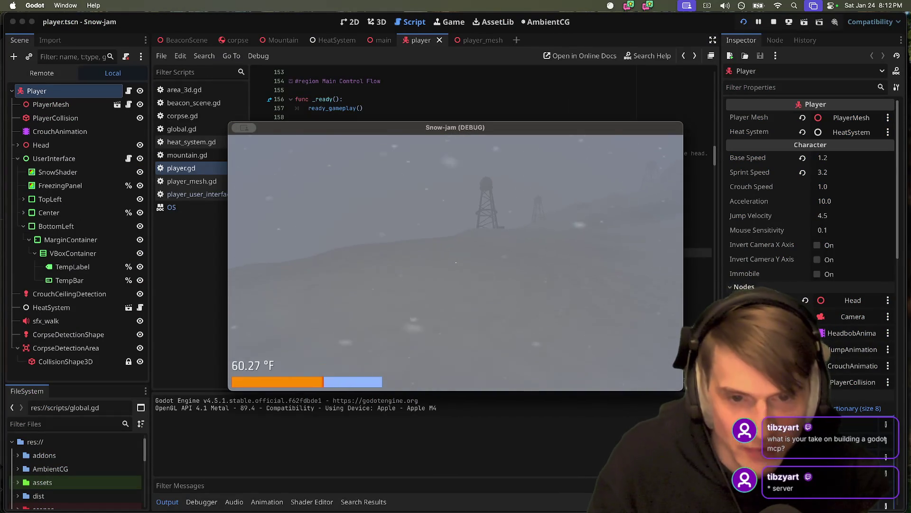
{"action": "key", "text": "super+q"}
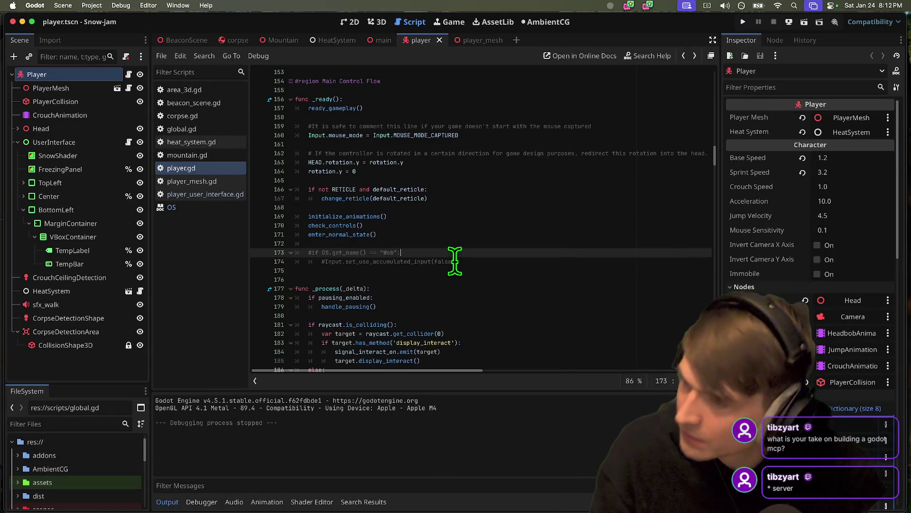
Step: Test-run Snow-jam again from player.gd and stop it
{"action": "left_click", "coordinate": [475, 298]}
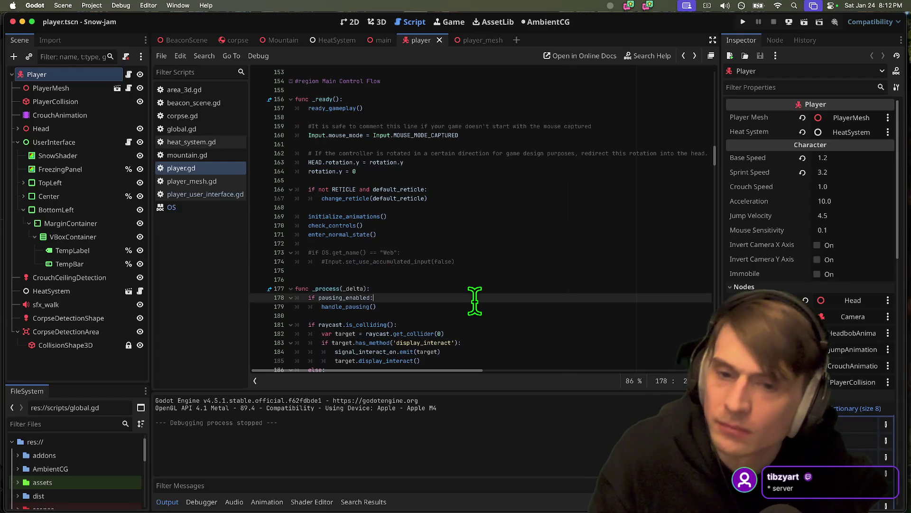
{"action": "left_click", "coordinate": [481, 280]}
{"action": "key", "text": "super+b"}
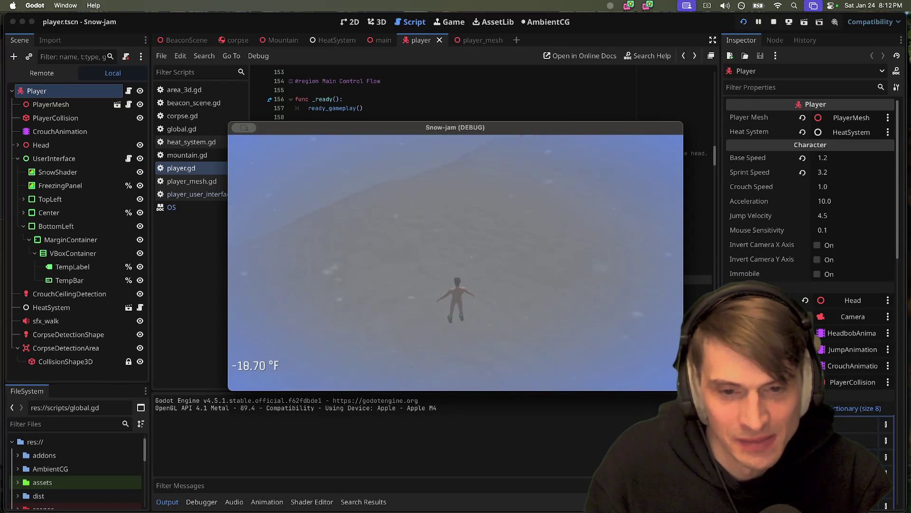
{"action": "key", "text": "super+period"}
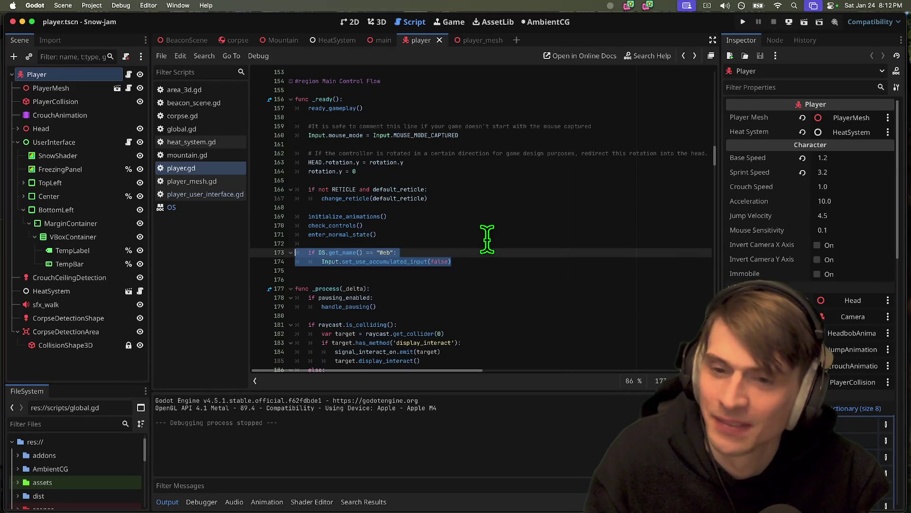
Step: Save player.gd, then launch and stop another test run
{"action": "key", "text": "super+s"}
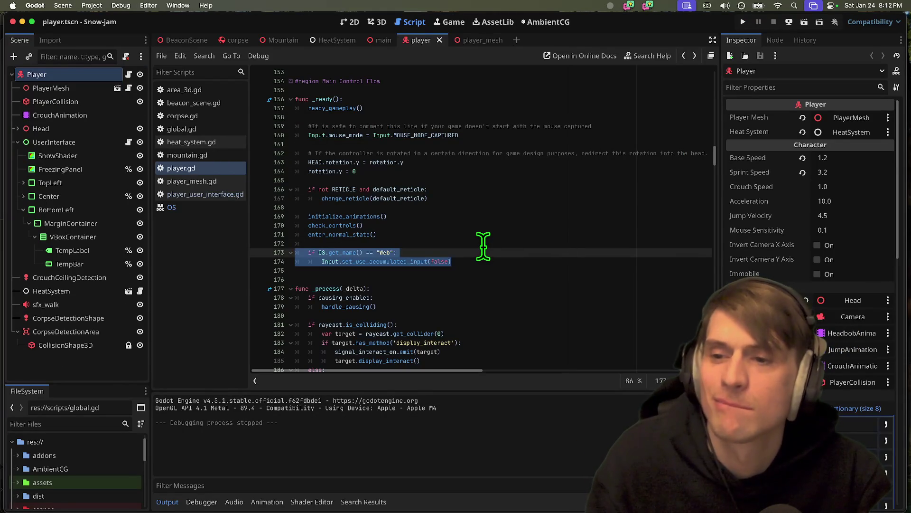
{"action": "key", "text": "super+b"}
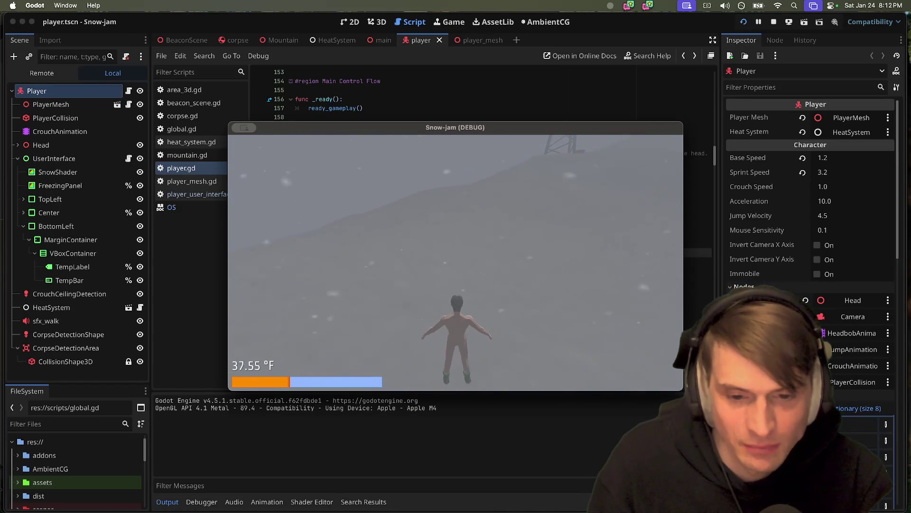
{"action": "key", "text": "super+q"}
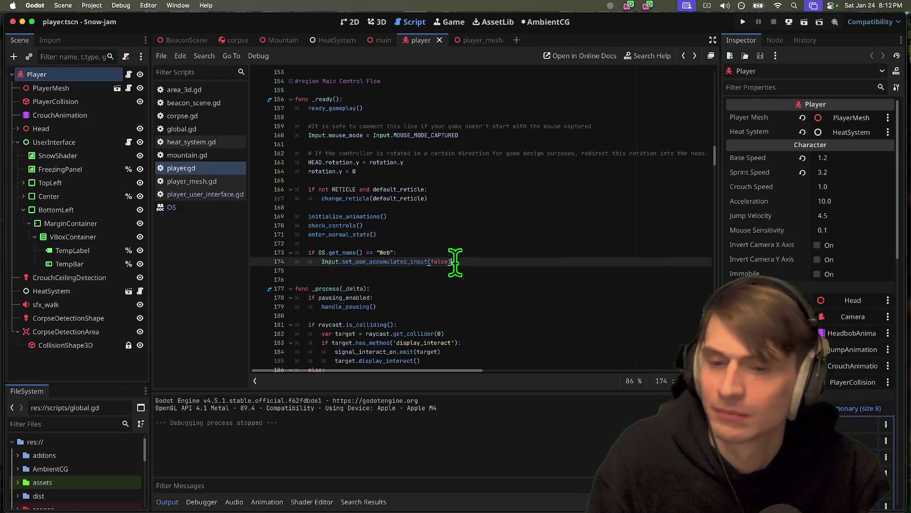
{"action": "scroll", "coordinate": [707, 144], "scroll_direction": "up", "scroll_amount": 10}
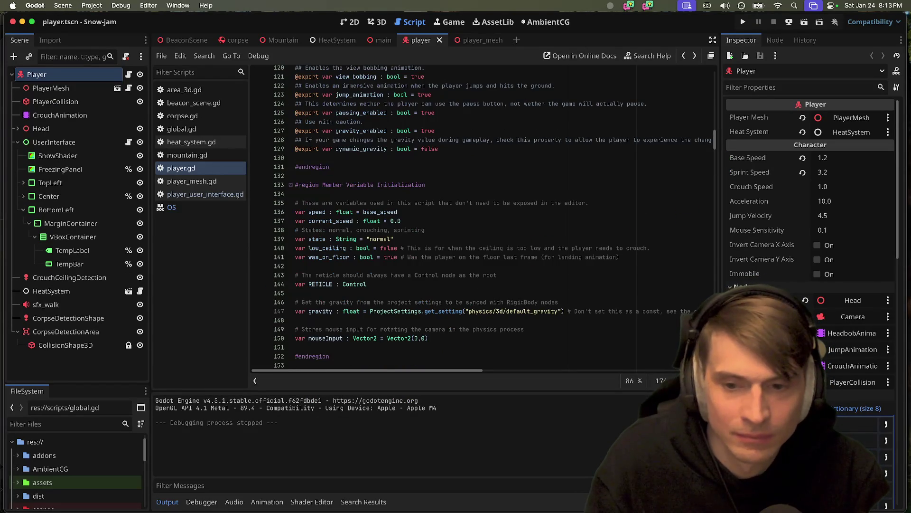
{"action": "left_click", "coordinate": [178, 169]}
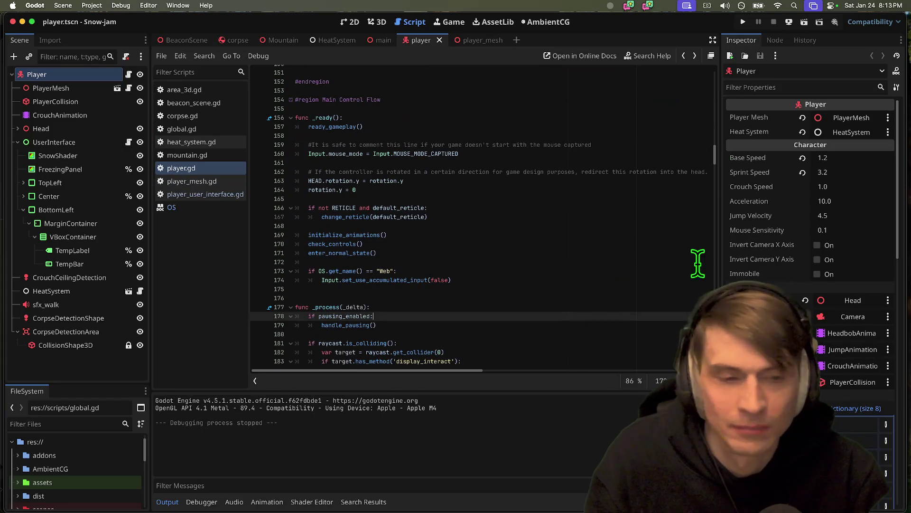
{"action": "mouse_move", "coordinate": [714, 155]}
{"action": "left_mouse_down"}
{"action": "mouse_move", "coordinate": [683, 354]}
{"action": "mouse_move", "coordinate": [665, 356]}
{"action": "left_mouse_up"}
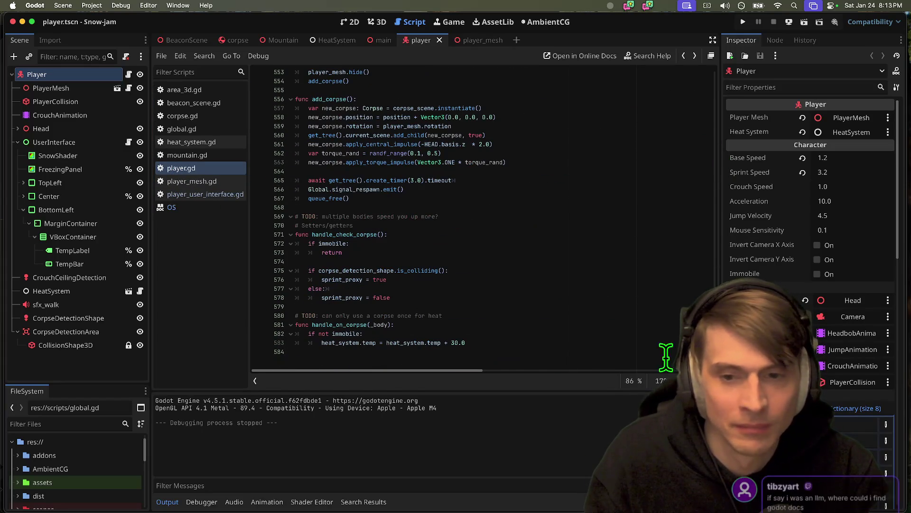
{"action": "left_click", "coordinate": [616, 170]}
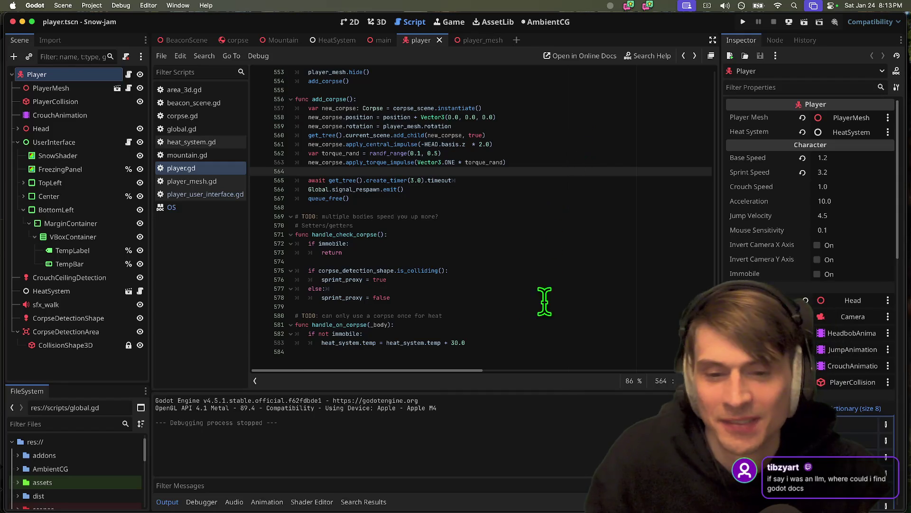
{"action": "left_click", "coordinate": [513, 342]}
{"action": "scroll", "coordinate": [549, 304], "scroll_direction": "up", "scroll_amount": 2}
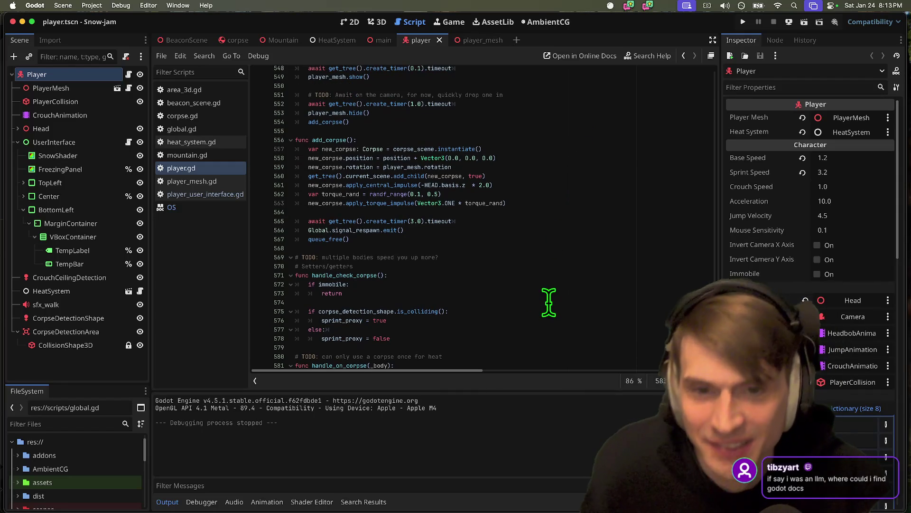
{"action": "left_click", "coordinate": [489, 203]}
{"action": "left_click", "coordinate": [515, 194]}
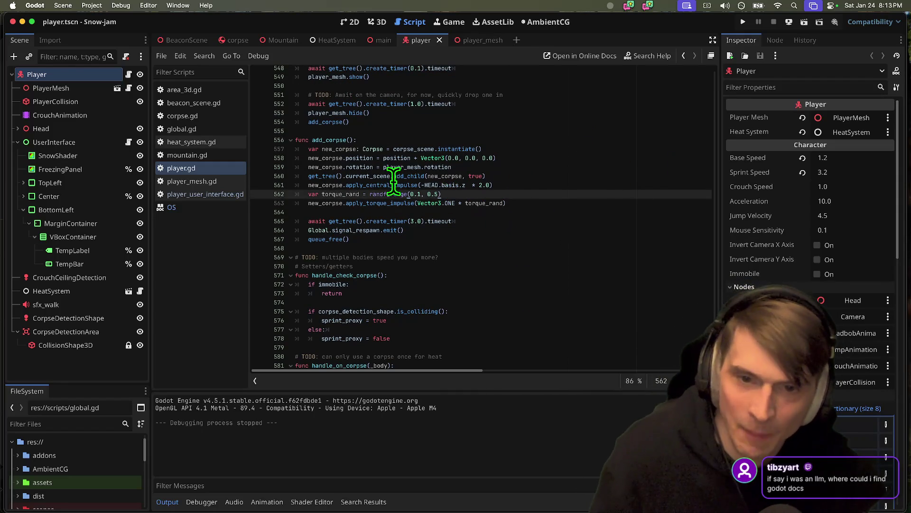
{"action": "left_click", "coordinate": [417, 185]}
{"action": "key", "text": "super+b"}
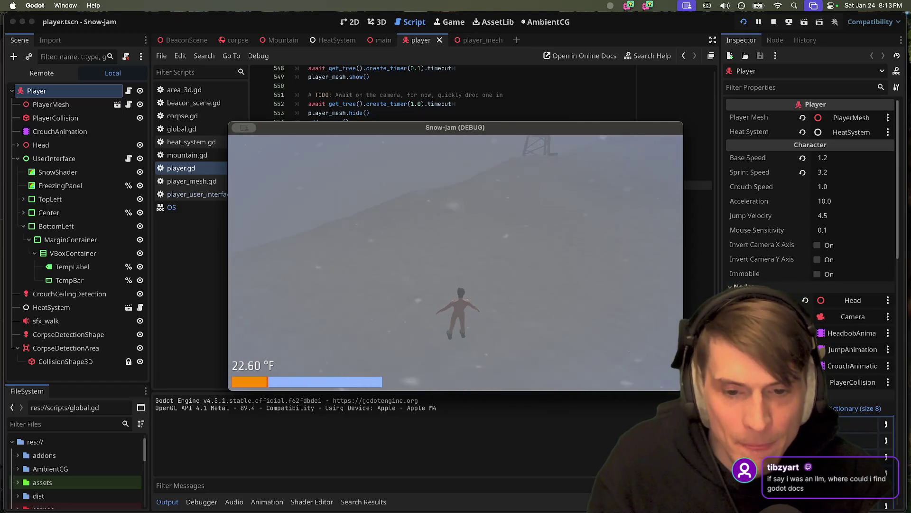
{"action": "key", "text": "super+period"}
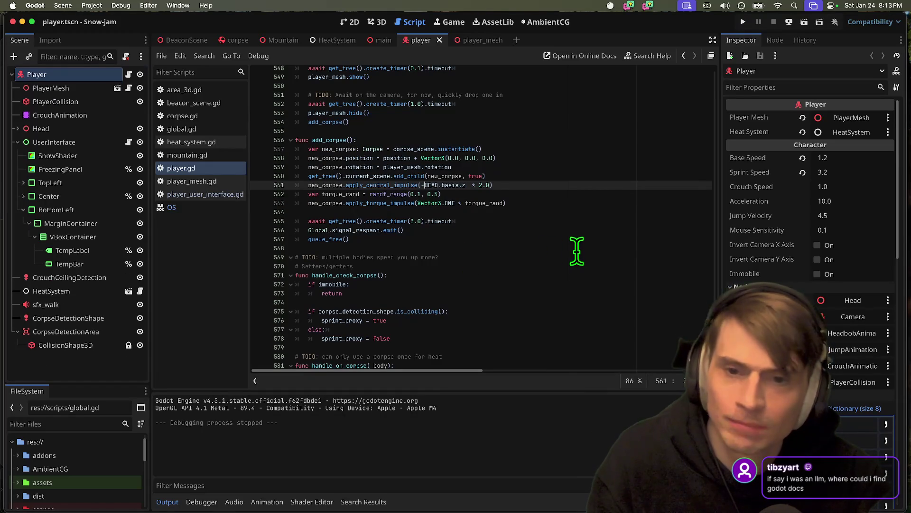
{"action": "left_click", "coordinate": [576, 194]}
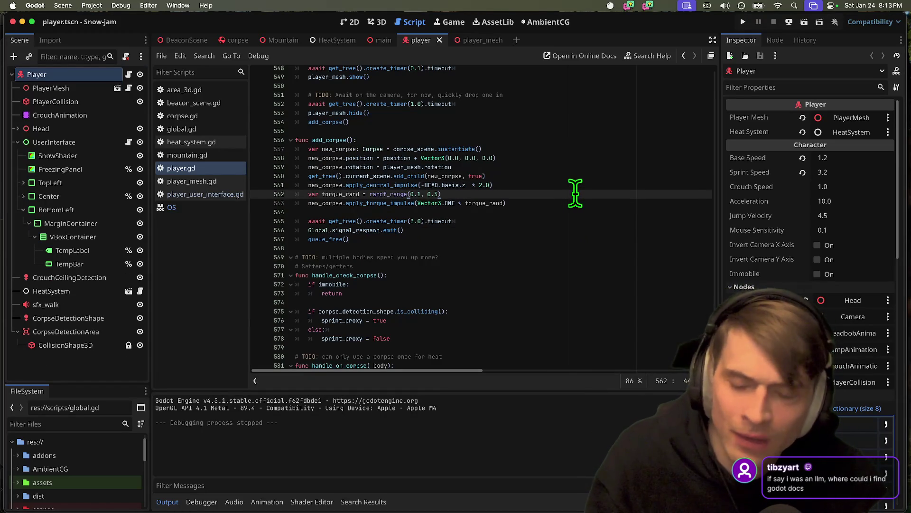
{"action": "middle_click", "coordinate": [187, 208]}
{"action": "left_click", "coordinate": [538, 185]}
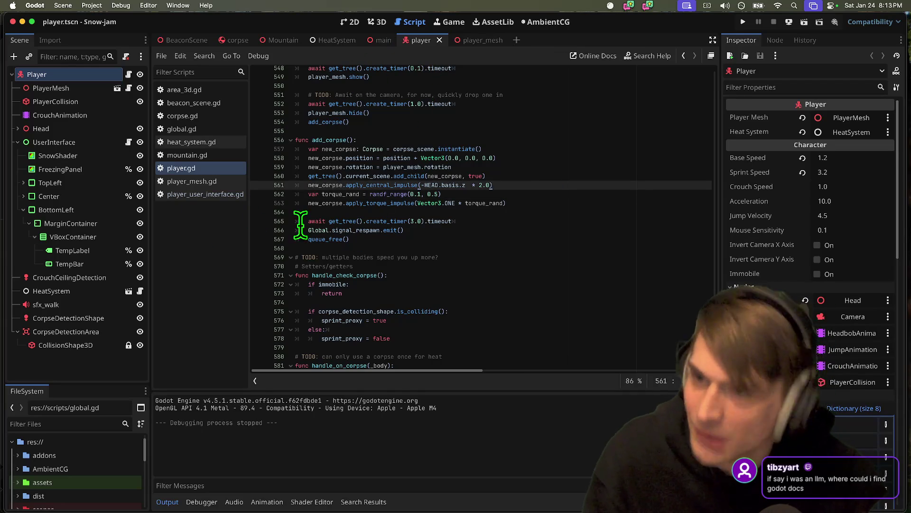
{"action": "key", "text": "super+Tab"}
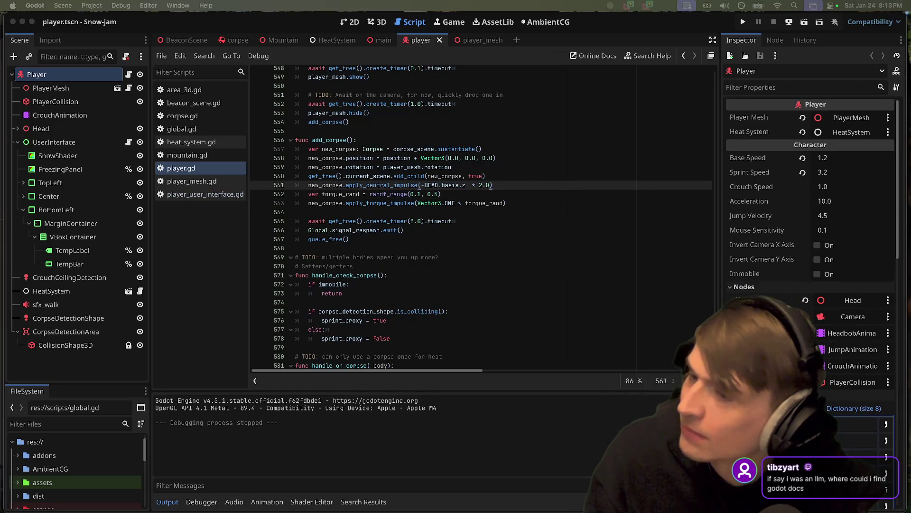
{"action": "left_click", "coordinate": [521, 204]}
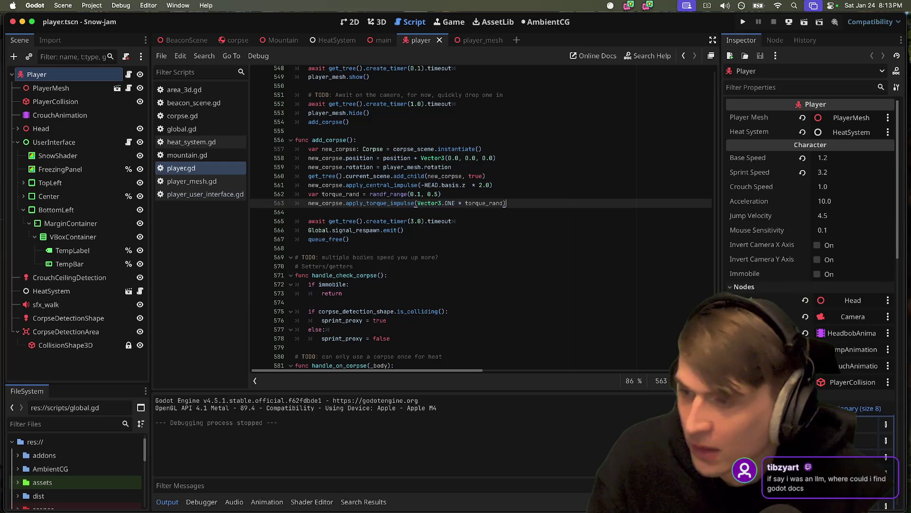
{"action": "key", "text": "super+Tab"}
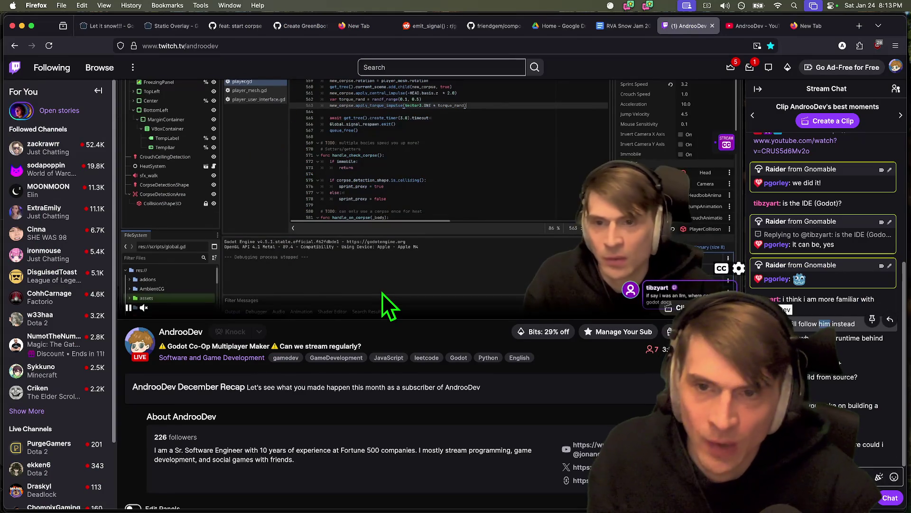
{"action": "key", "text": "super+Tab"}
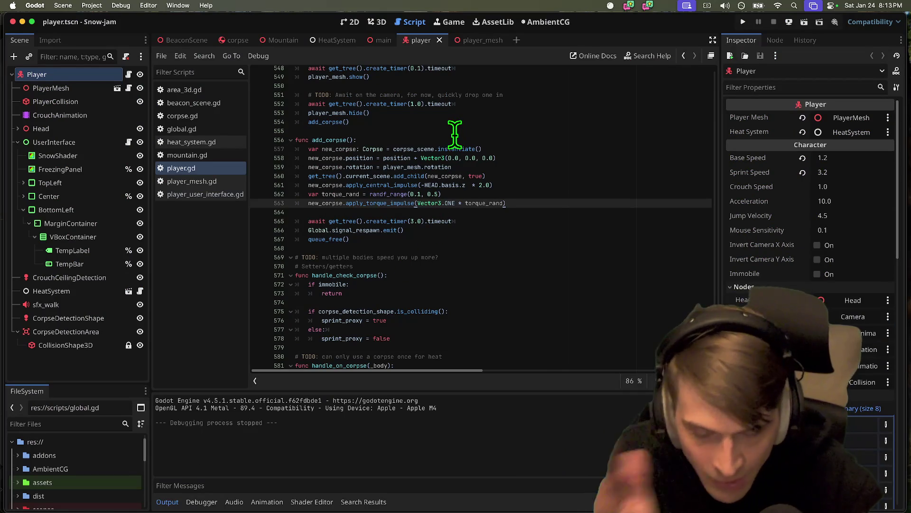
{"action": "left_click", "coordinate": [554, 293]}
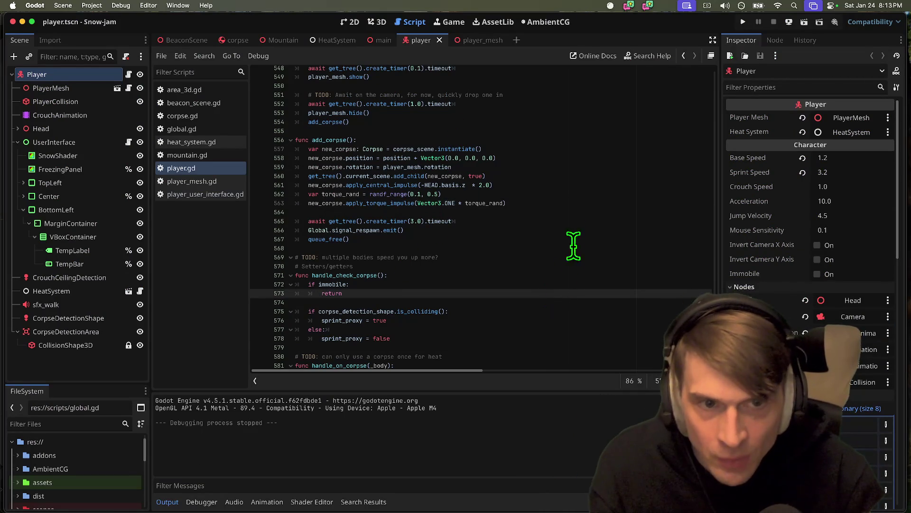
Step: Open the online Godot docs, share the link in the stream tab, and dismiss the version notice
{"action": "left_click", "coordinate": [596, 57]}
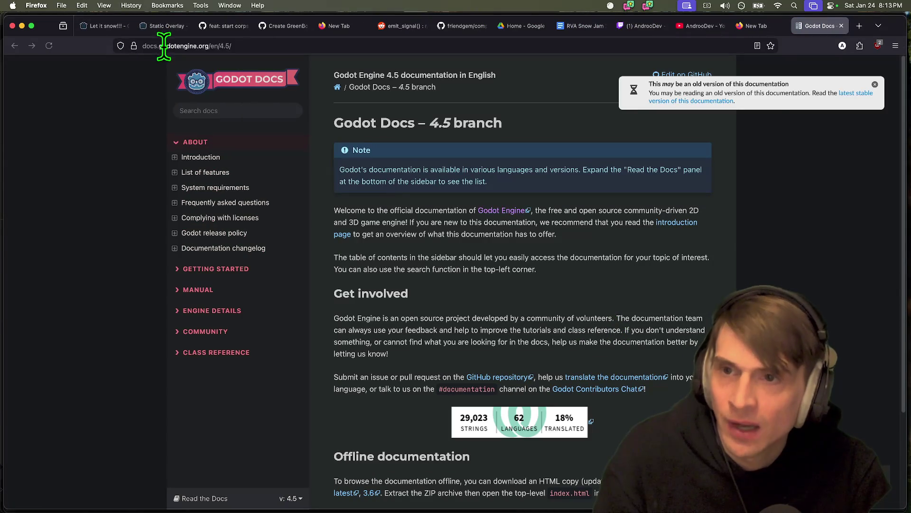
{"action": "left_click", "coordinate": [164, 46]}
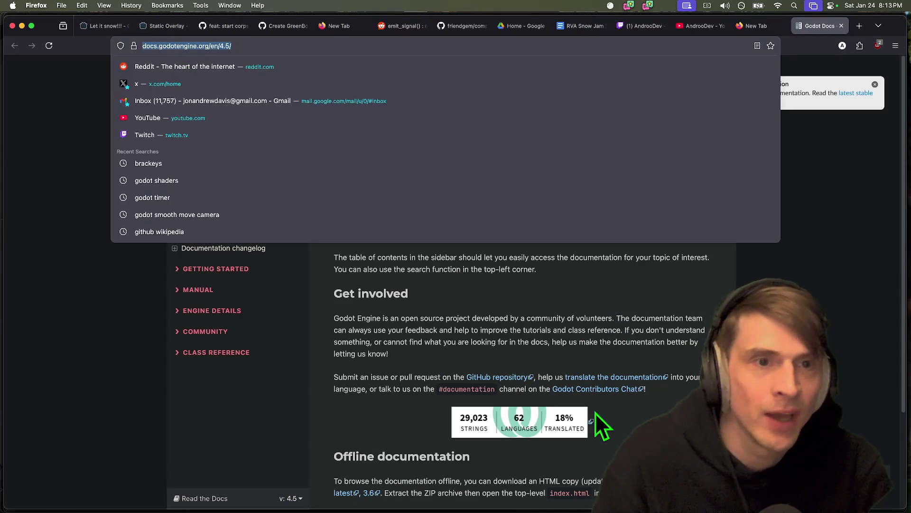
{"action": "key", "text": "ctrl+Tab"}
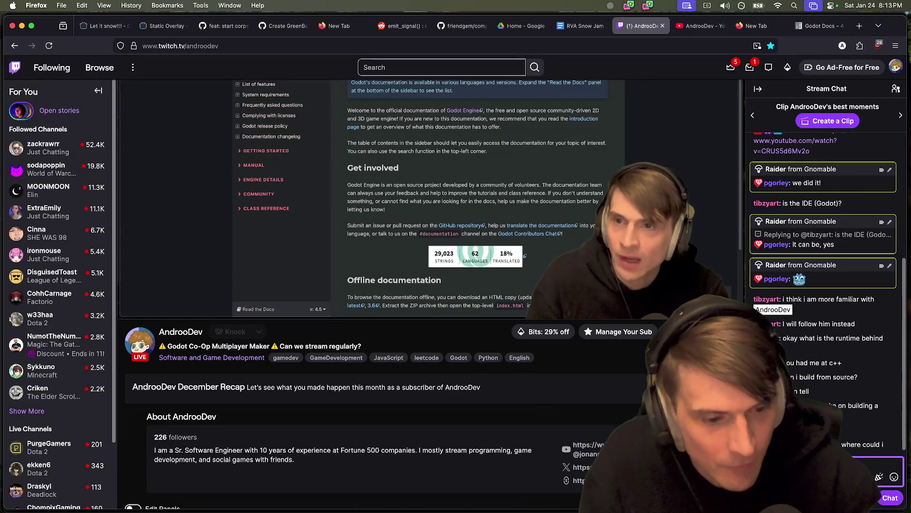
{"action": "left_click", "coordinate": [807, 26]}
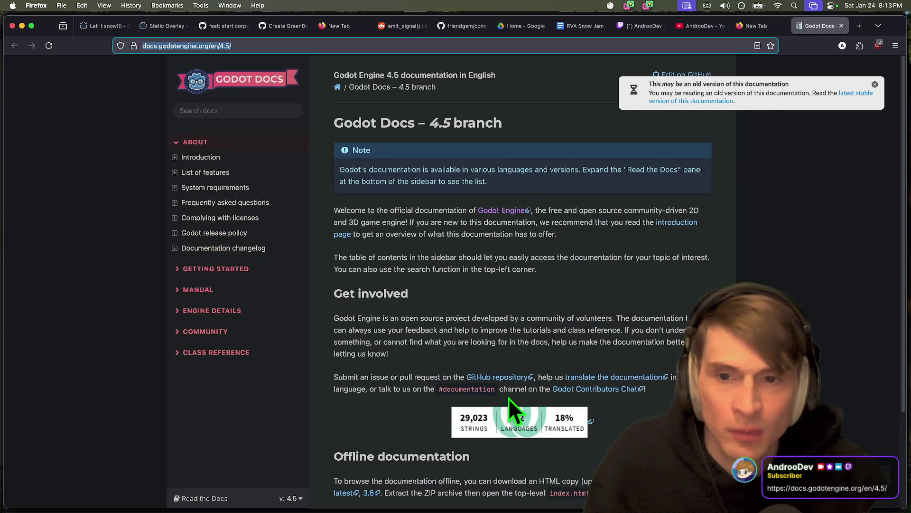
{"action": "left_click", "coordinate": [626, 326]}
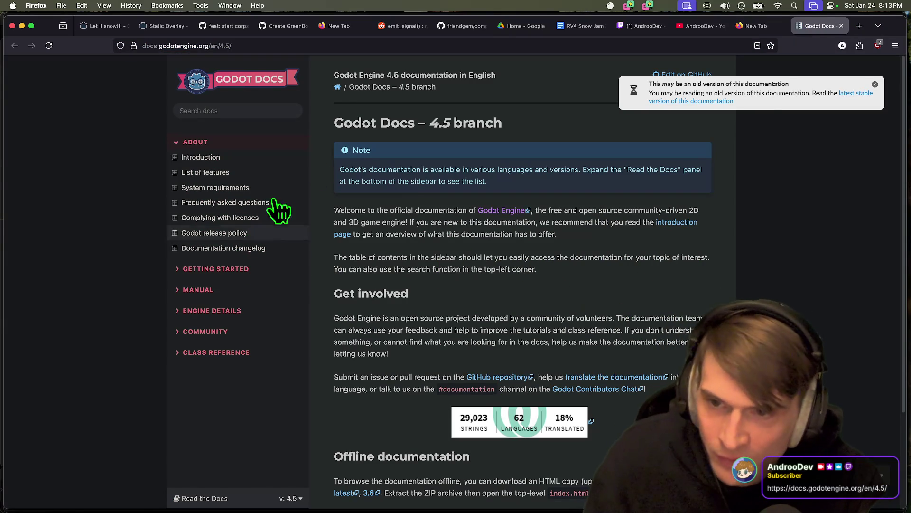
{"action": "left_click", "coordinate": [874, 84]}
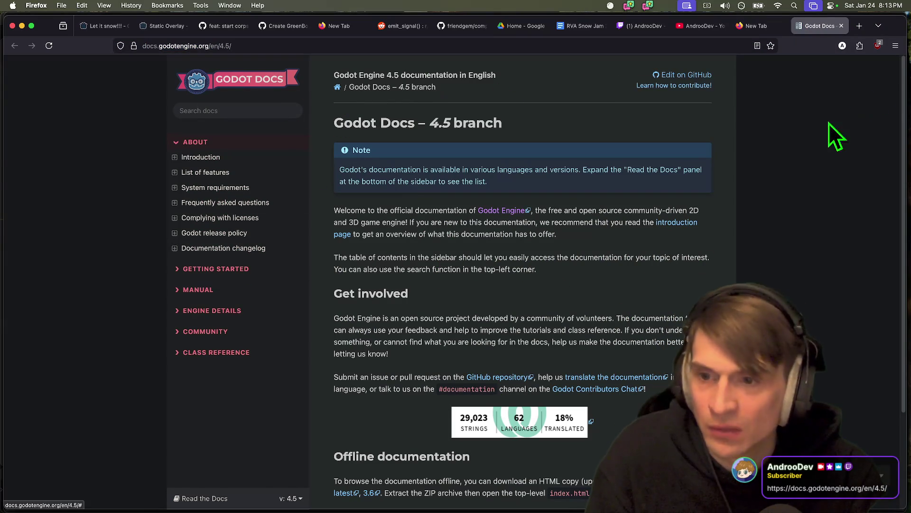
Step: Search the docs for 'collisionshape3d' and open the CollisionShape3D class reference
{"action": "scroll", "coordinate": [246, 223], "scroll_direction": "down", "scroll_amount": 1}
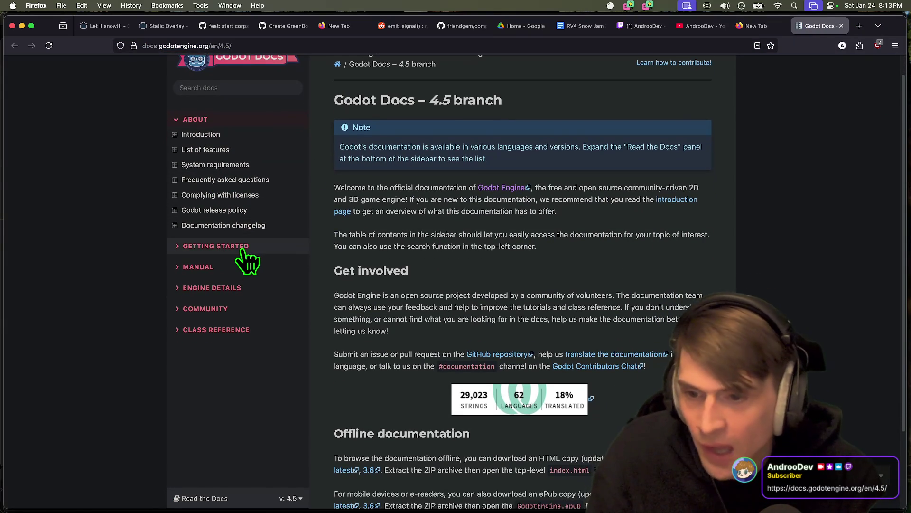
{"action": "scroll", "coordinate": [632, 179], "scroll_direction": "down", "scroll_amount": 1}
{"action": "scroll", "coordinate": [616, 270], "scroll_direction": "up", "scroll_amount": 2}
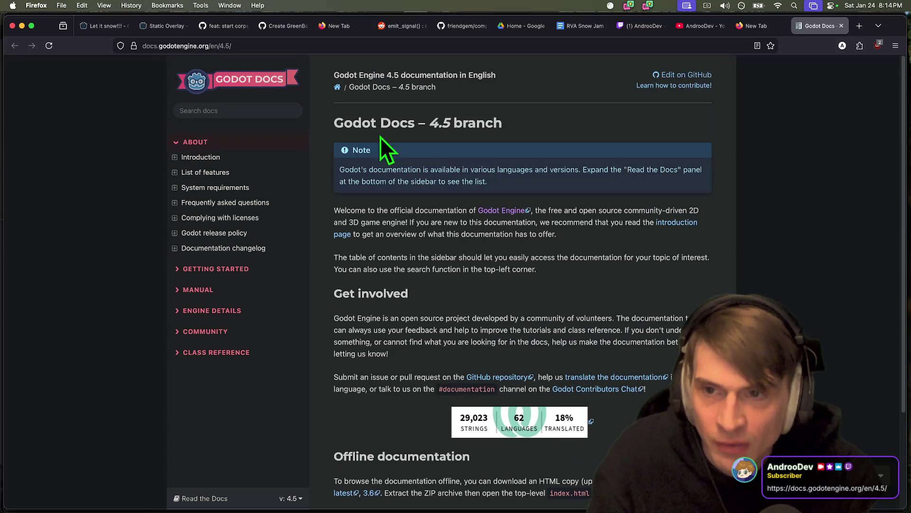
{"action": "left_click", "coordinate": [275, 112]}
{"action": "type", "text": "collision"}
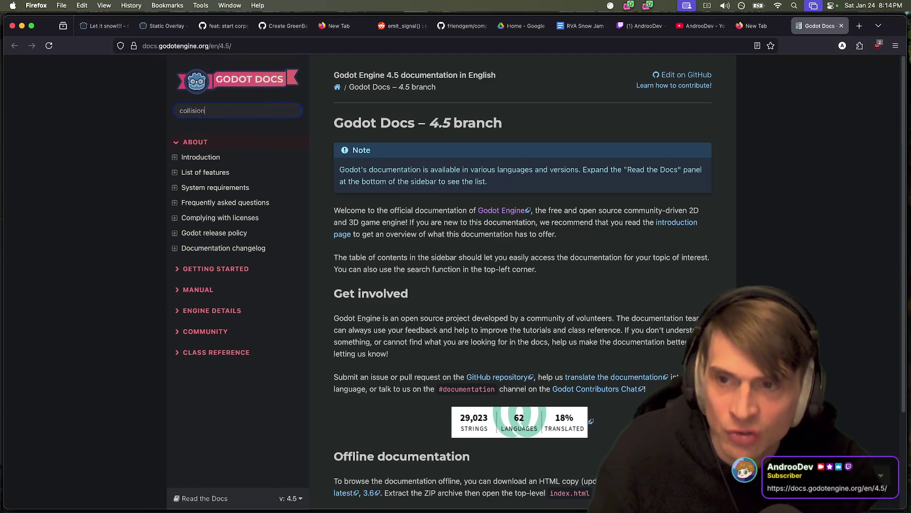
{"action": "type", "text": "shape3d"}
{"action": "key", "text": "Return"}
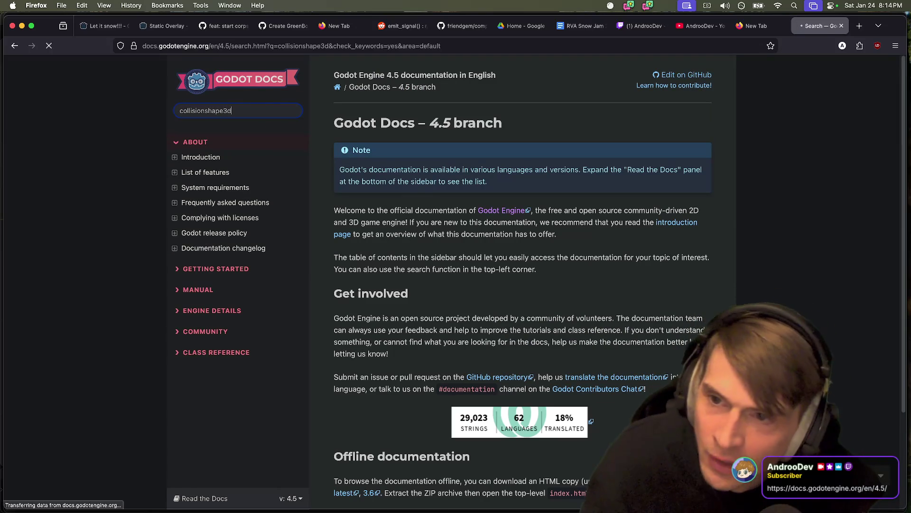
{"action": "left_click", "coordinate": [407, 181]}
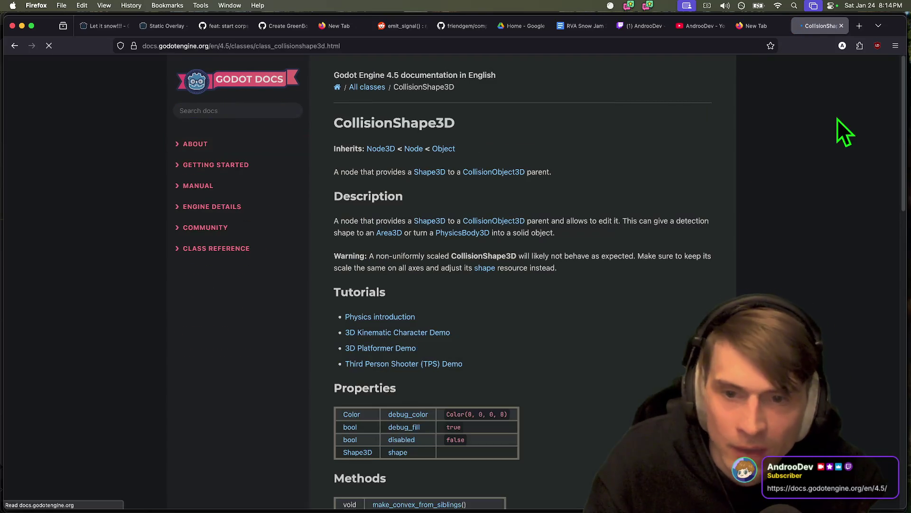
Step: Read through CollisionShape3D, then open the Area3D reference and review its properties table
{"action": "scroll", "coordinate": [777, 166], "scroll_direction": "down", "scroll_amount": 3}
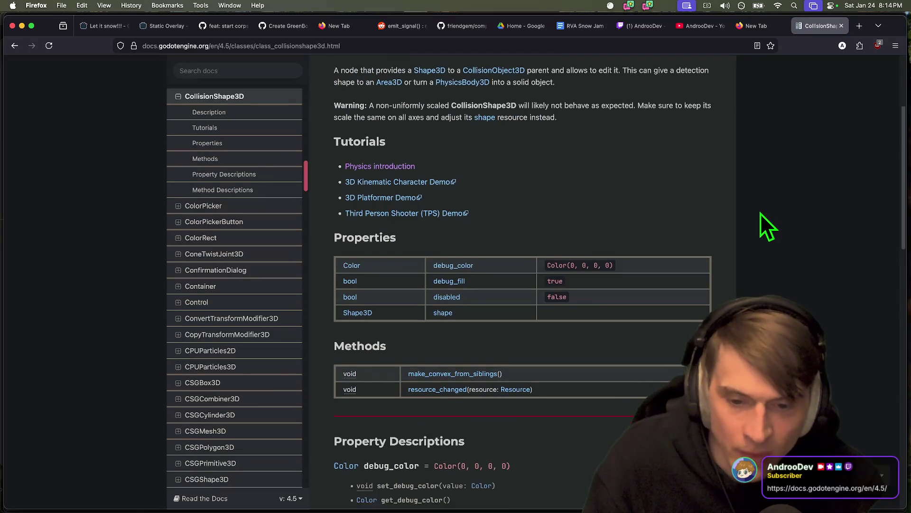
{"action": "scroll", "coordinate": [764, 228], "scroll_direction": "down", "scroll_amount": 5}
{"action": "scroll", "coordinate": [717, 254], "scroll_direction": "down", "scroll_amount": 5}
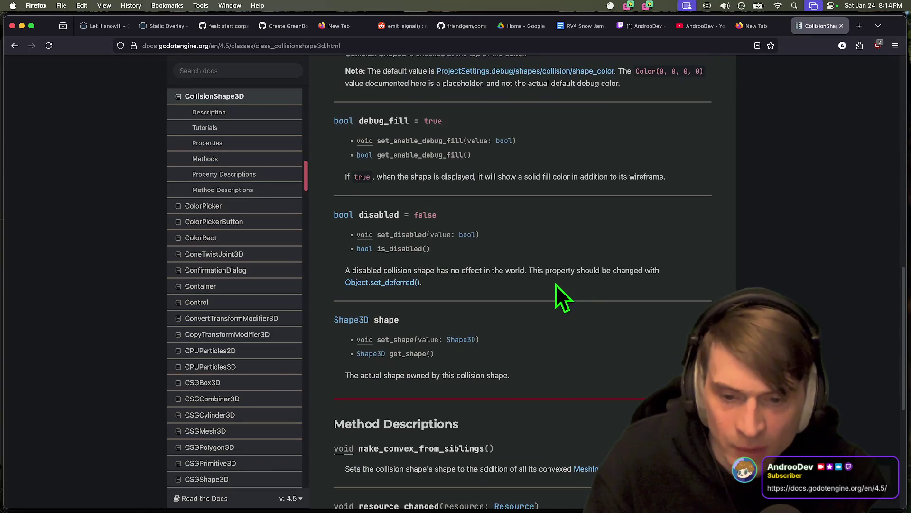
{"action": "scroll", "coordinate": [702, 246], "scroll_direction": "up", "scroll_amount": 15}
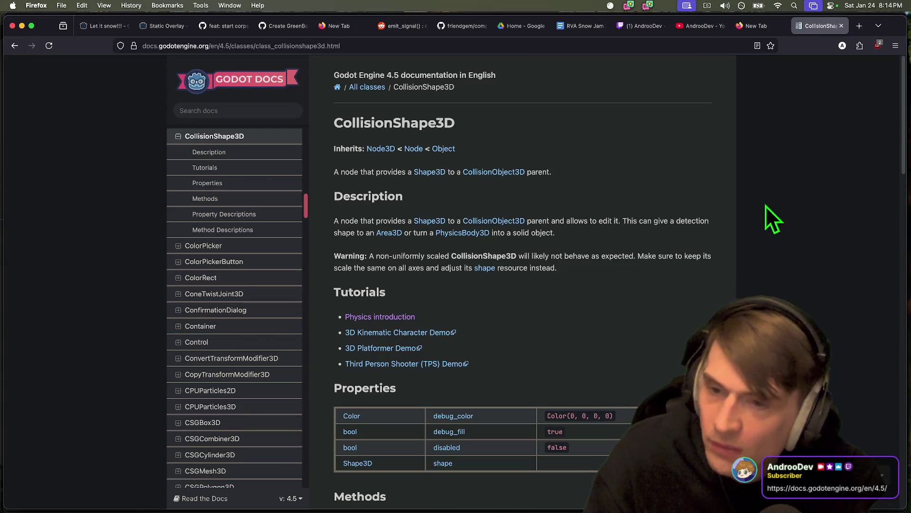
{"action": "scroll", "coordinate": [579, 285], "scroll_direction": "down", "scroll_amount": 2}
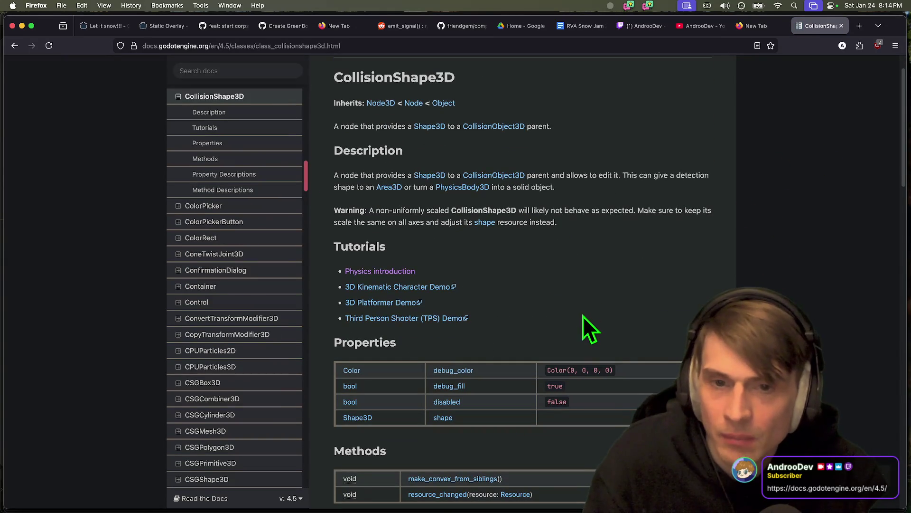
{"action": "left_click", "coordinate": [395, 187]}
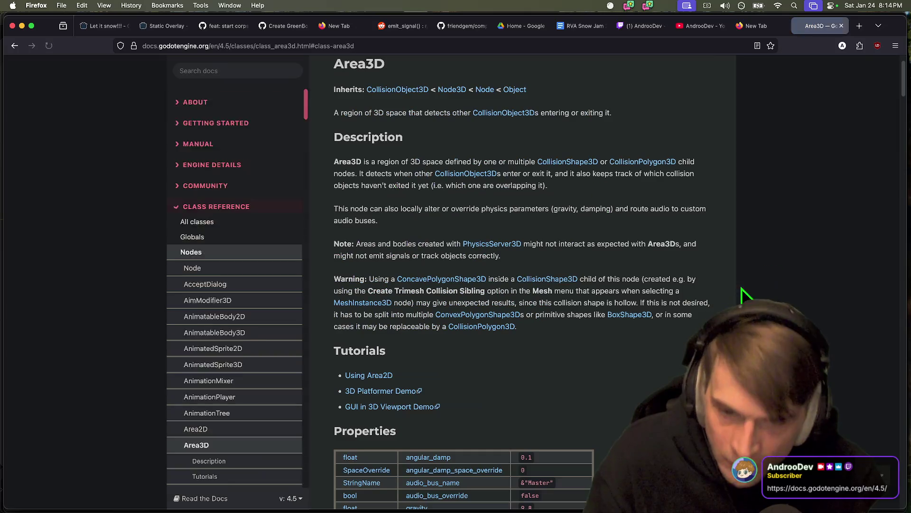
{"action": "scroll", "coordinate": [731, 299], "scroll_direction": "down", "scroll_amount": 10}
{"action": "left_click_drag", "start_coordinate": [541, 431], "coordinate": [555, 285]}
{"action": "left_click", "coordinate": [557, 261]}
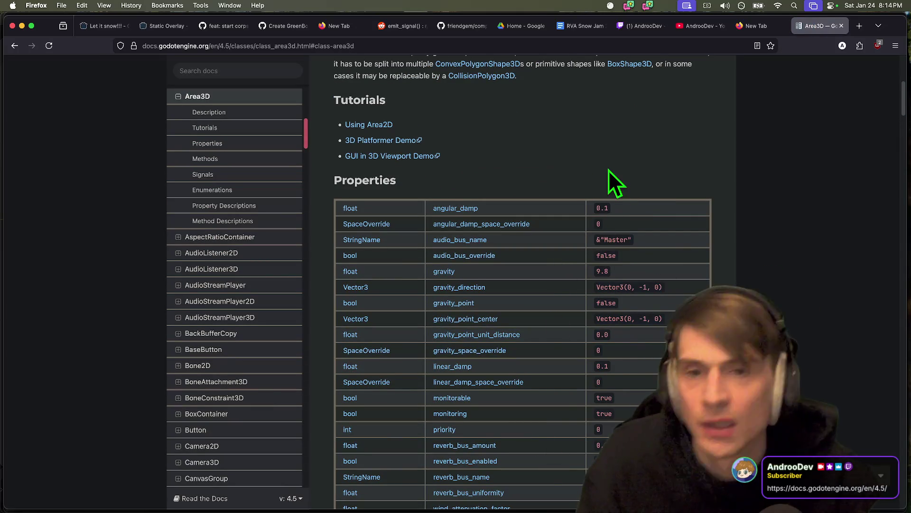
{"action": "key", "text": "super+Tab"}
Step: Open the Global script's definition and the Array class help, then view Array in the online docs
{"action": "left_click", "coordinate": [640, 105]}
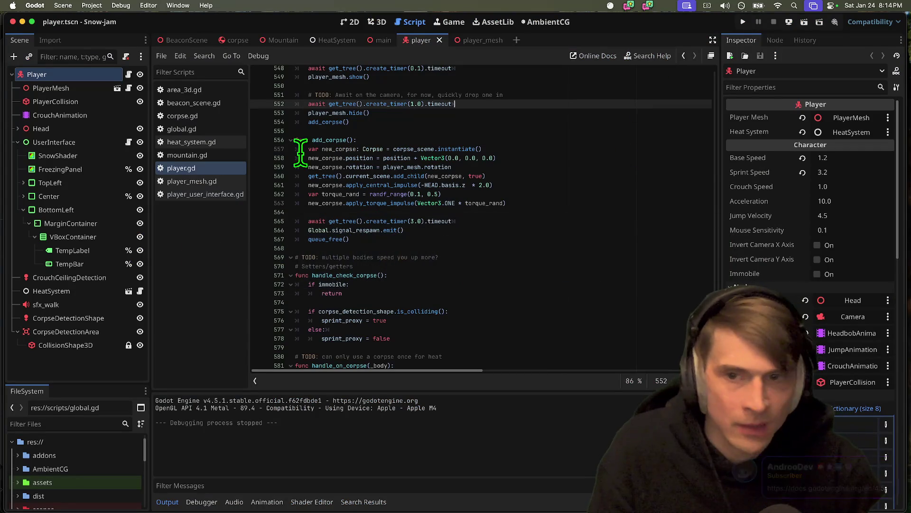
{"action": "left_click", "coordinate": [330, 231], "text": "super"}
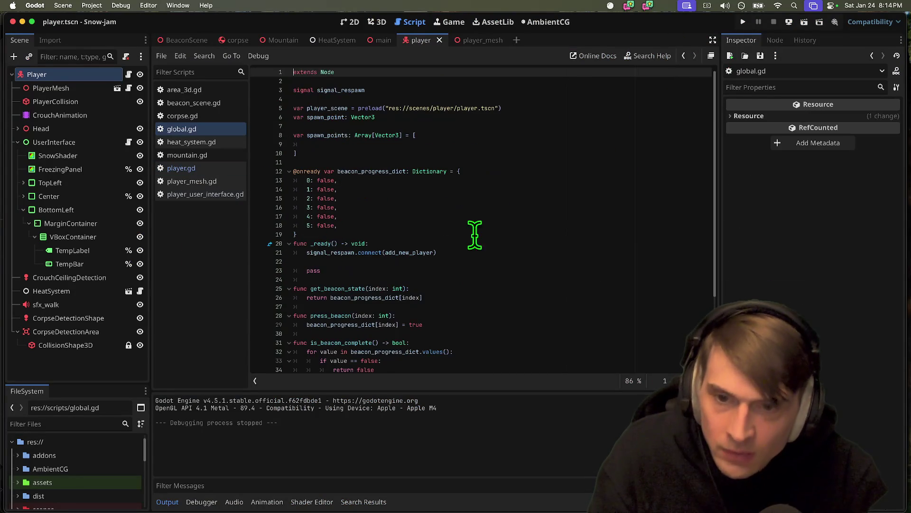
{"action": "left_click", "coordinate": [367, 136], "text": "super"}
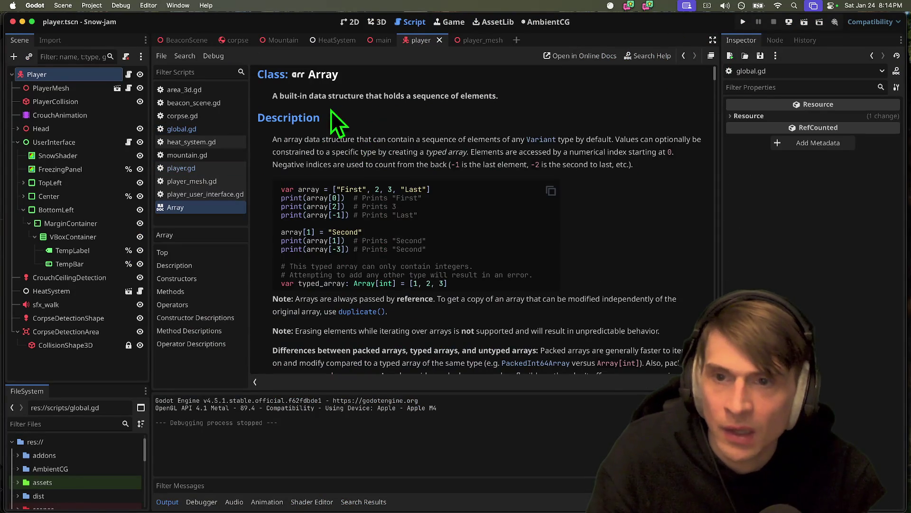
{"action": "right_click", "coordinate": [225, 213]}
{"action": "left_click", "coordinate": [612, 207]}
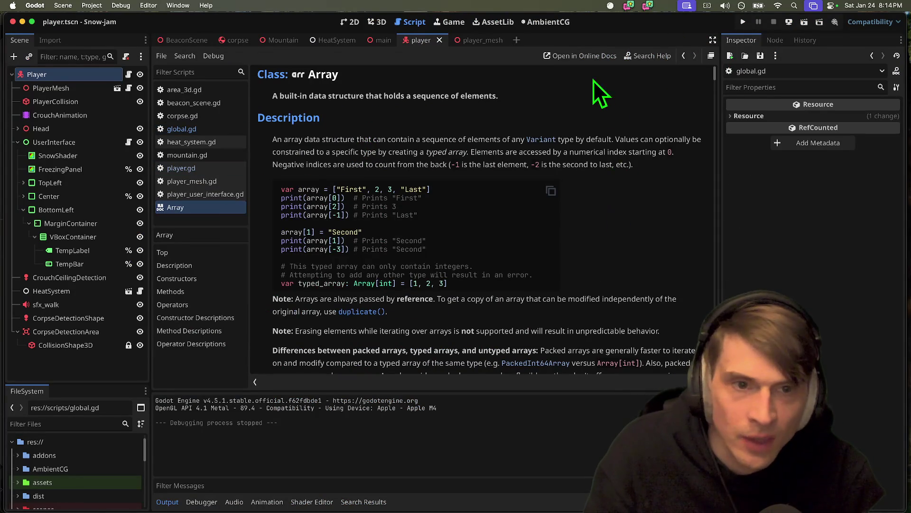
{"action": "left_click", "coordinate": [582, 61]}
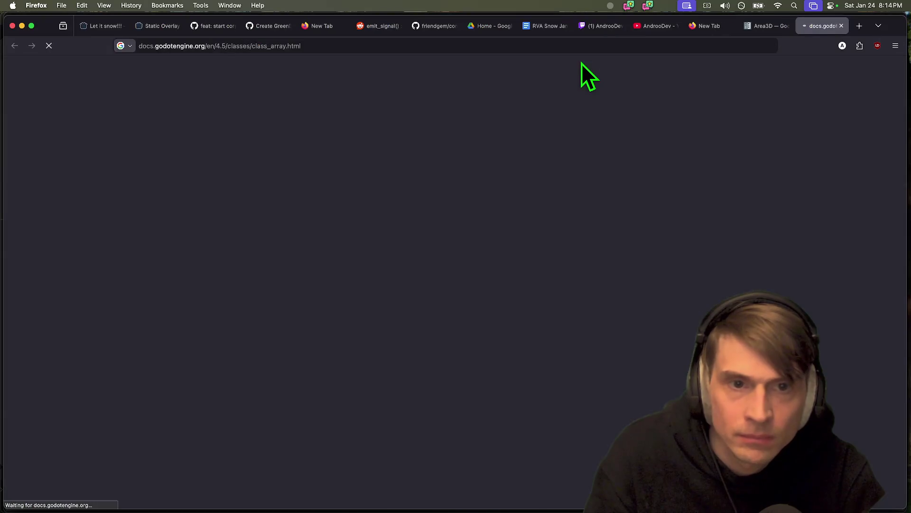
{"action": "key", "text": "super+Tab"}
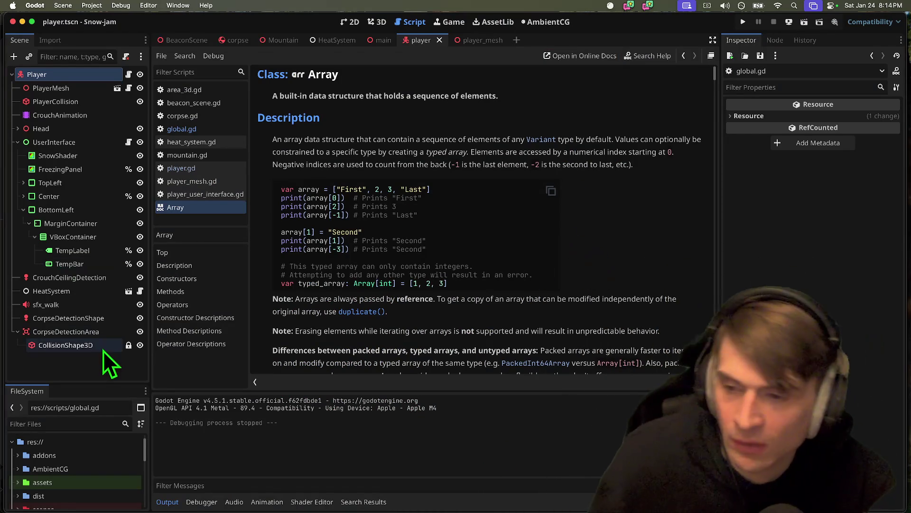
Step: Select CorpseDetectionArea, visit the player_mesh scene, then return to the player scene
{"action": "left_click", "coordinate": [88, 332]}
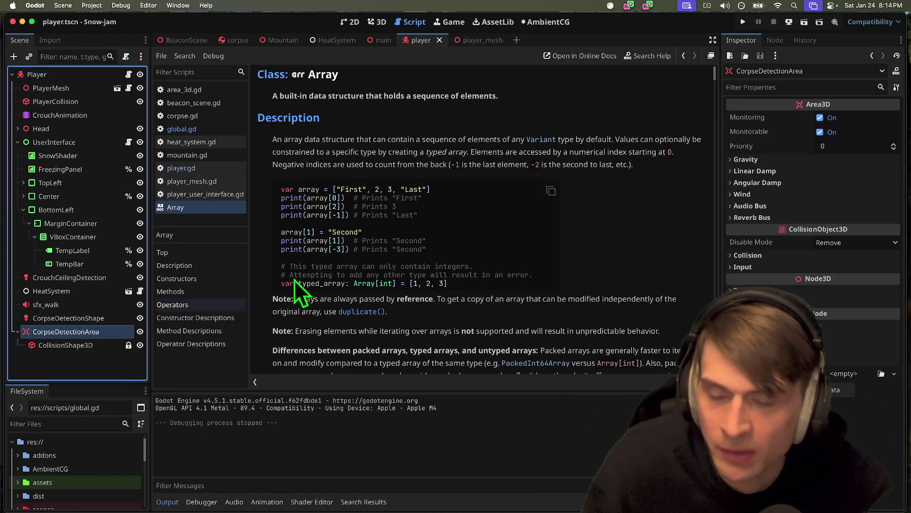
{"action": "left_click", "coordinate": [469, 40]}
{"action": "left_click", "coordinate": [102, 201]}
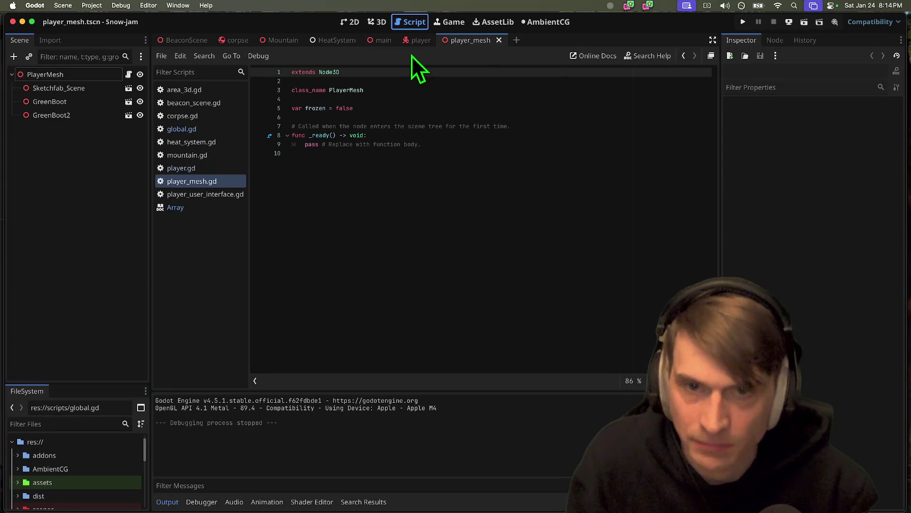
{"action": "left_click", "coordinate": [418, 39]}
Step: Inspect CorpseDetectionArea and its CollisionShape3D alongside add_corpse, then test-run the game
{"action": "left_click", "coordinate": [94, 332]}
{"action": "left_click", "coordinate": [90, 342]}
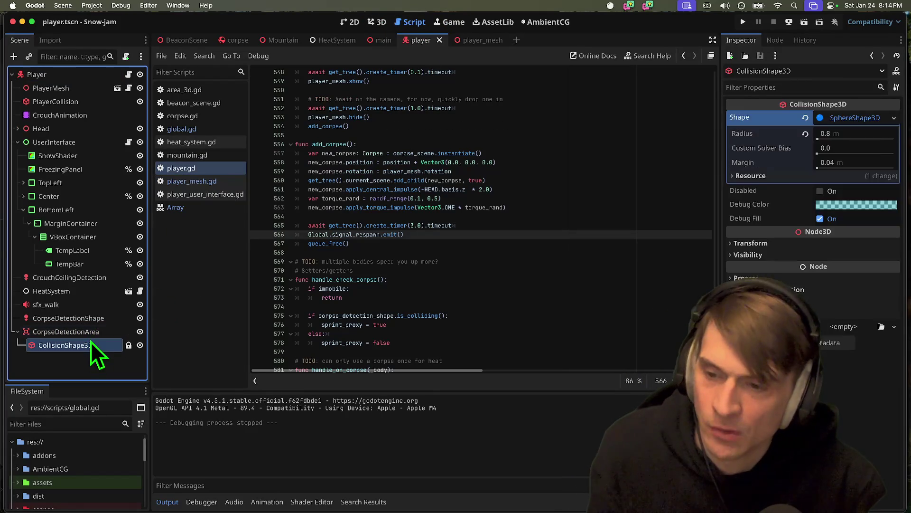
{"action": "left_click", "coordinate": [90, 332]}
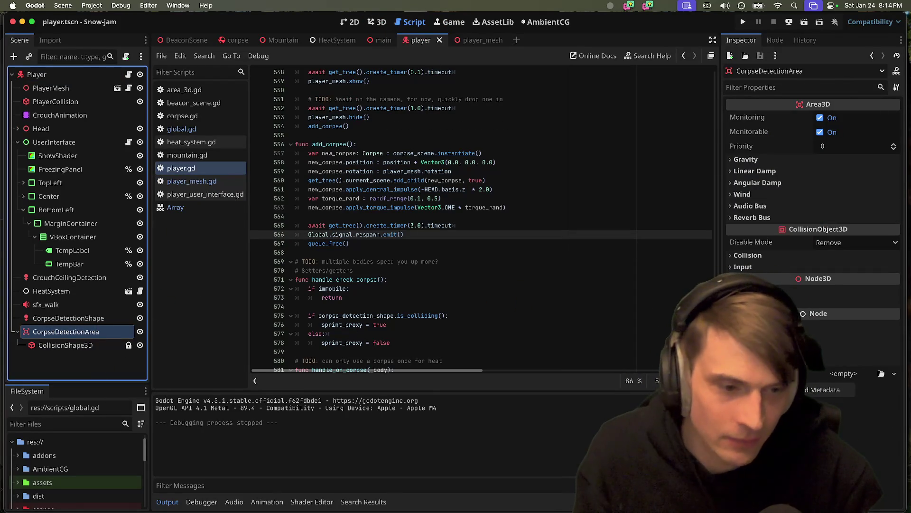
{"action": "left_click", "coordinate": [505, 218]}
{"action": "scroll", "coordinate": [508, 216], "scroll_direction": "down", "scroll_amount": 2}
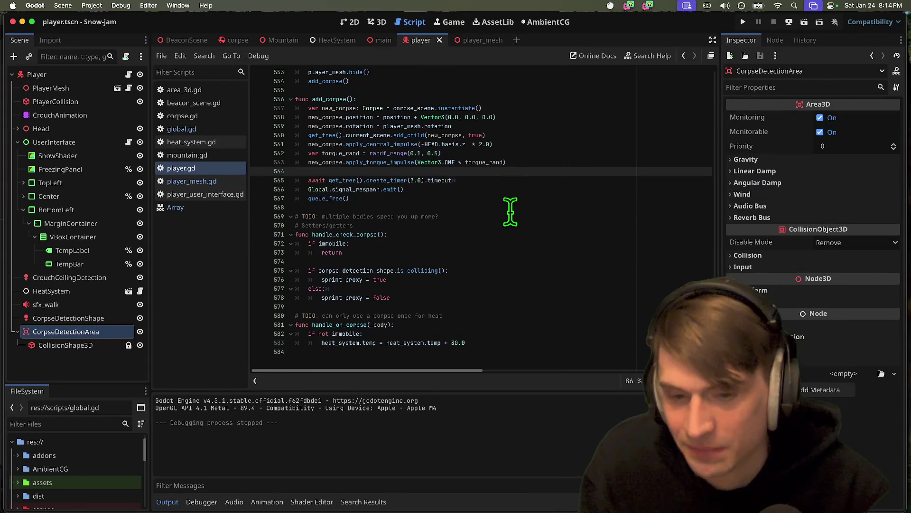
{"action": "left_click", "coordinate": [418, 360]}
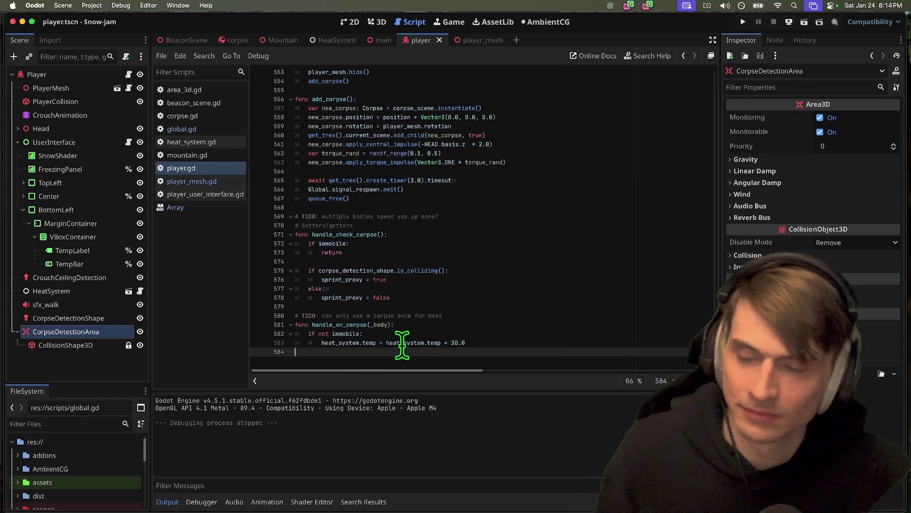
{"action": "left_click", "coordinate": [88, 332]}
{"action": "left_click", "coordinate": [95, 293]}
{"action": "left_click", "coordinate": [101, 332]}
{"action": "left_click", "coordinate": [546, 349]}
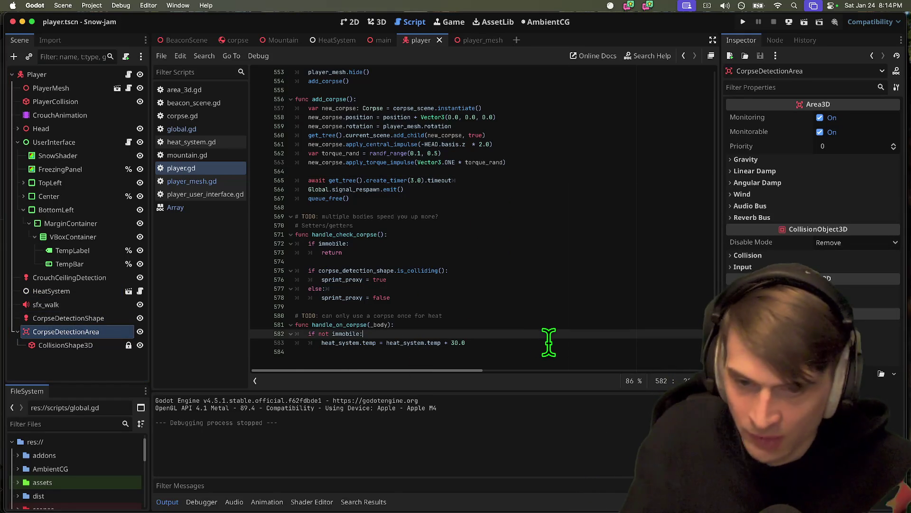
{"action": "key", "text": "super+b"}
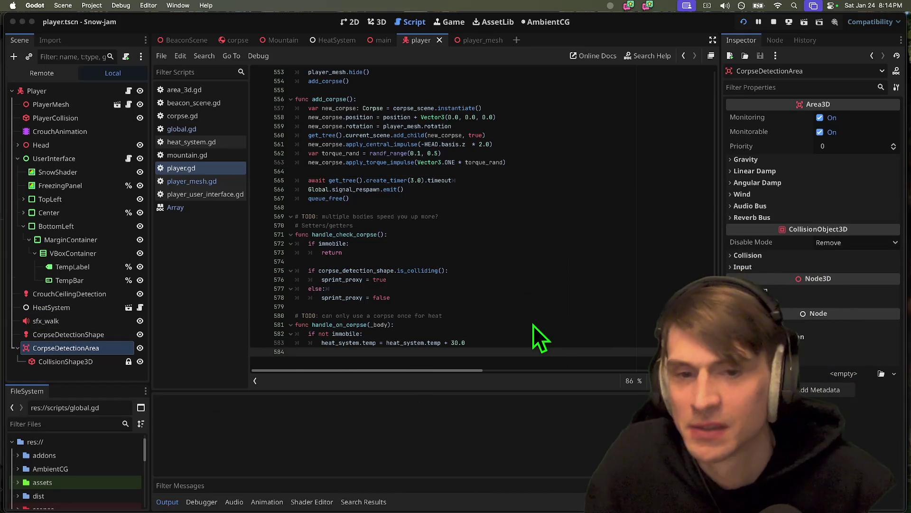
{"action": "key", "text": "Escape"}
Step: Change the impulse multiplier on line 561 to use 5 and test-run the game
{"action": "left_click", "coordinate": [468, 153]}
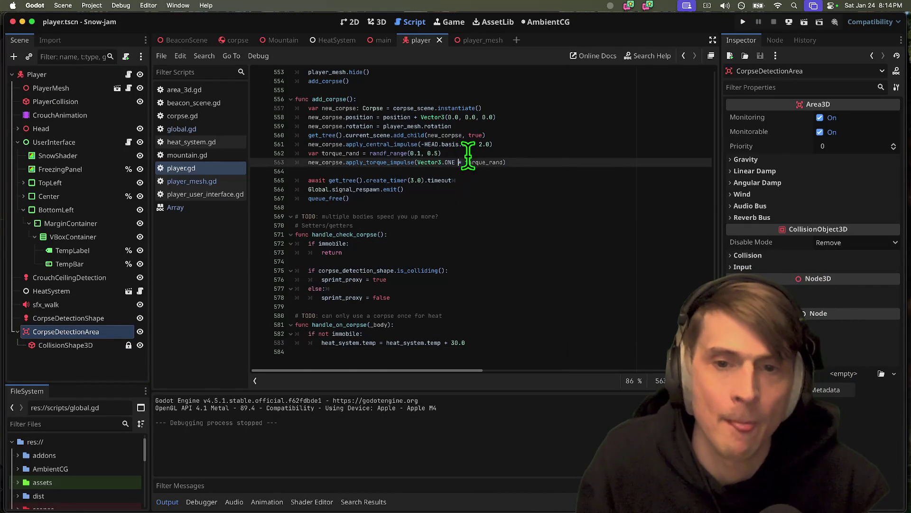
{"action": "left_click", "coordinate": [519, 143]}
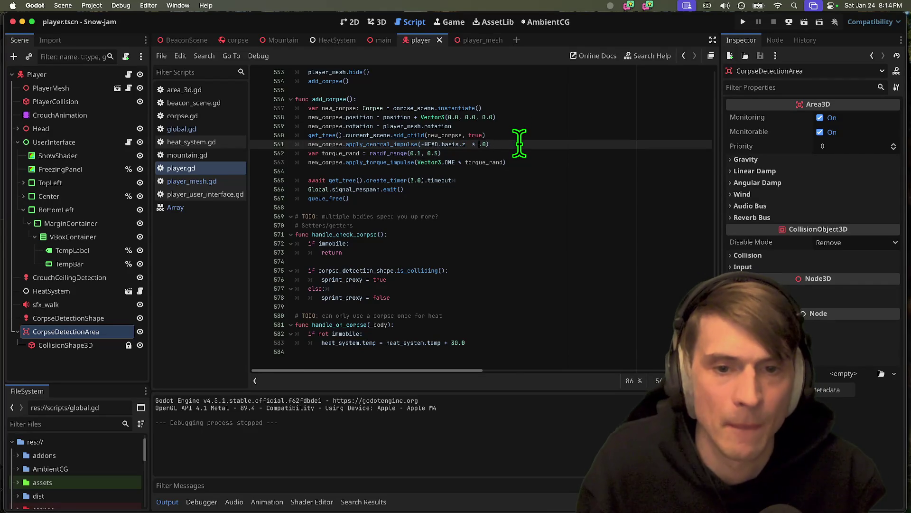
{"action": "type", "text": "5"}
{"action": "key", "text": "super+b"}
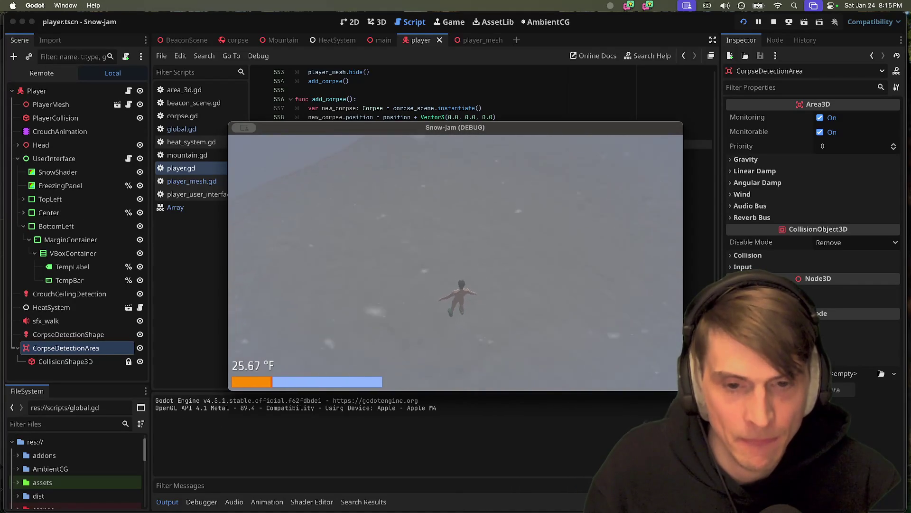
{"action": "key", "text": "super+period"}
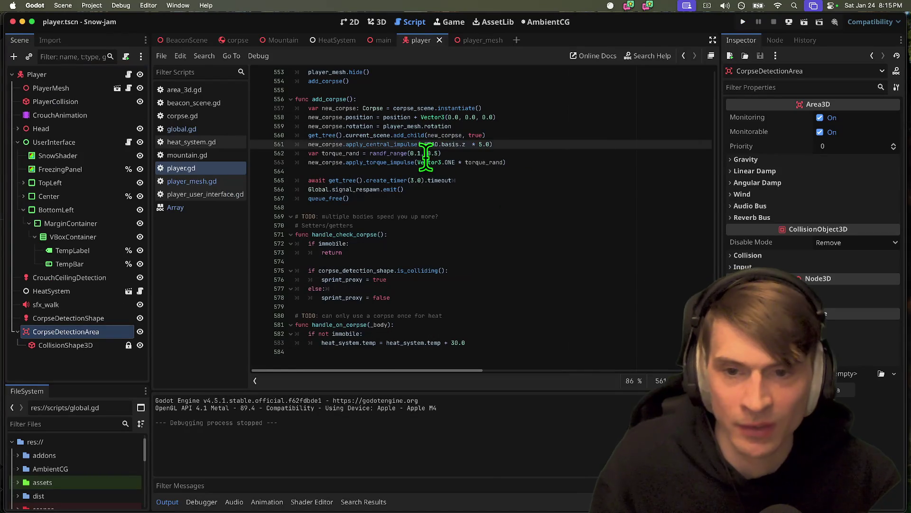
Step: Set the apply_central_impulse multiplier on line 561 to 20.0
{"action": "key", "text": "BackSpace"}
{"action": "type", "text": "3"}
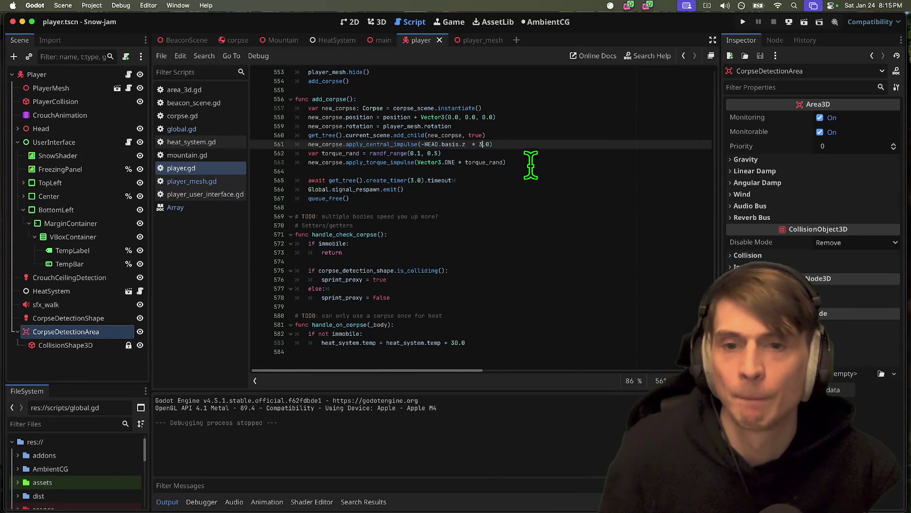
{"action": "left_click", "coordinate": [524, 154]}
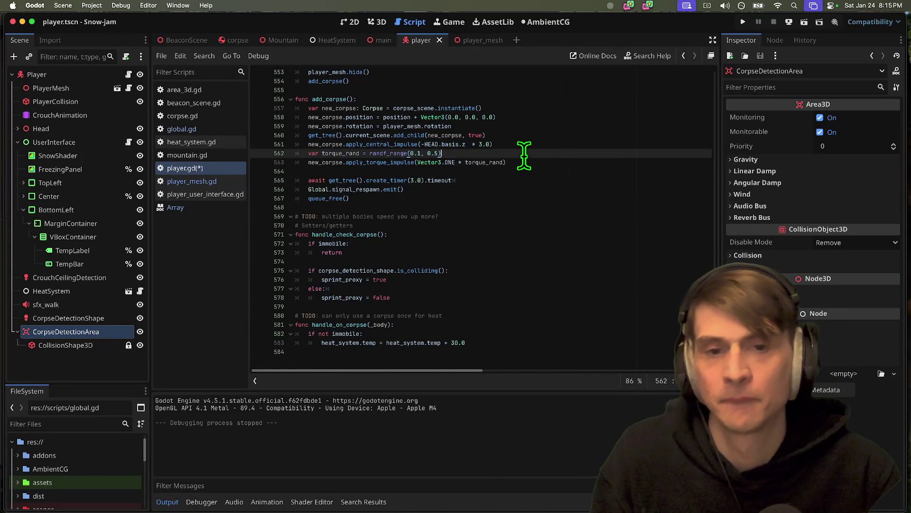
{"action": "triple_click", "coordinate": [526, 155]}
{"action": "left_click", "coordinate": [527, 144]}
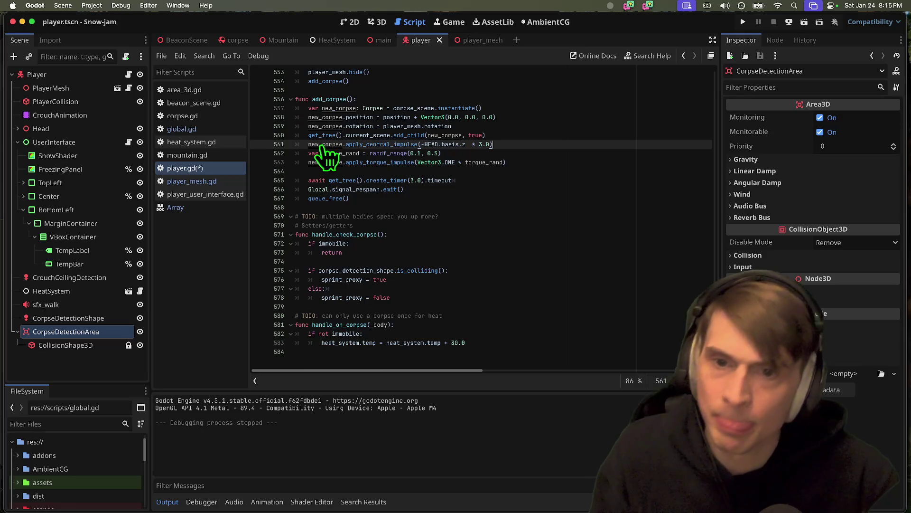
{"action": "key", "text": "Left"}
{"action": "key", "text": "Left"}
{"action": "key", "text": "Left"}
{"action": "key", "text": "BackSpace"}
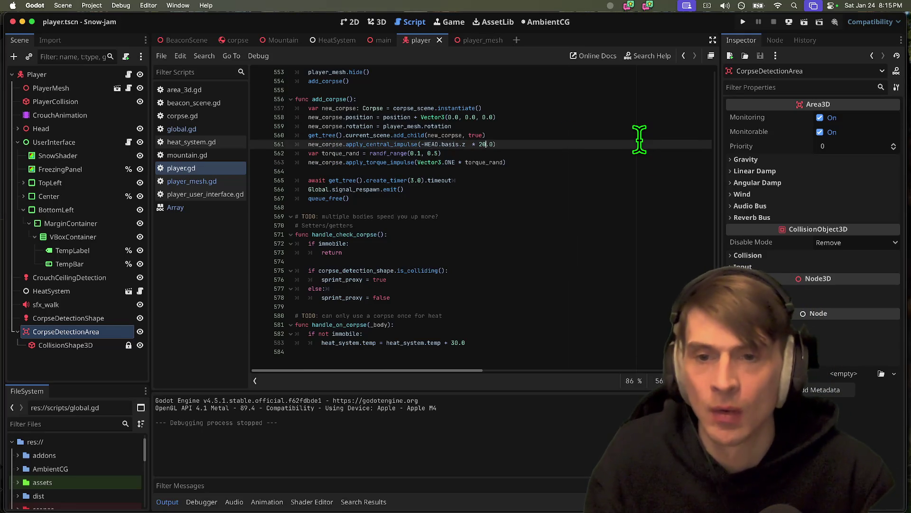
Step: Test-run the game twice with the 20.0 corpse impulse
{"action": "key", "text": "super+b"}
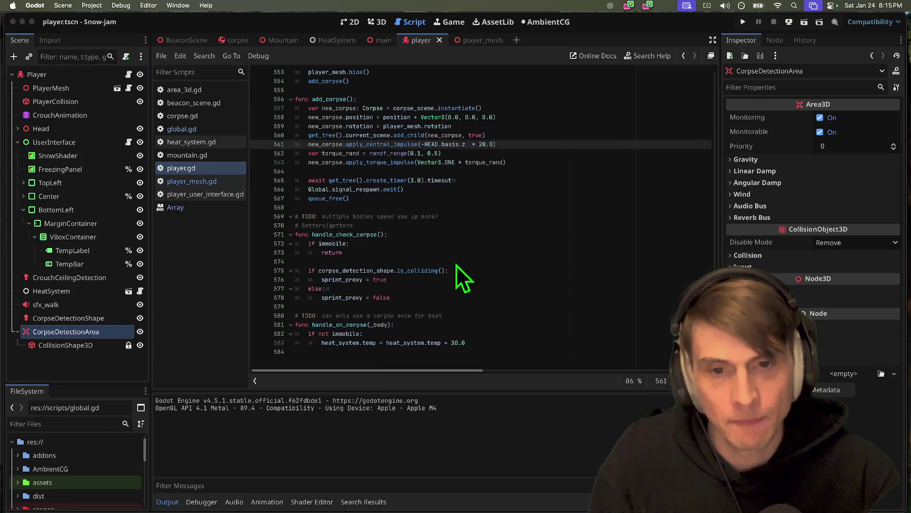
{"action": "key", "text": "super+b"}
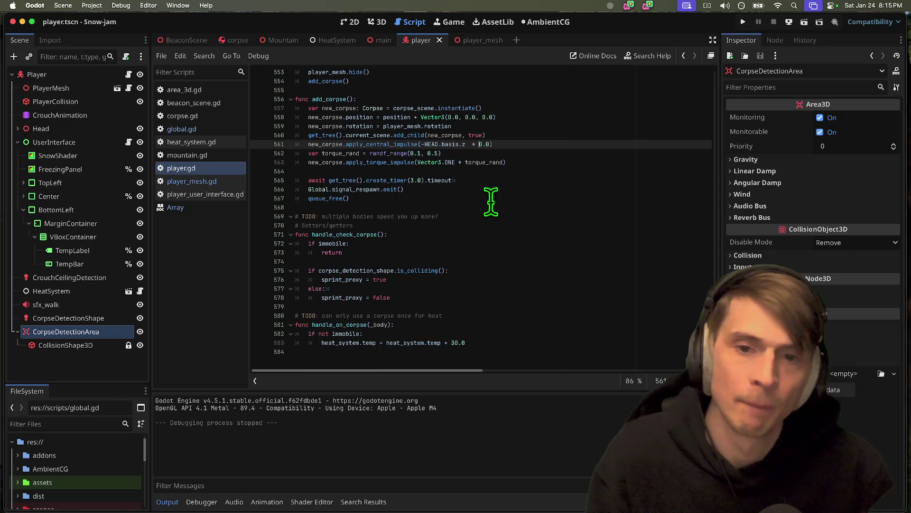
{"action": "key", "text": "super+b"}
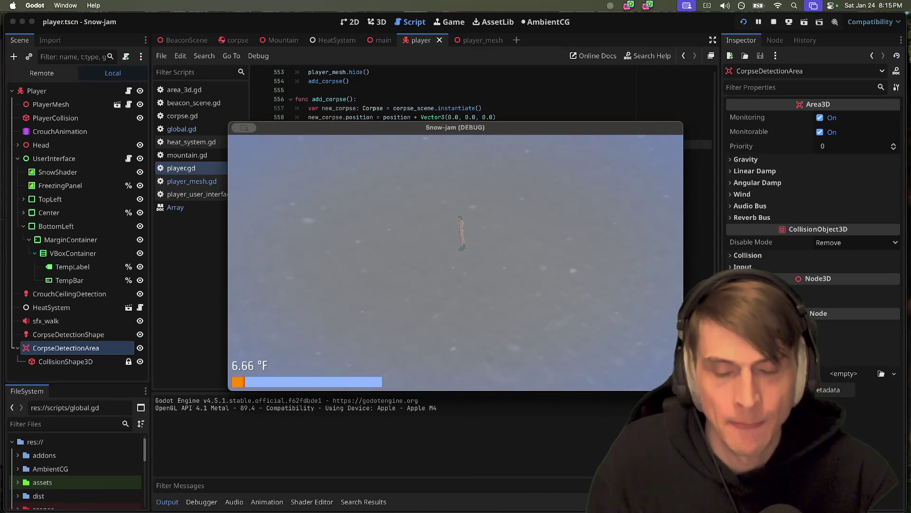
{"action": "key", "text": "super+q"}
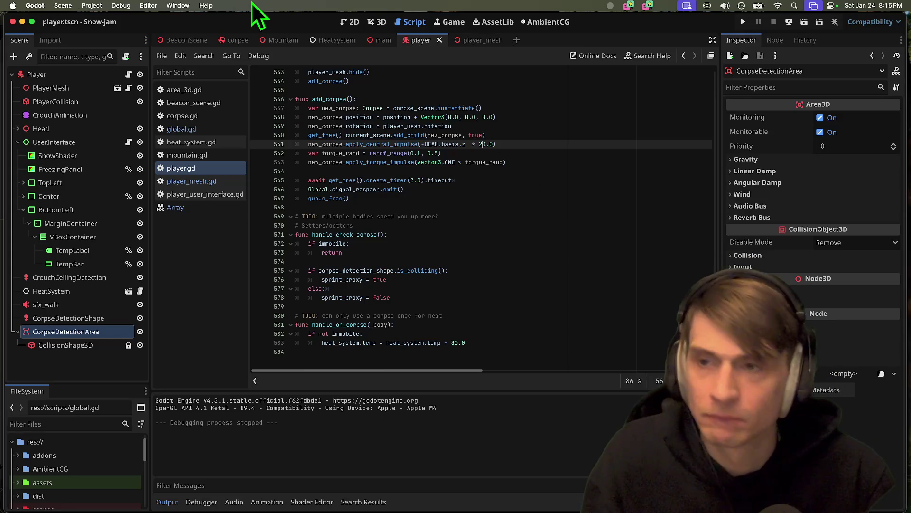
Step: Re-export the Web preset to index.html, overwriting the existing build
{"action": "left_click", "coordinate": [121, 5]}
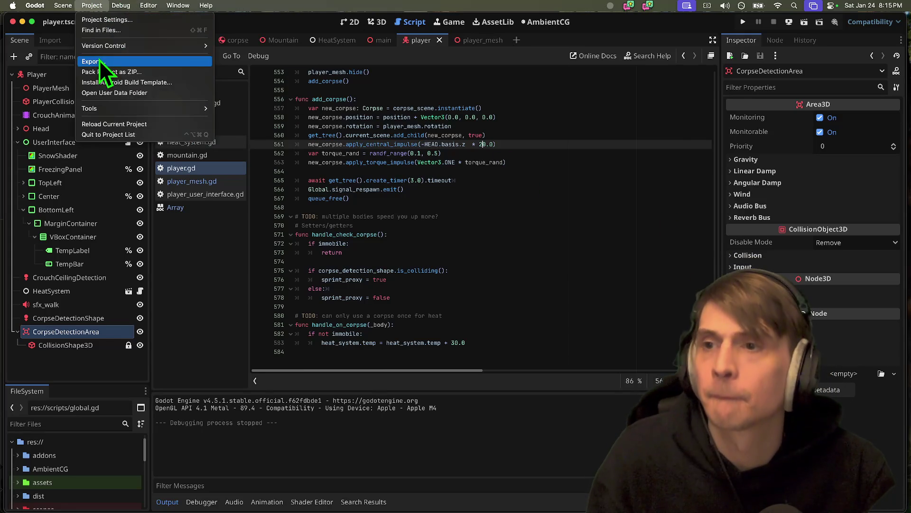
{"action": "left_click", "coordinate": [98, 61]}
{"action": "left_click", "coordinate": [474, 404]}
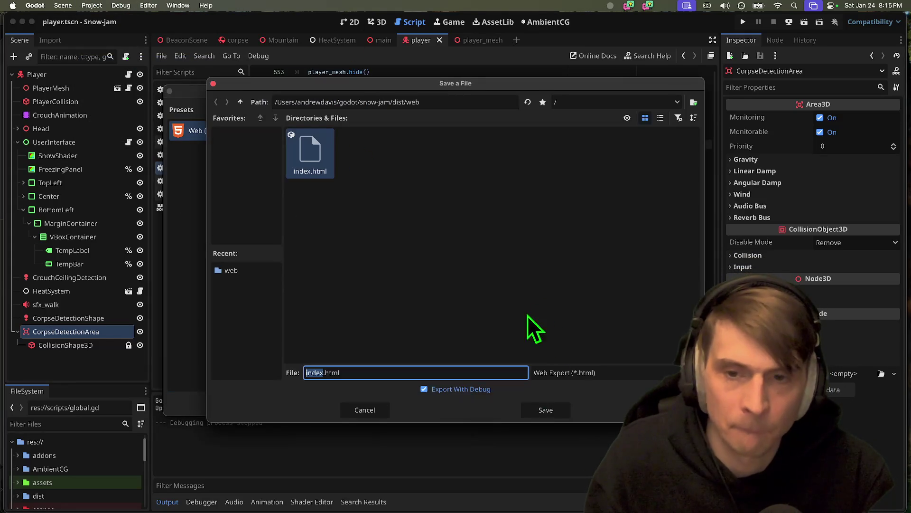
{"action": "left_click", "coordinate": [550, 410]}
{"action": "left_click", "coordinate": [503, 270]}
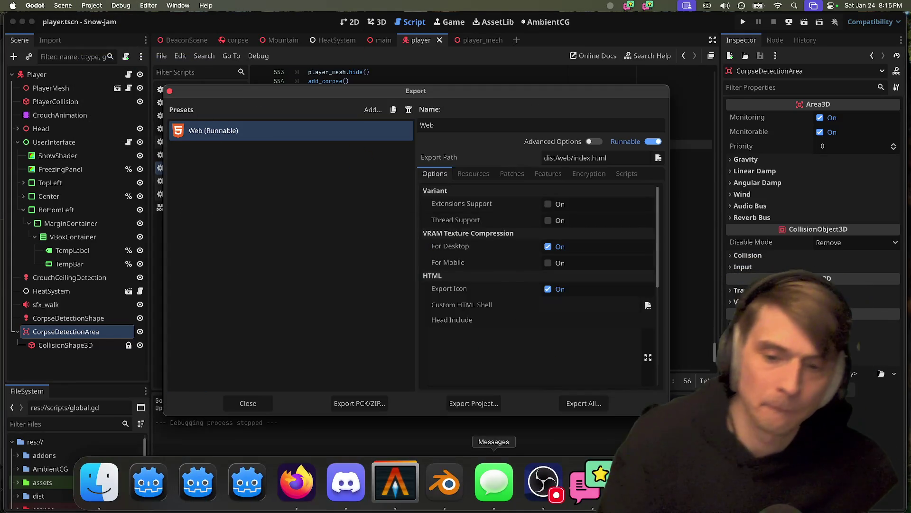
{"action": "key", "text": "Escape"}
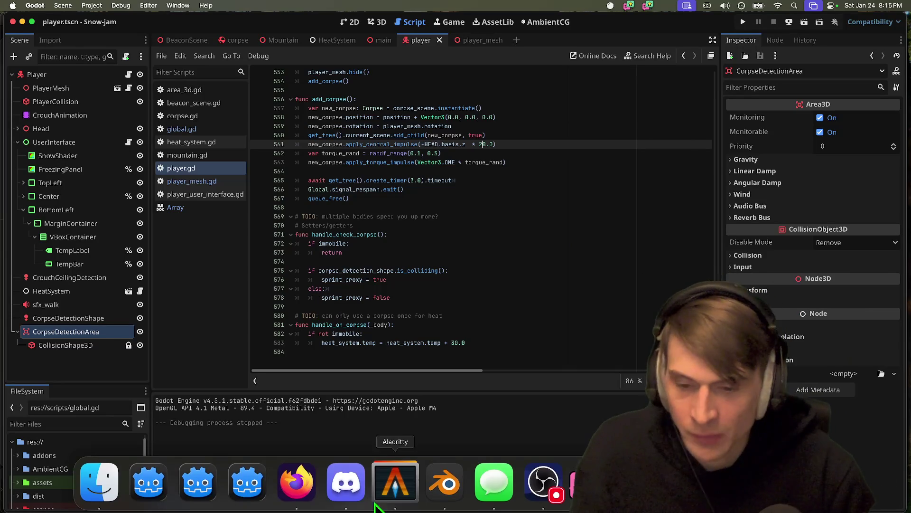
Step: After a test run, change the corpse torque range to randf_range(0.02, 0.3)
{"action": "key", "text": "super+b"}
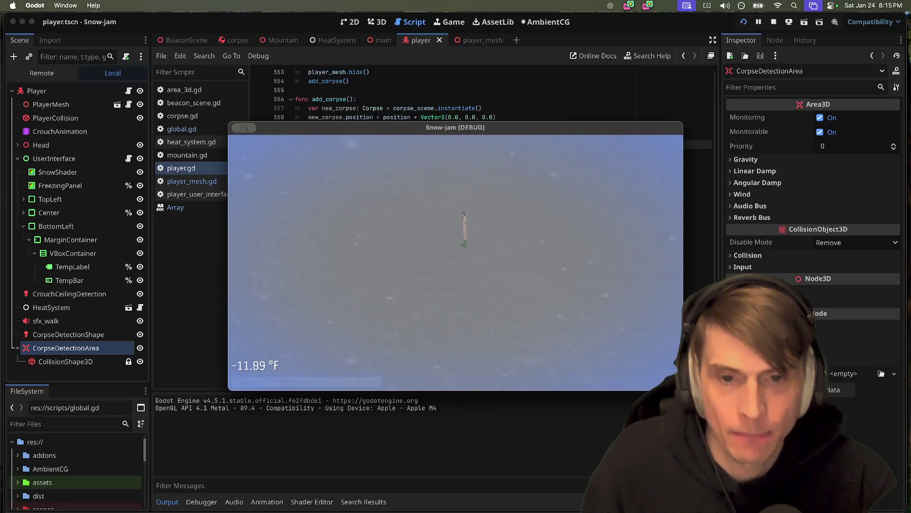
{"action": "key", "text": "super+period"}
{"action": "left_click", "coordinate": [507, 153]}
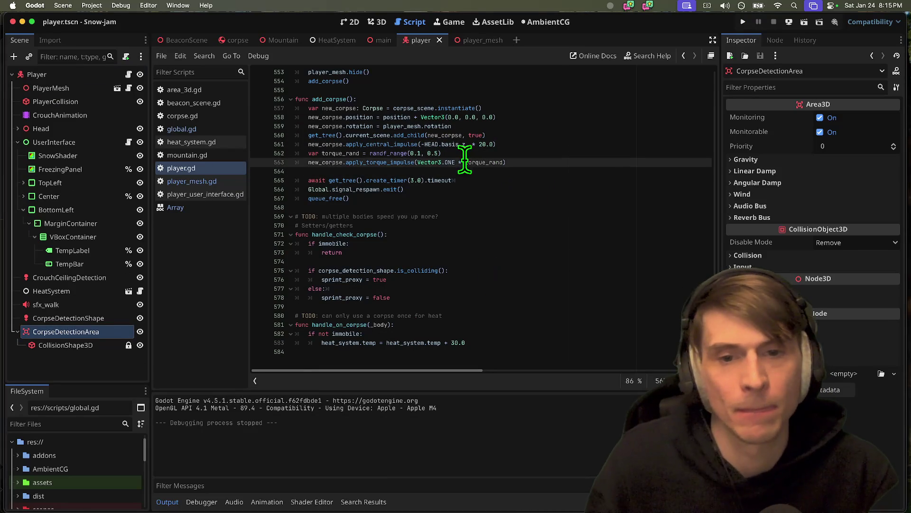
{"action": "key", "text": "Left"}
{"action": "key", "text": "BackSpace"}
{"action": "type", "text": "2, 0."}
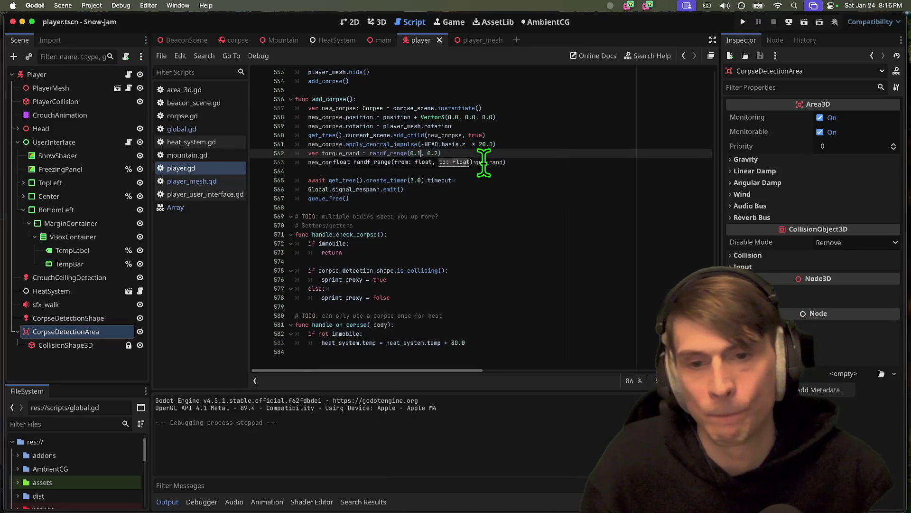
{"action": "type", "text": "2"}
{"action": "key", "text": "Right"}
{"action": "key", "text": "Right"}
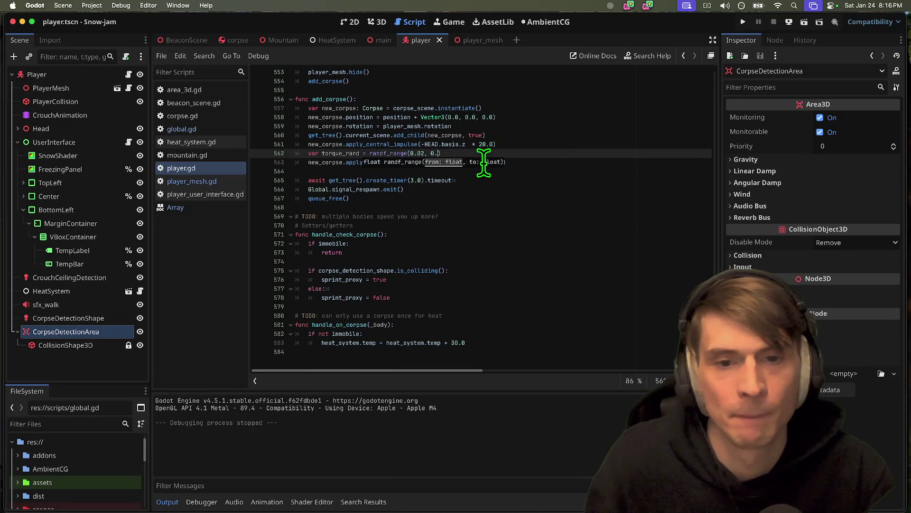
{"action": "type", "text": "3"}
{"action": "left_click", "coordinate": [619, 171]}
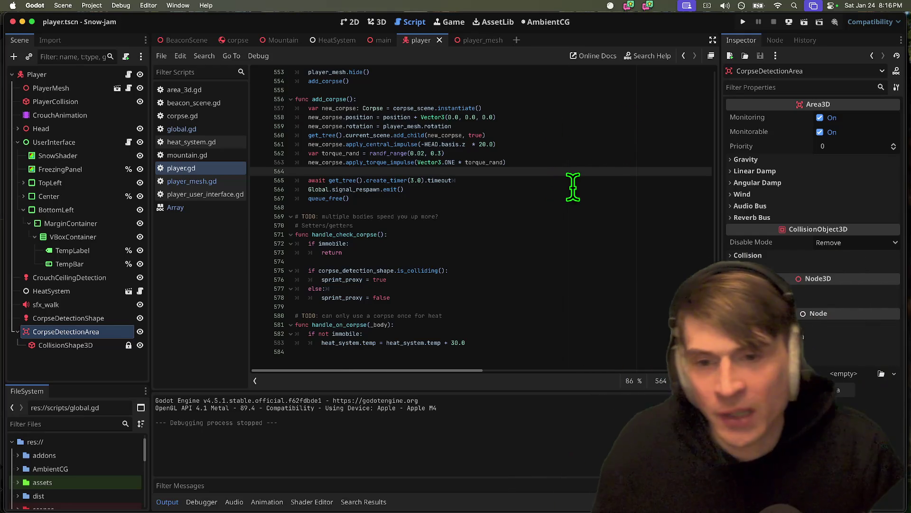
Step: Add a blank line after queue_free() in add_corpse and test-run the new corpse torque
{"action": "left_click", "coordinate": [573, 188]}
{"action": "key", "text": "Down"}
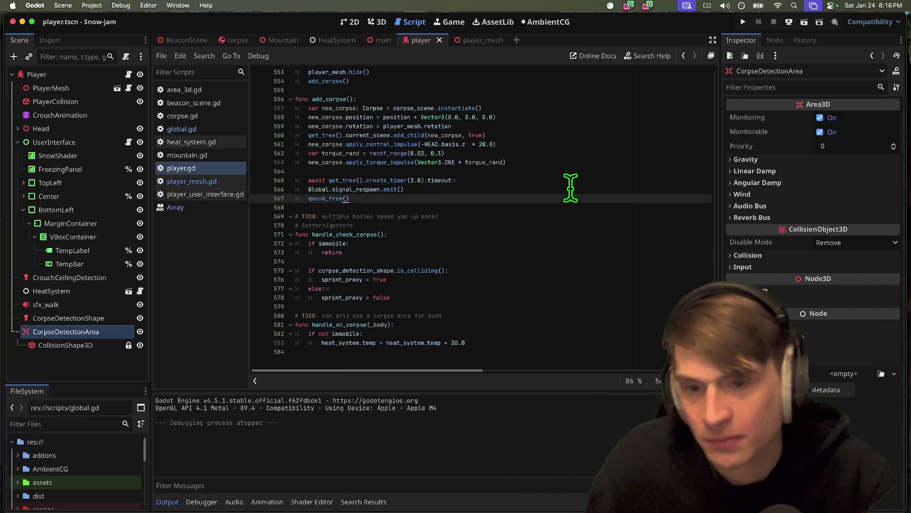
{"action": "key", "text": "Down"}
{"action": "key", "text": "super+b"}
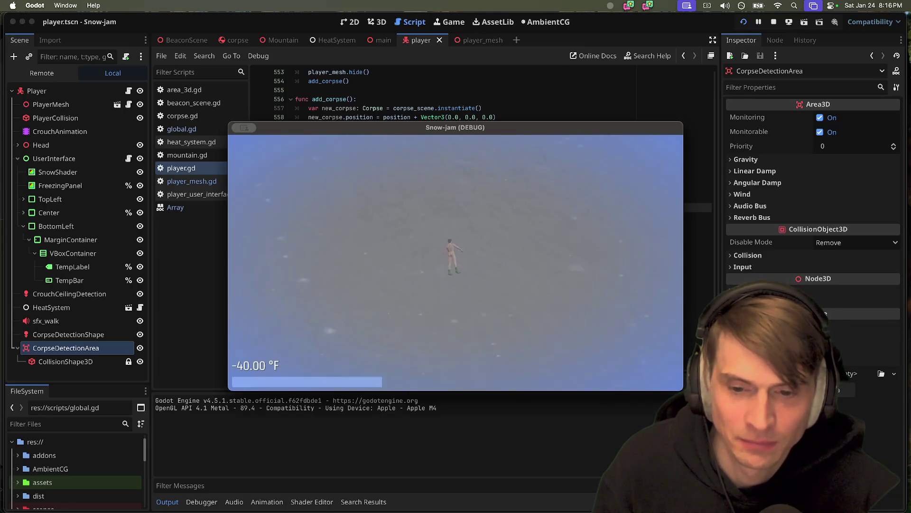
{"action": "key", "text": "super+q"}
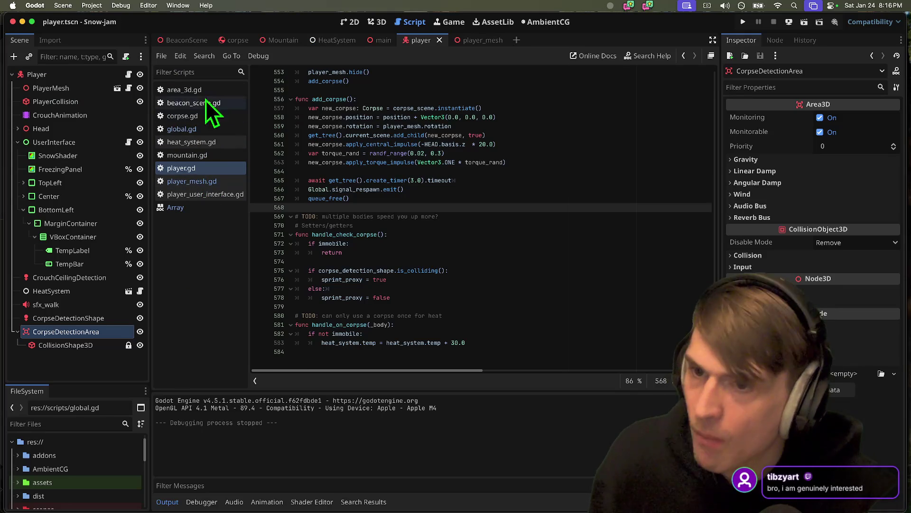
Step: In player_user_interface.gd, cut the await timer line from on_temp_flash_timeout
{"action": "left_click", "coordinate": [223, 181]}
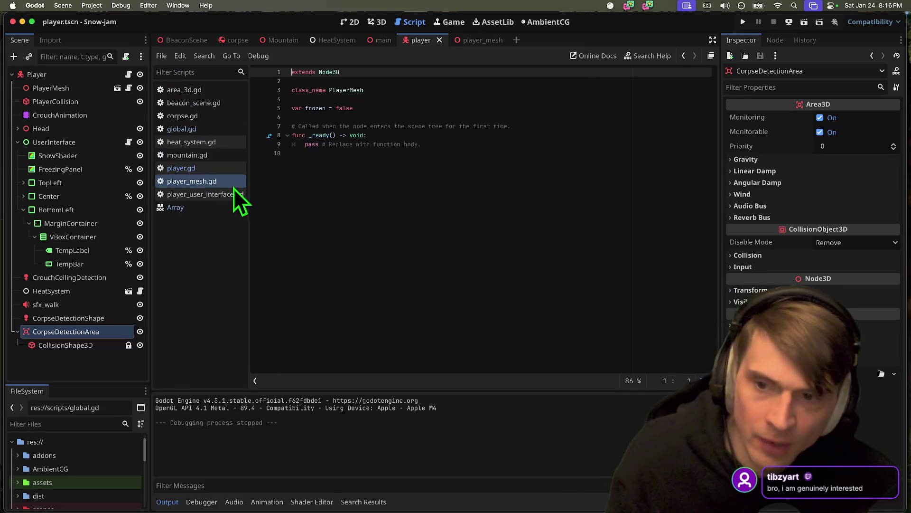
{"action": "left_click", "coordinate": [233, 191]}
{"action": "scroll", "coordinate": [713, 153], "scroll_direction": "down", "scroll_amount": 7}
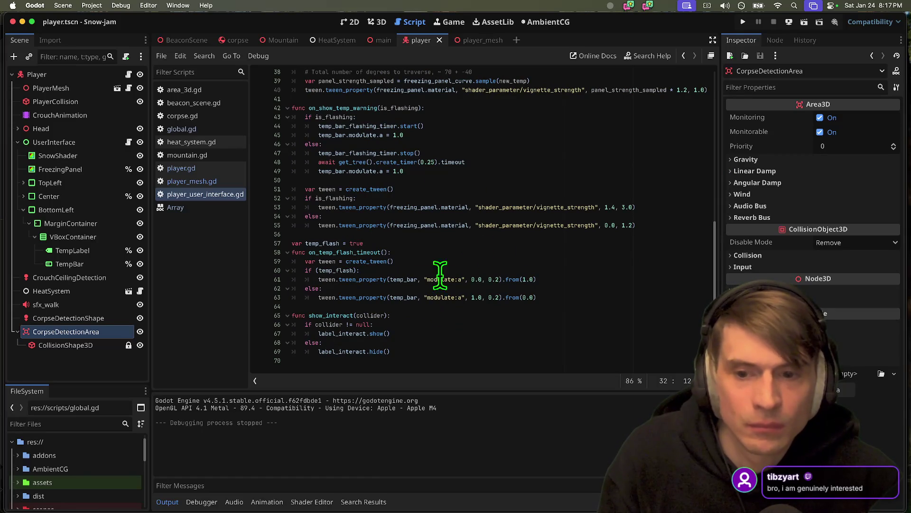
{"action": "left_click", "coordinate": [494, 252]}
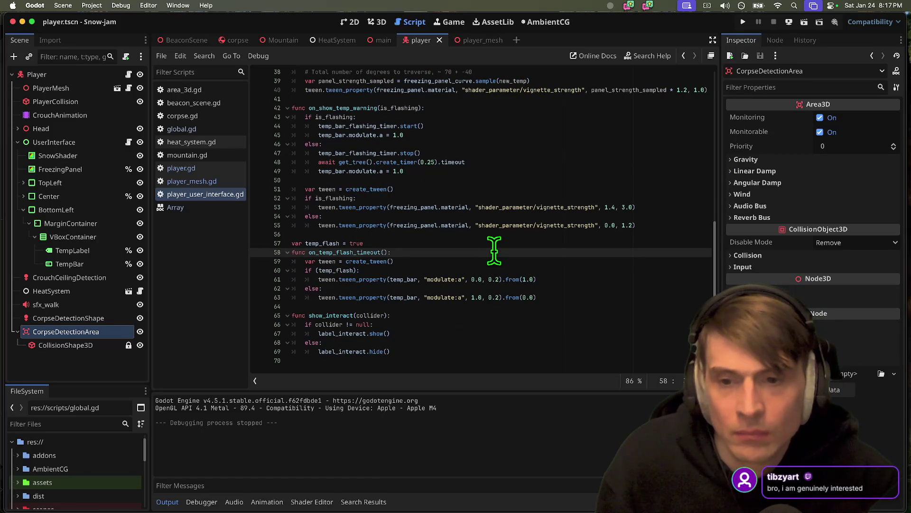
{"action": "key", "text": "Return"}
{"action": "key", "text": "Return"}
{"action": "key", "text": "Up"}
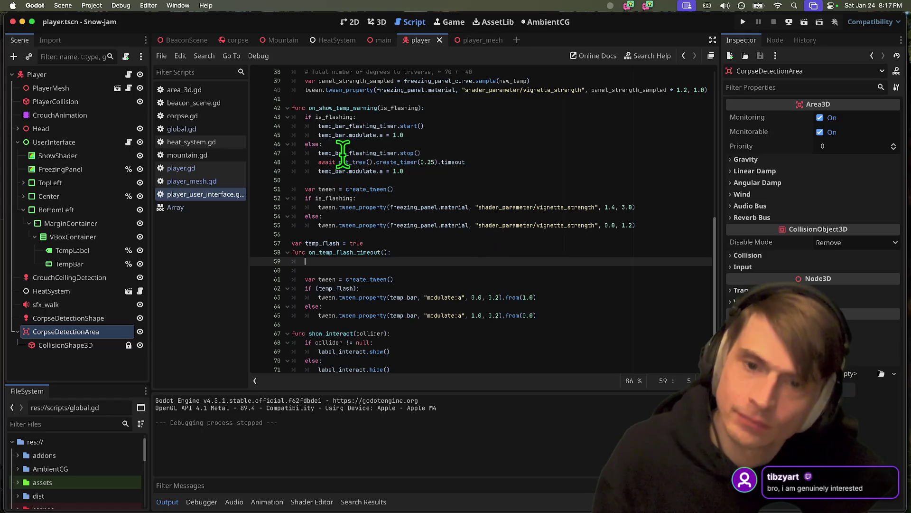
{"action": "triple_click", "coordinate": [408, 162]}
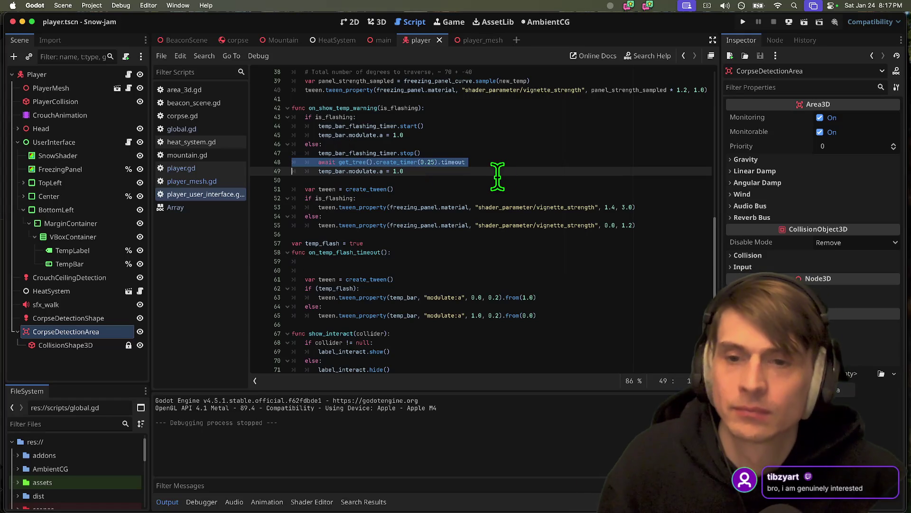
{"action": "key", "text": "ctrl+x"}
{"action": "key", "text": "ctrl+x"}
{"action": "key", "text": "Up"}
{"action": "key", "text": "Up"}
{"action": "key", "text": "Up"}
Step: Add an 'if player.immobile:' check at the top of on_show_temp_warning
{"action": "key", "text": "Return"}
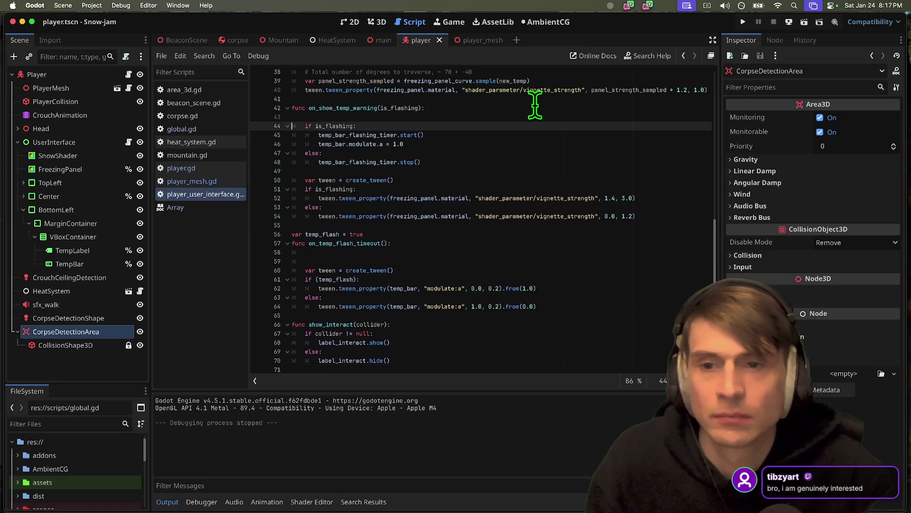
{"action": "key", "text": "Return"}
{"action": "key", "text": "Up"}
{"action": "key", "text": "BackSpace"}
{"action": "key", "text": "BackSpace"}
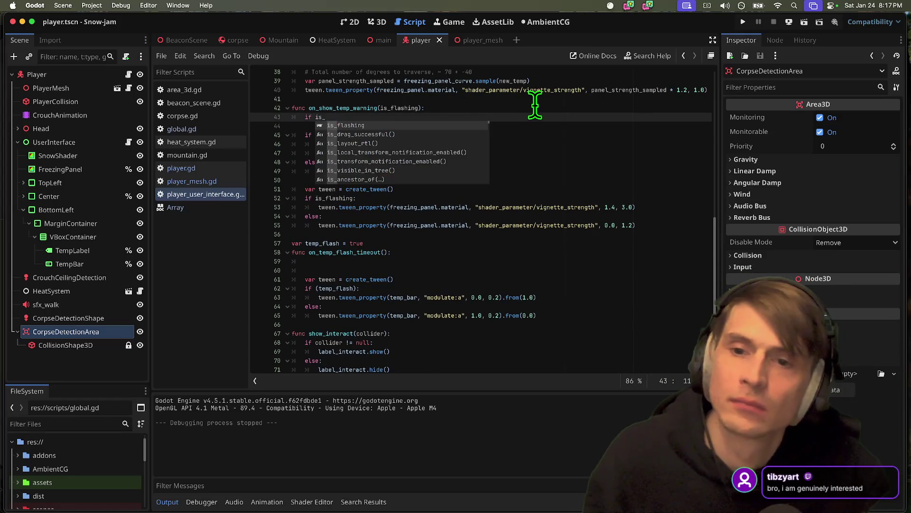
{"action": "type", "text": "player."}
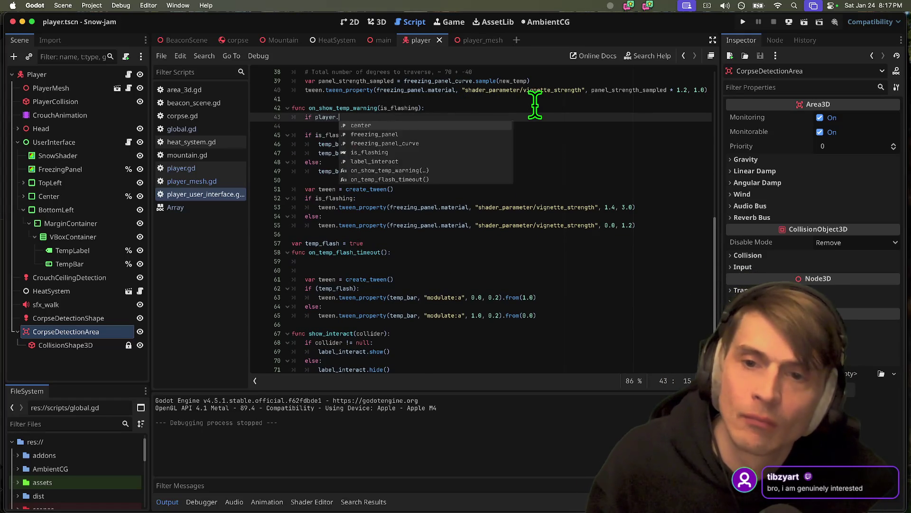
{"action": "type", "text": "immobile:"}
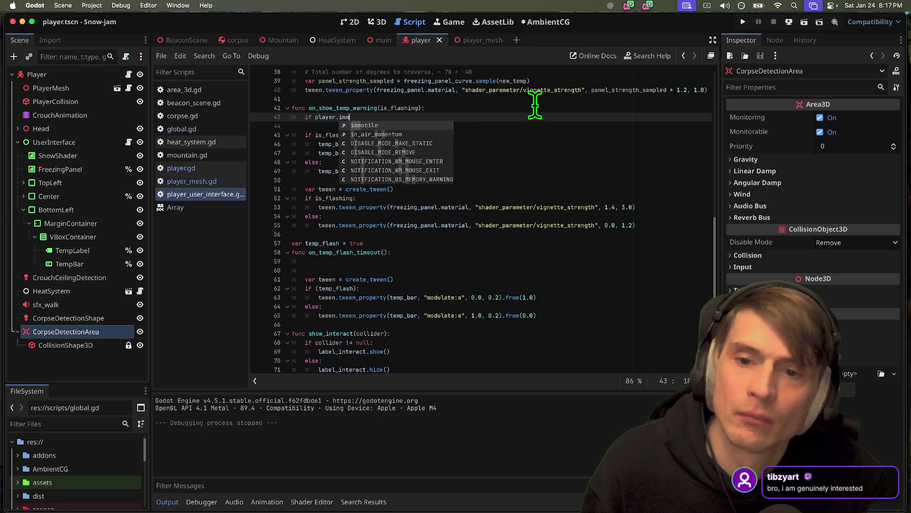
{"action": "key", "text": "Return"}
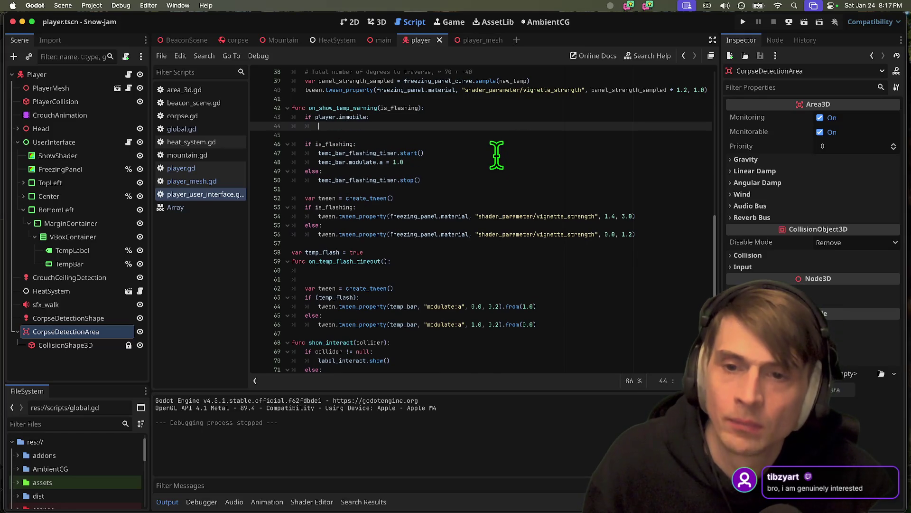
Step: Paste the timer stop call into the immobile block and fix its indentation
{"action": "left_click", "coordinate": [402, 152]}
{"action": "left_click", "coordinate": [417, 183]}
{"action": "left_click", "coordinate": [449, 126]}
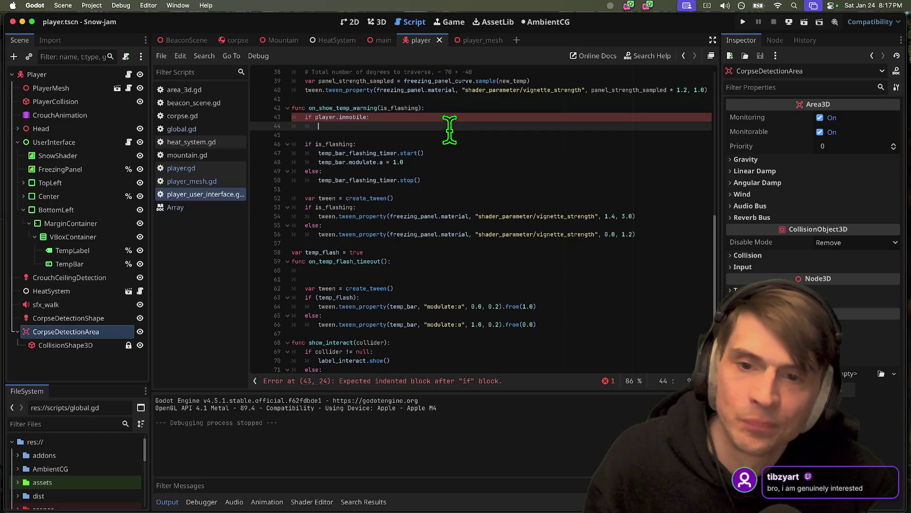
{"action": "left_click", "coordinate": [451, 126]}
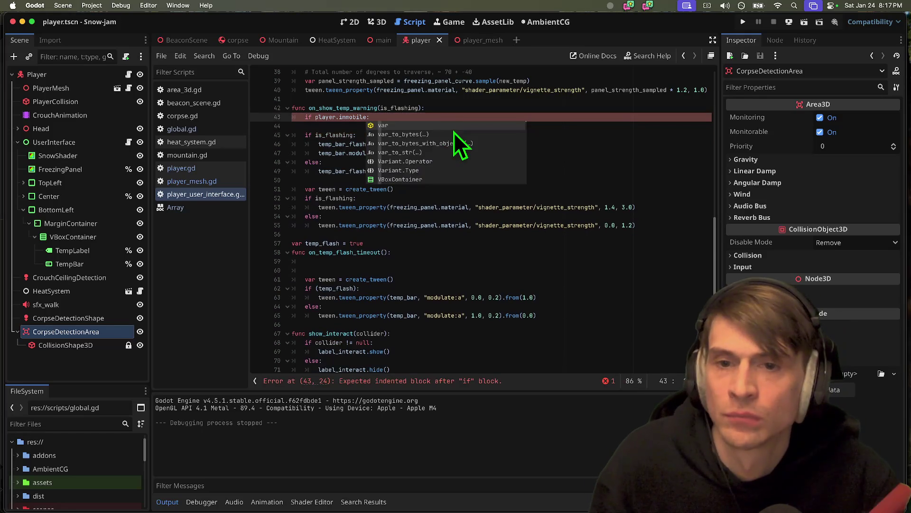
{"action": "key", "text": "super+v"}
{"action": "type", "text": "p"}
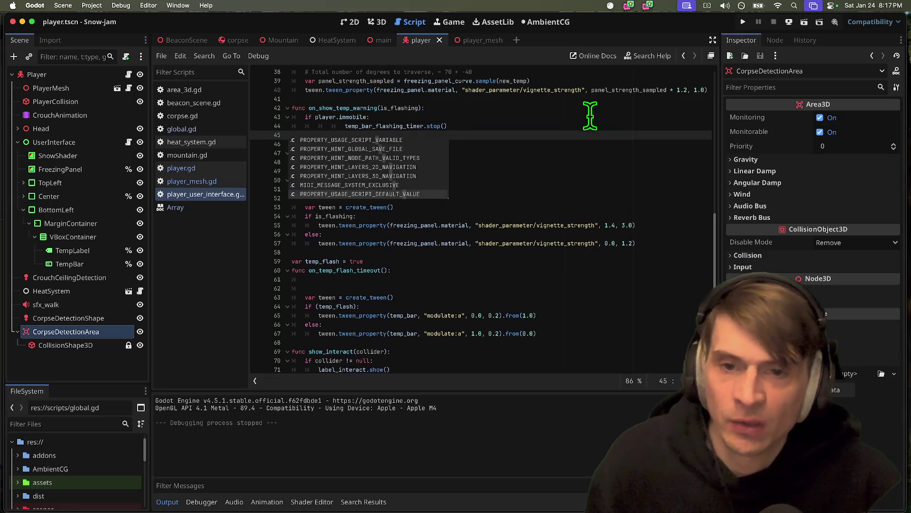
{"action": "key", "text": "Return"}
{"action": "key", "text": "Return"}
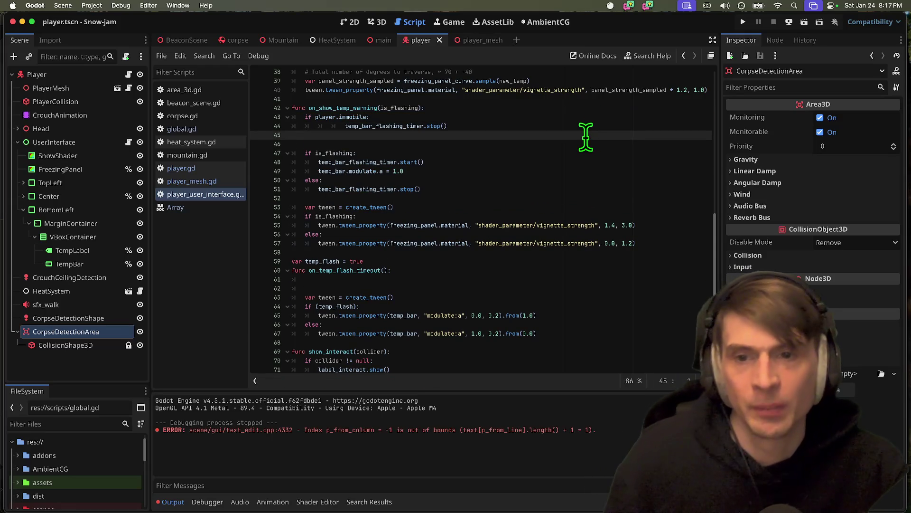
{"action": "key", "text": "Up"}
{"action": "key", "text": "shift+Tab"}
{"action": "key", "text": "shift+Tab"}
{"action": "key", "text": "Down"}
{"action": "key", "text": "BackSpace"}
Step: Copy the modulate.a = 1.0 reset under the stop call and delete the blank line after the return
{"action": "left_click", "coordinate": [521, 181]}
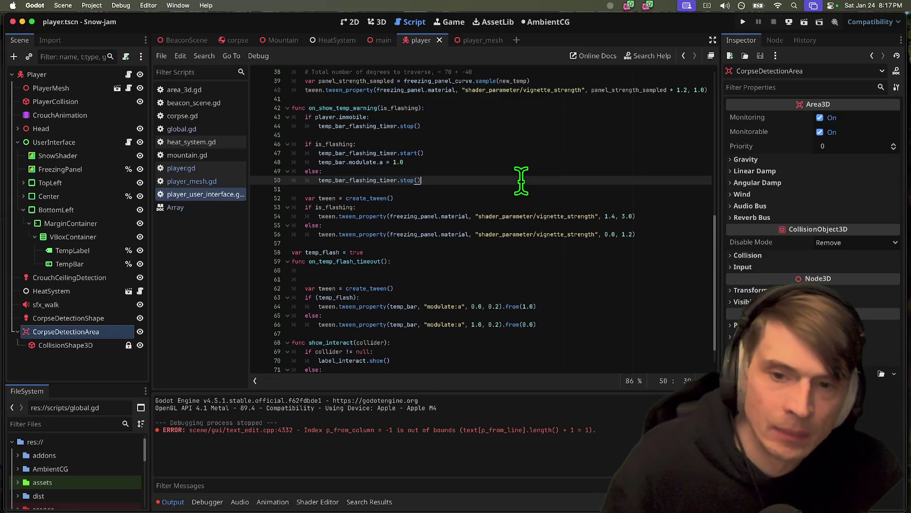
{"action": "key", "text": "shift+Home"}
{"action": "key", "text": "Up"}
{"action": "key", "text": "Up"}
{"action": "key", "text": "shift+Down"}
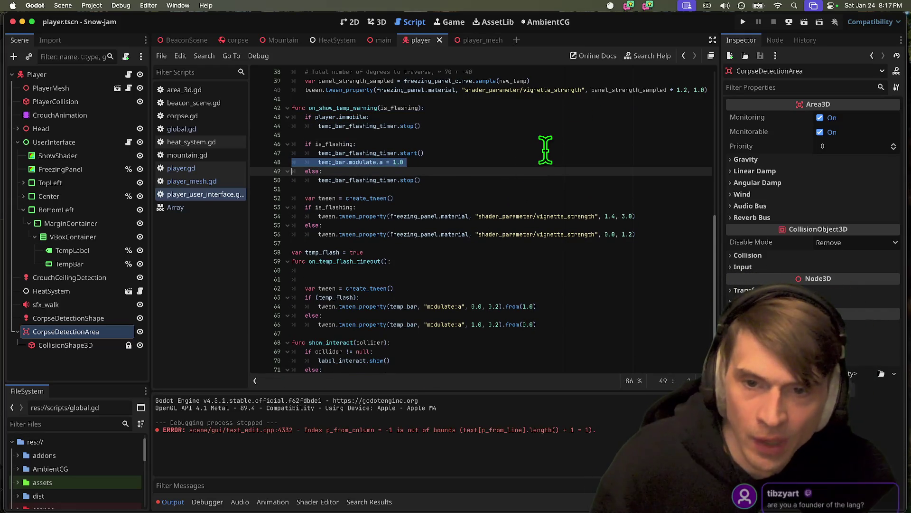
{"action": "key", "text": "ctrl+c"}
{"action": "key", "text": "Up"}
{"action": "key", "text": "Up"}
{"action": "key", "text": "Up"}
{"action": "key", "text": "ctrl+v"}
{"action": "key", "text": "Return"}
{"action": "key", "text": "Return"}
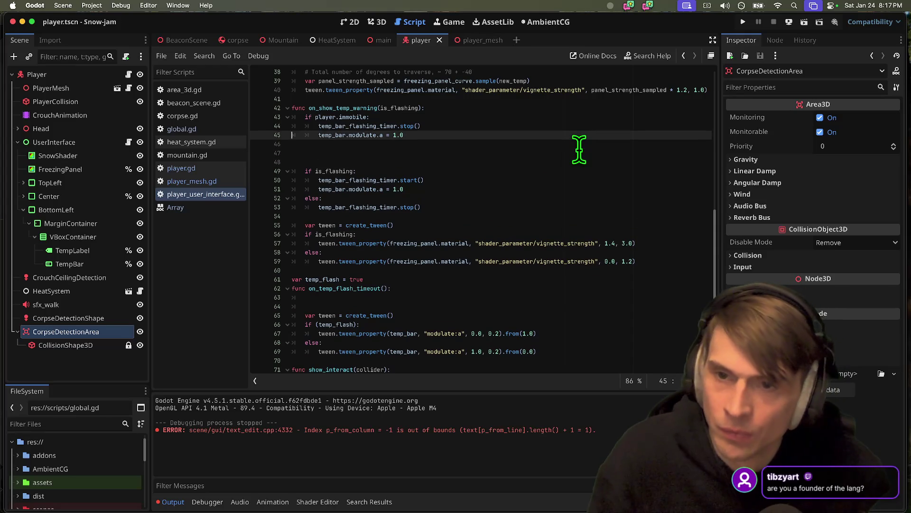
{"action": "key", "text": "Up"}
{"action": "key", "text": "Up"}
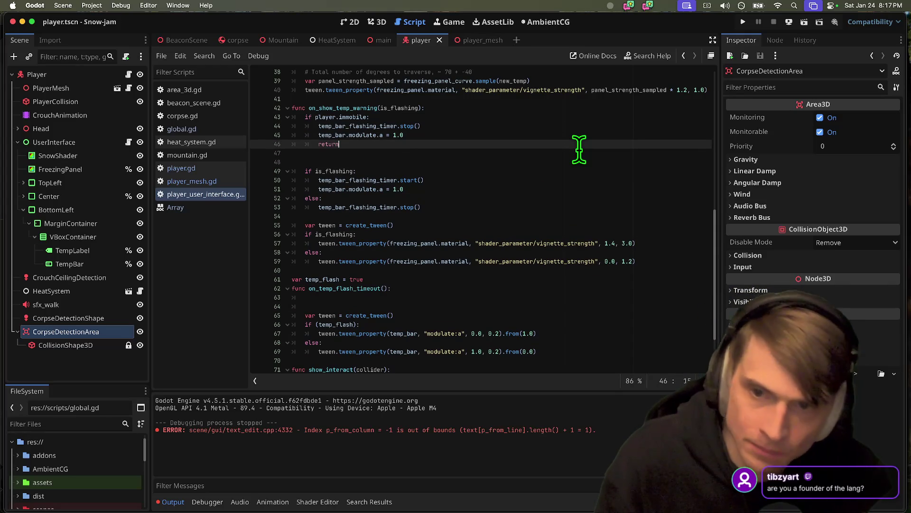
{"action": "key", "text": "Down"}
{"action": "key", "text": "BackSpace"}
Step: Play-test the game, then close it and return to the flashing code
{"action": "key", "text": "super+b"}
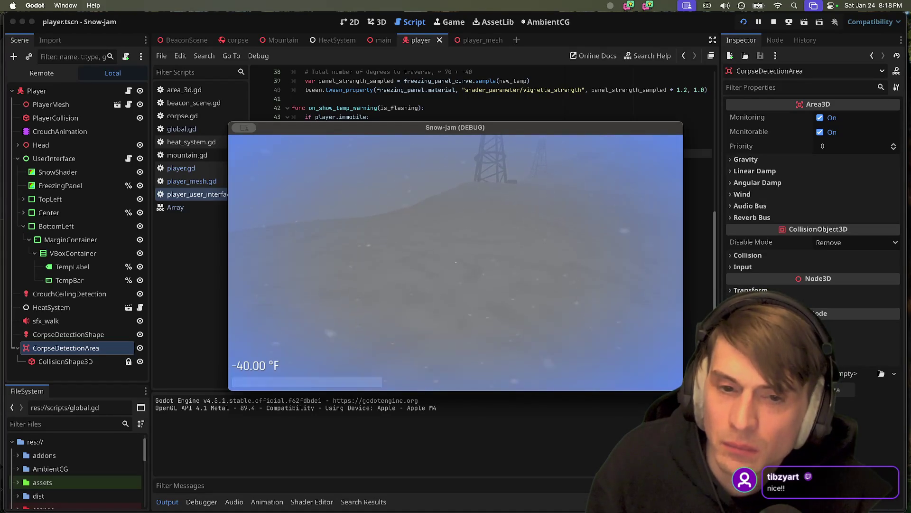
{"action": "key", "text": "super+Tab"}
{"action": "key", "text": "super+Tab"}
{"action": "key", "text": "super+Tab"}
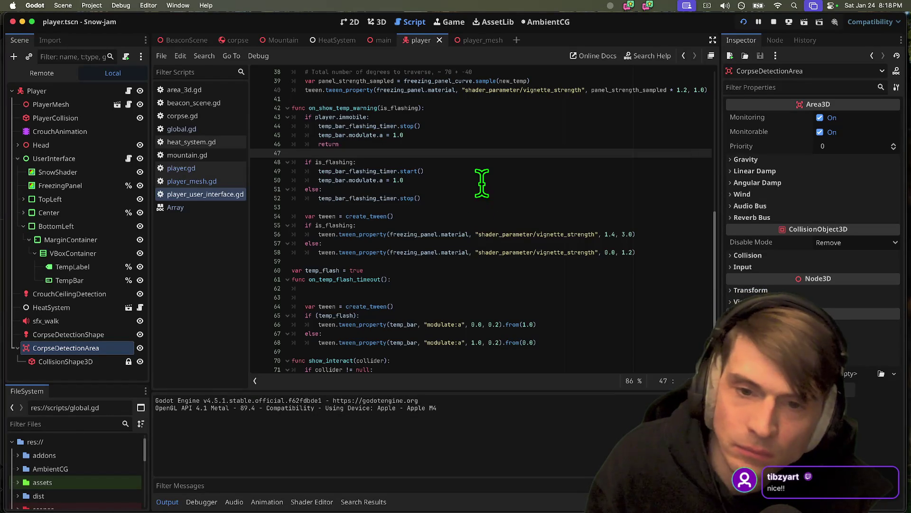
{"action": "left_click", "coordinate": [485, 171]}
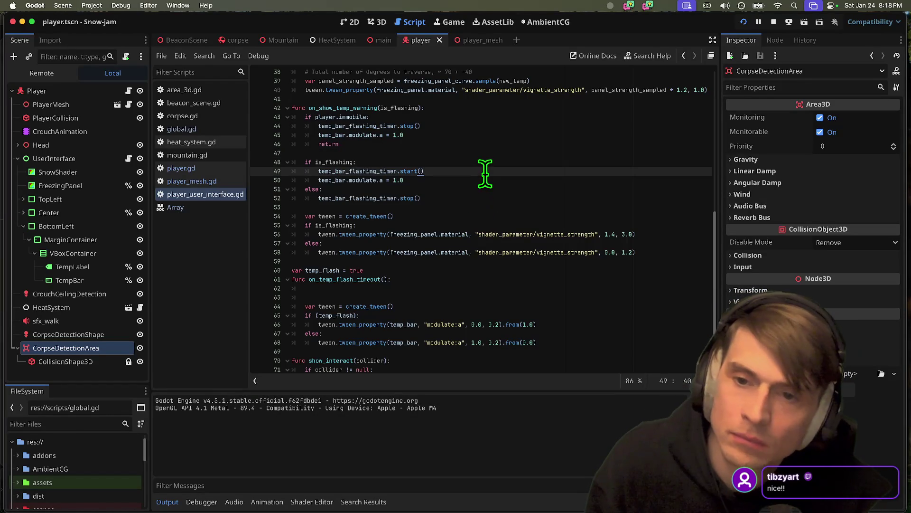
Step: Delete the blank lines under func on_temp_flash_timeout():
{"action": "double_click", "coordinate": [379, 126]}
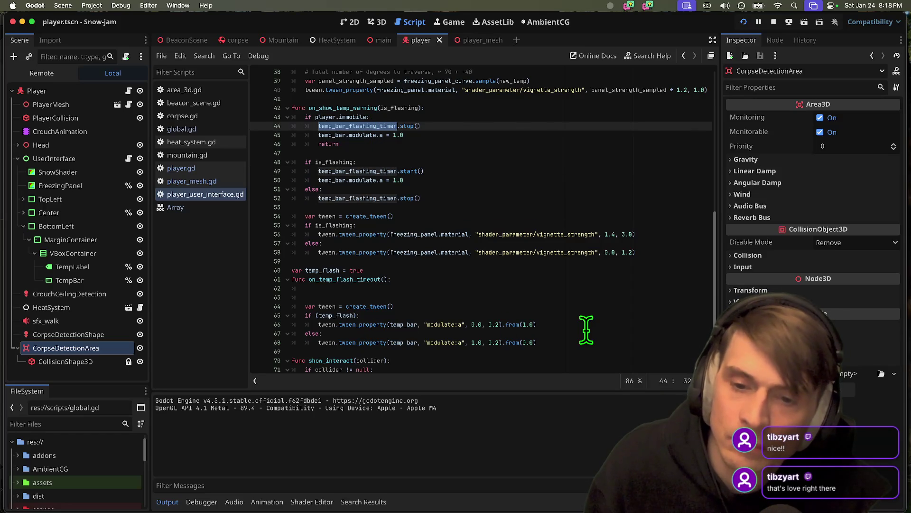
{"action": "left_click", "coordinate": [387, 288]}
{"action": "key", "text": "super+shift+k"}
{"action": "key", "text": "super+shift+k"}
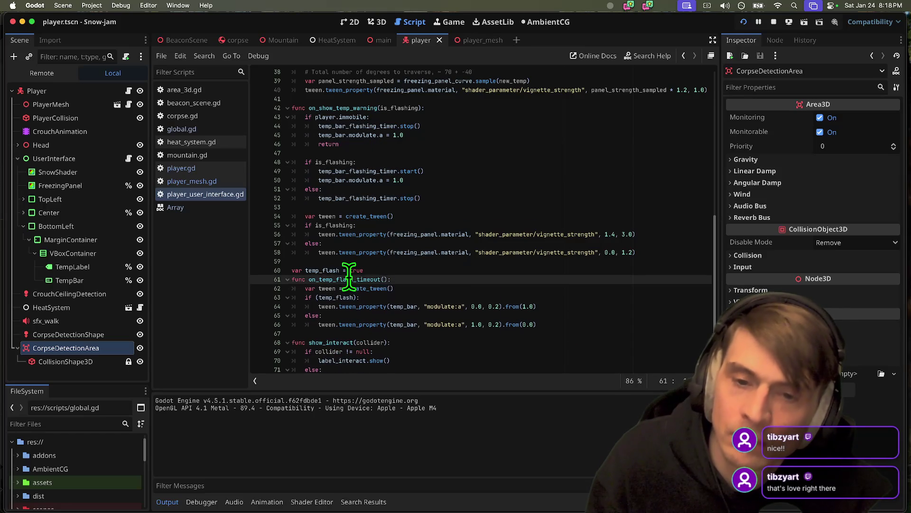
{"action": "double_click", "coordinate": [351, 279]}
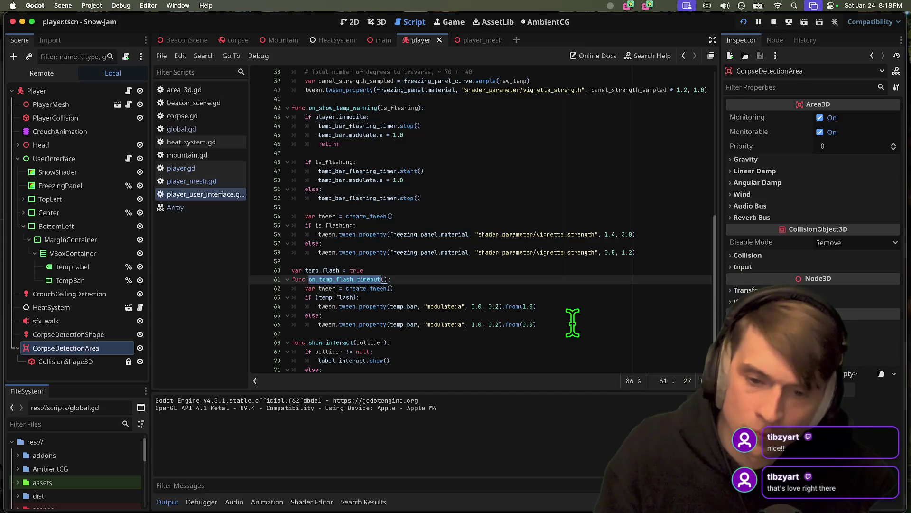
{"action": "left_click", "coordinate": [545, 280]}
{"action": "key", "text": "Down"}
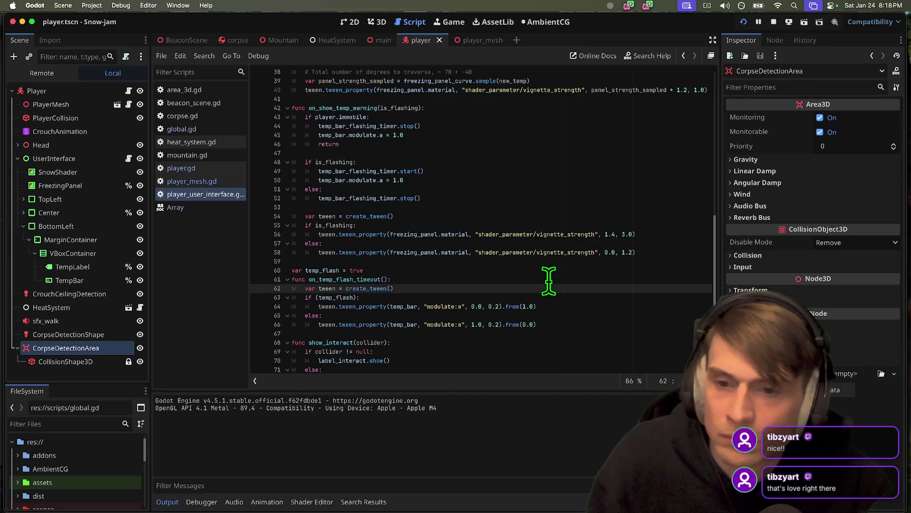
Step: Review on_temp_flash_timeout, the timer stop line and the uses of is_flashing
{"action": "double_click", "coordinate": [361, 279]}
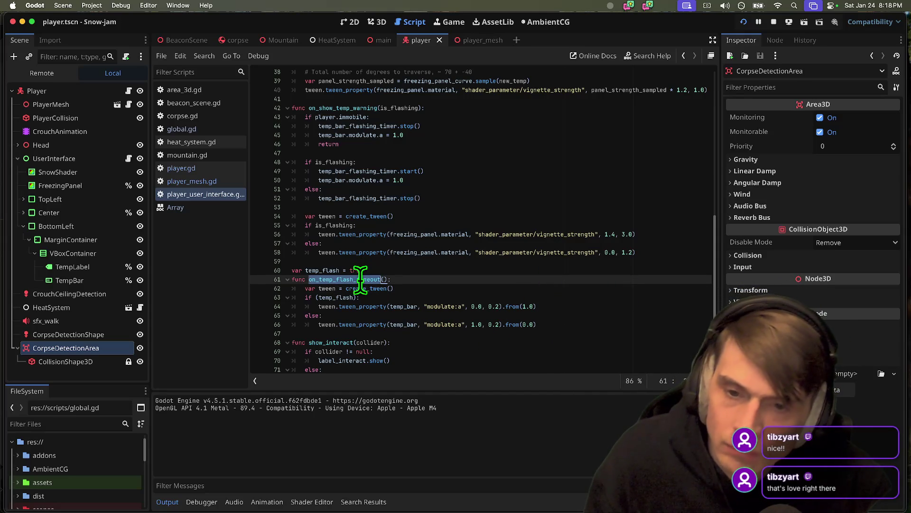
{"action": "triple_click", "coordinate": [447, 199]}
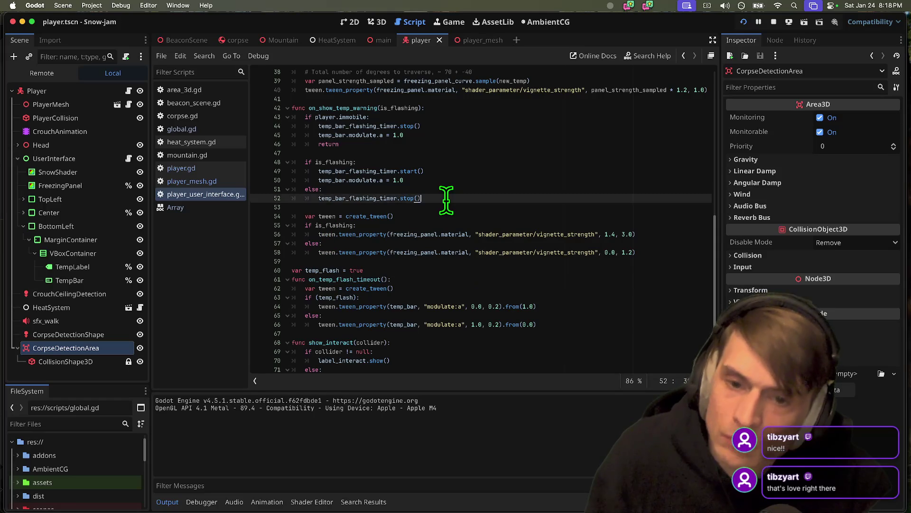
{"action": "left_click", "coordinate": [449, 271]}
{"action": "left_click", "coordinate": [450, 277]}
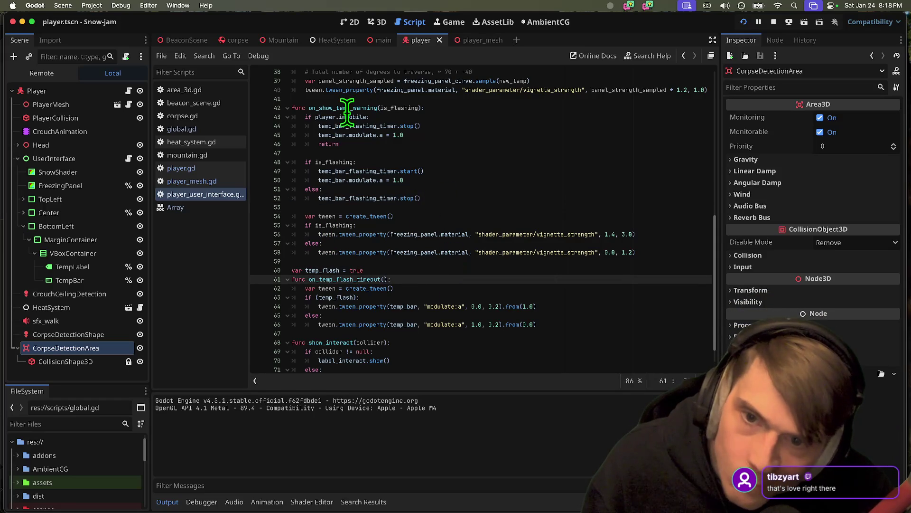
{"action": "double_click", "coordinate": [387, 108]}
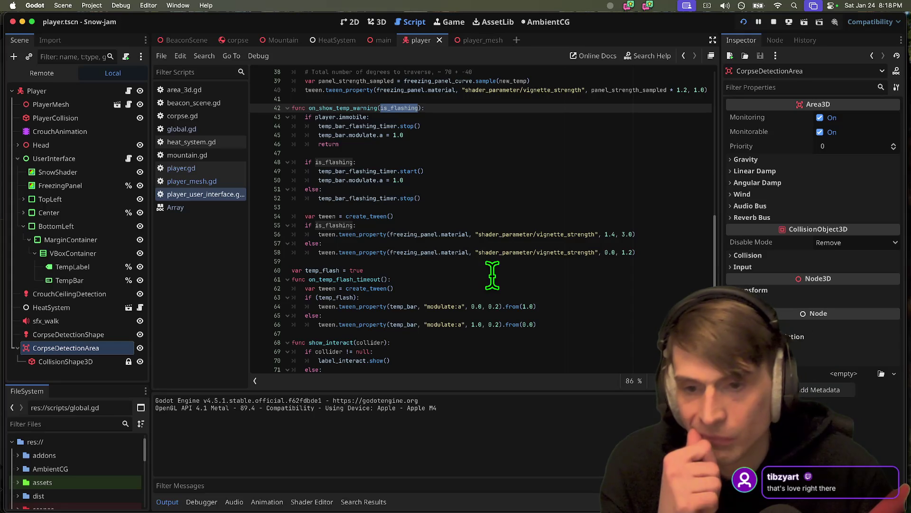
{"action": "left_click", "coordinate": [580, 108]}
{"action": "key", "text": "Up"}
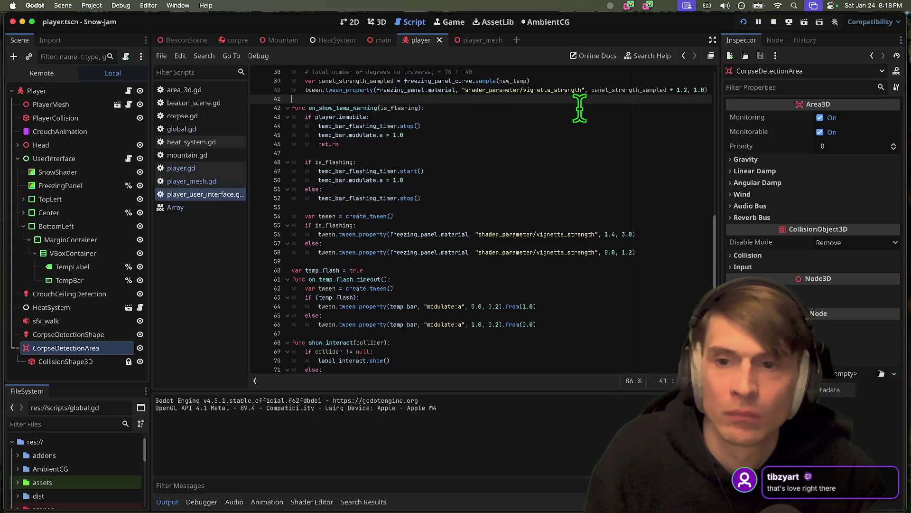
{"action": "key", "text": "Return"}
{"action": "key", "text": "Return"}
{"action": "key", "text": "Up"}
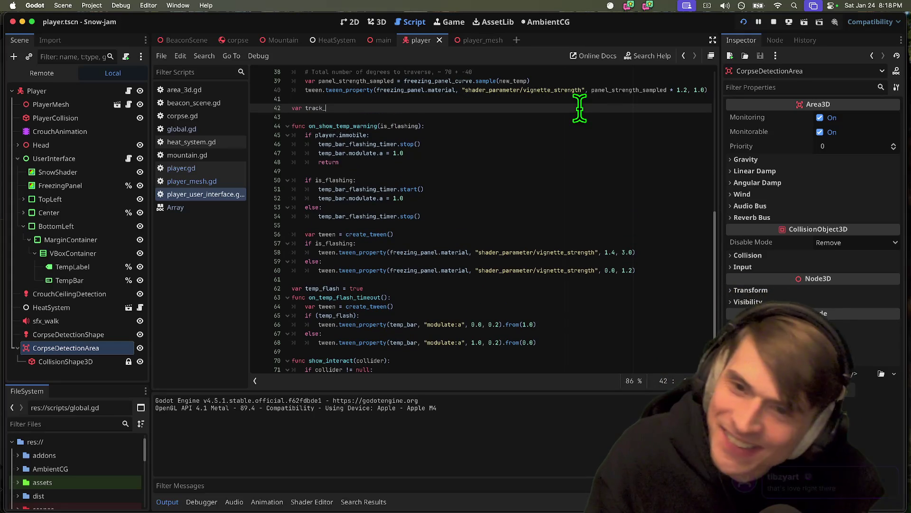
{"action": "key", "text": "super+Tab"}
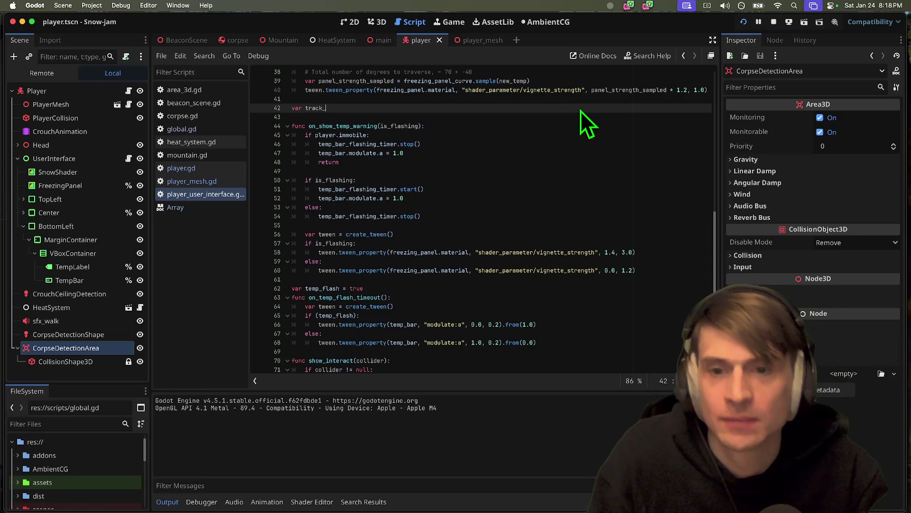
{"action": "type", "text": "fa"}
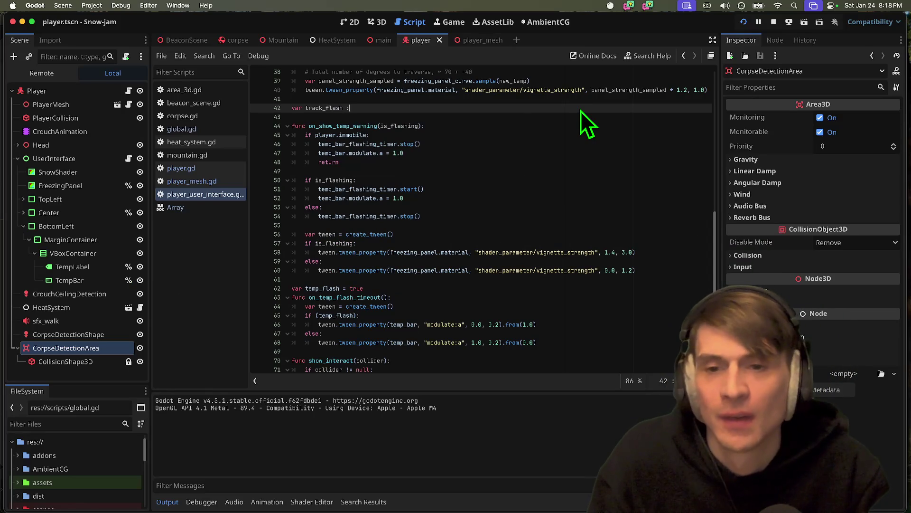
{"action": "type", "text": "lse"}
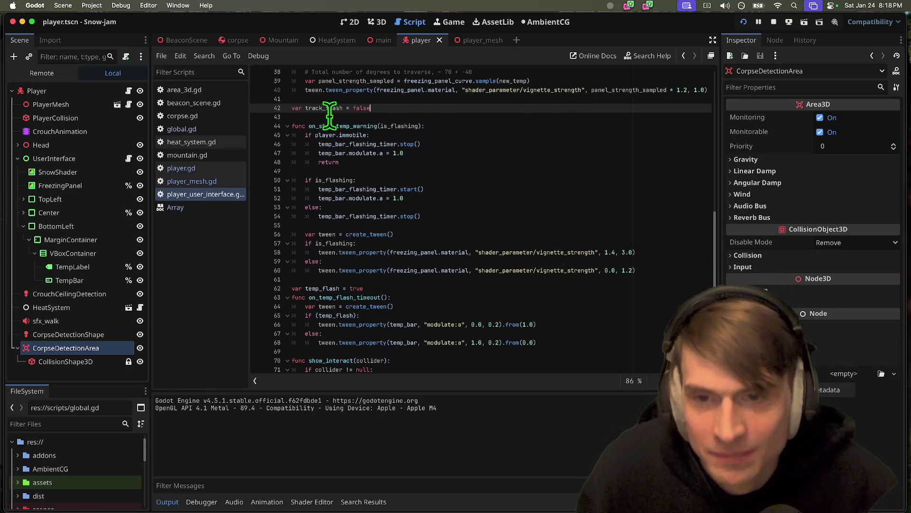
{"action": "left_click", "coordinate": [523, 287]}
{"action": "key", "text": "Down"}
{"action": "key", "text": "End"}
{"action": "key", "text": "Return"}
{"action": "key", "text": "Return"}
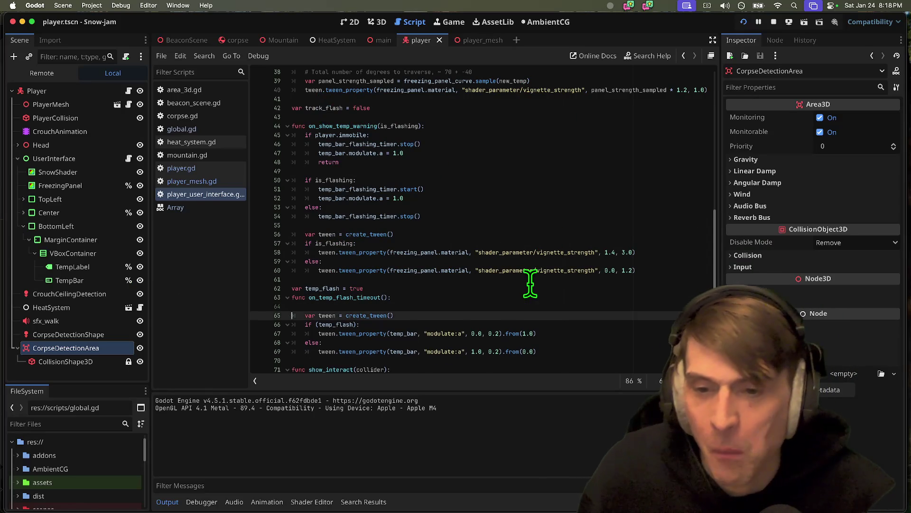
{"action": "key", "text": "Up"}
{"action": "key", "text": "Down"}
{"action": "key", "text": "BackSpace"}
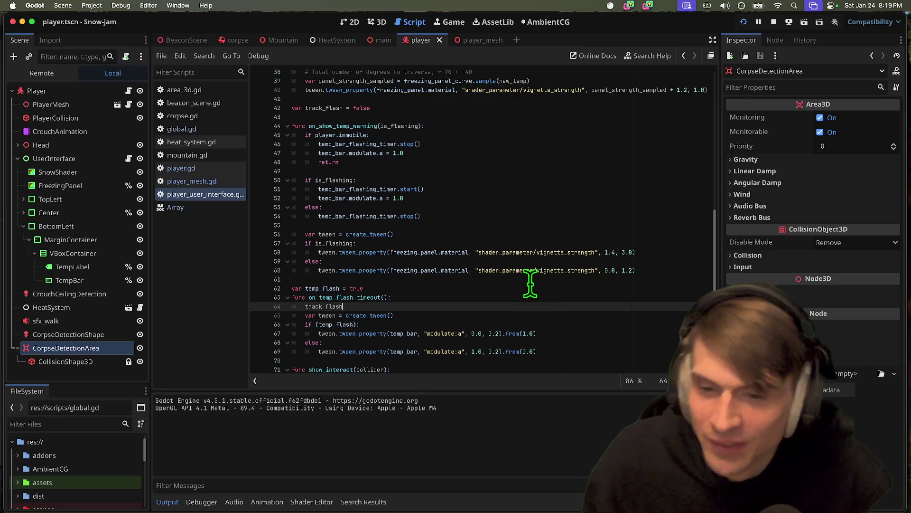
{"action": "left_click", "coordinate": [530, 287]}
{"action": "double_click", "coordinate": [346, 306]}
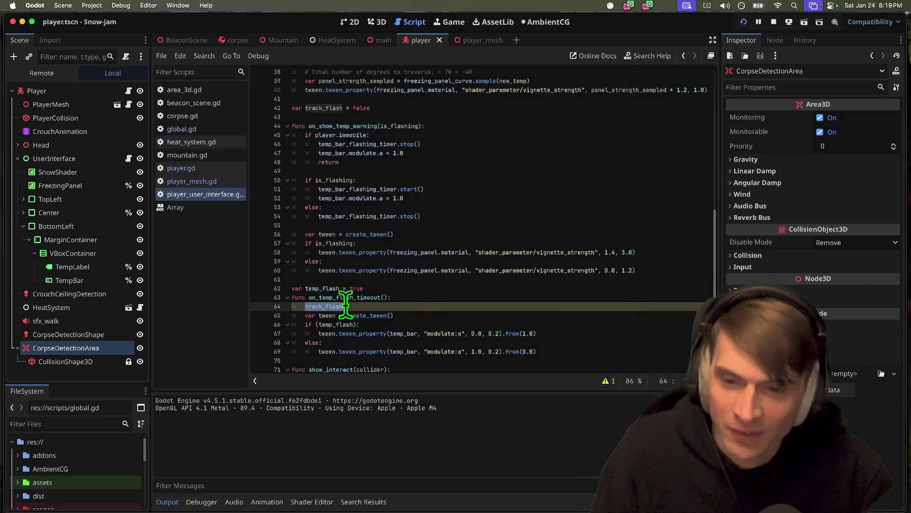
{"action": "left_click", "coordinate": [447, 298]}
{"action": "left_click", "coordinate": [466, 307]}
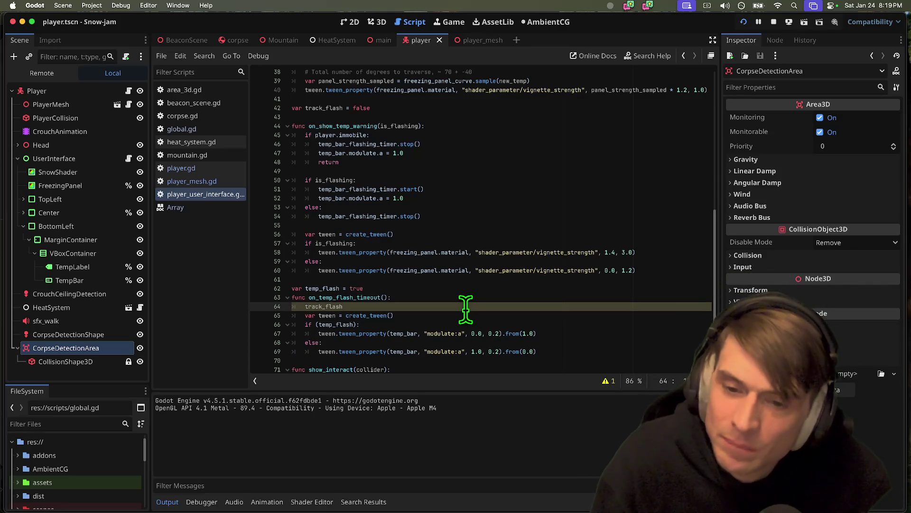
{"action": "key", "text": "Home"}
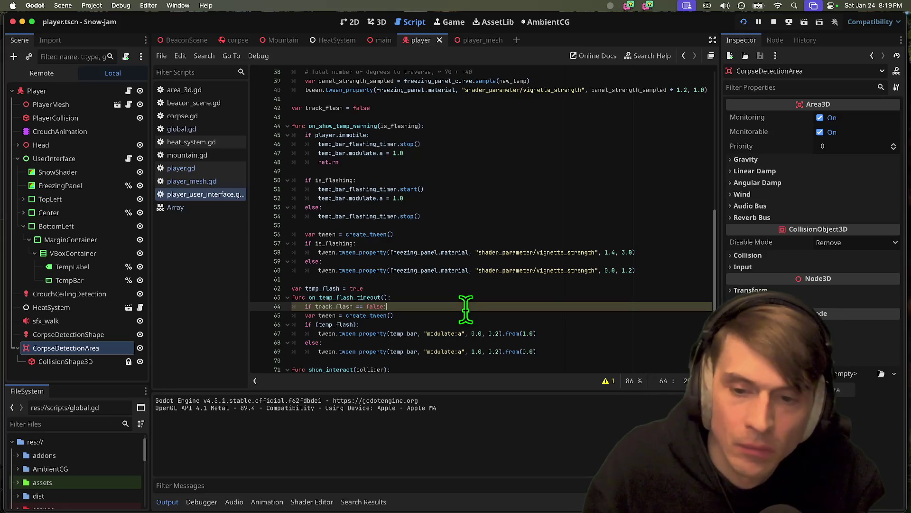
{"action": "key", "text": "Return"}
{"action": "type", "text": "return"}
{"action": "key", "text": "Return"}
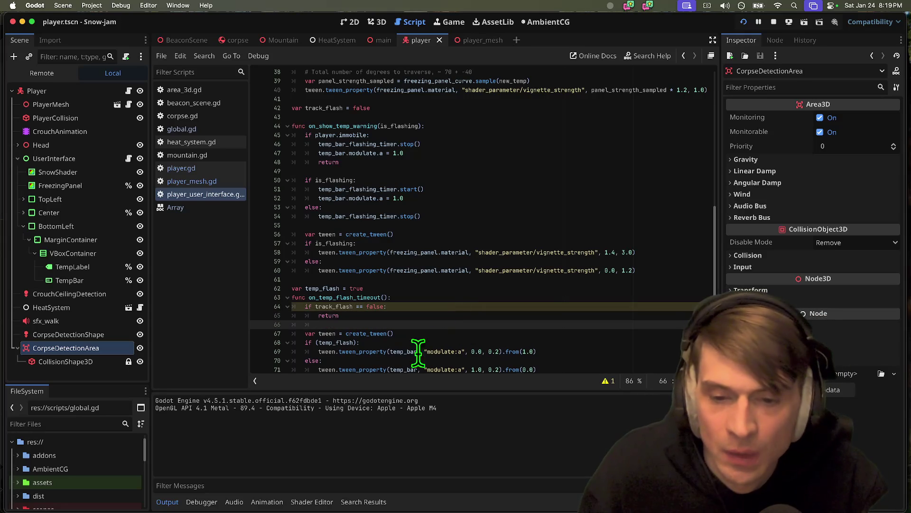
{"action": "left_click", "coordinate": [469, 307]}
{"action": "key", "text": "Return"}
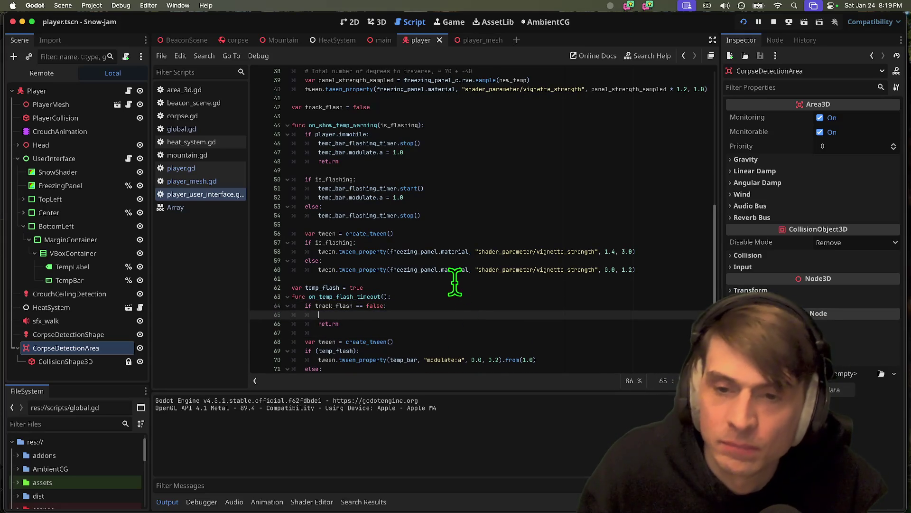
{"action": "mouse_move", "coordinate": [453, 210]}
{"action": "left_mouse_down"}
{"action": "mouse_move", "coordinate": [494, 187]}
{"action": "mouse_move", "coordinate": [496, 198]}
{"action": "left_mouse_up"}
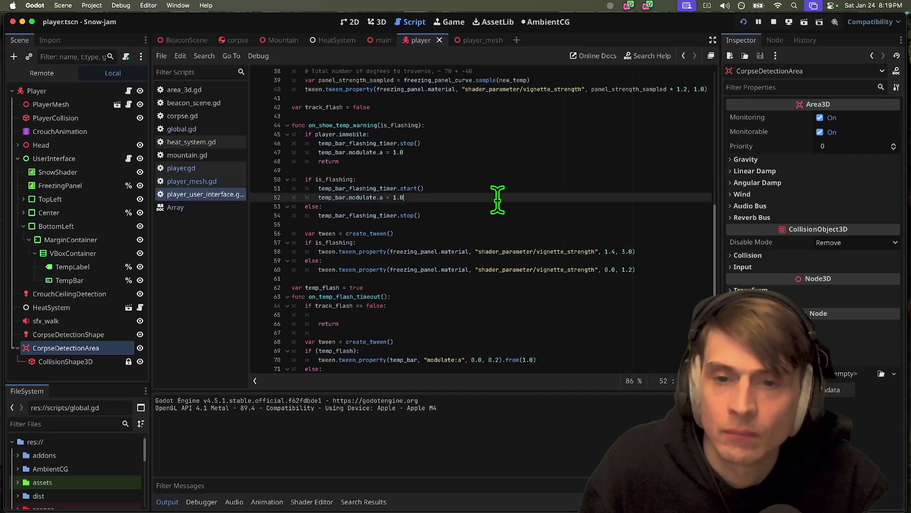
{"action": "left_click", "coordinate": [476, 320]}
{"action": "type", "text": "temp_bar.modulate.a = 1.0"}
{"action": "key", "text": "Down"}
{"action": "key", "text": "Down"}
{"action": "key", "text": "ctrl+shift+k"}
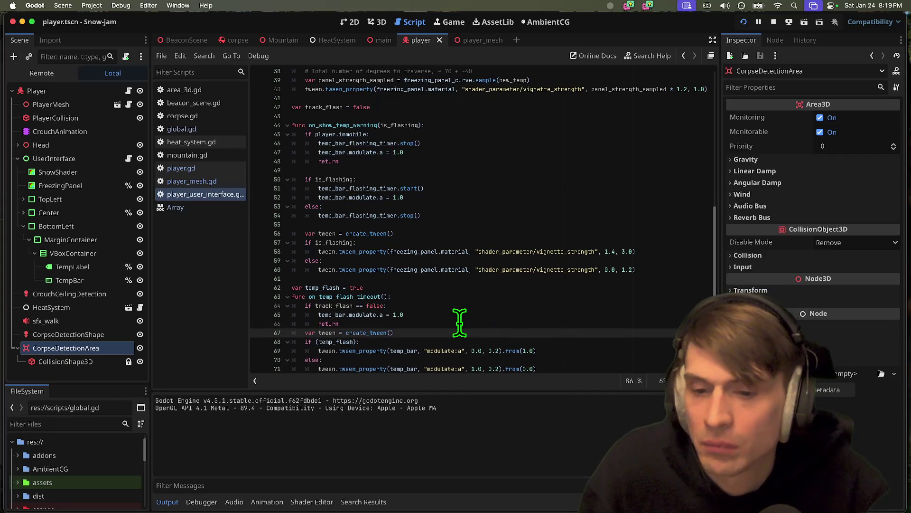
{"action": "key", "text": "Return"}
{"action": "triple_click", "coordinate": [488, 289]}
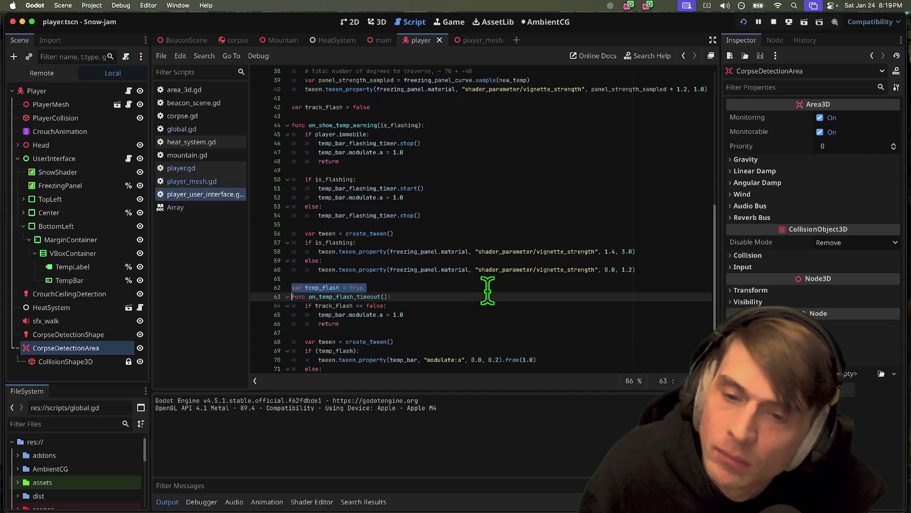
{"action": "double_click", "coordinate": [323, 288]}
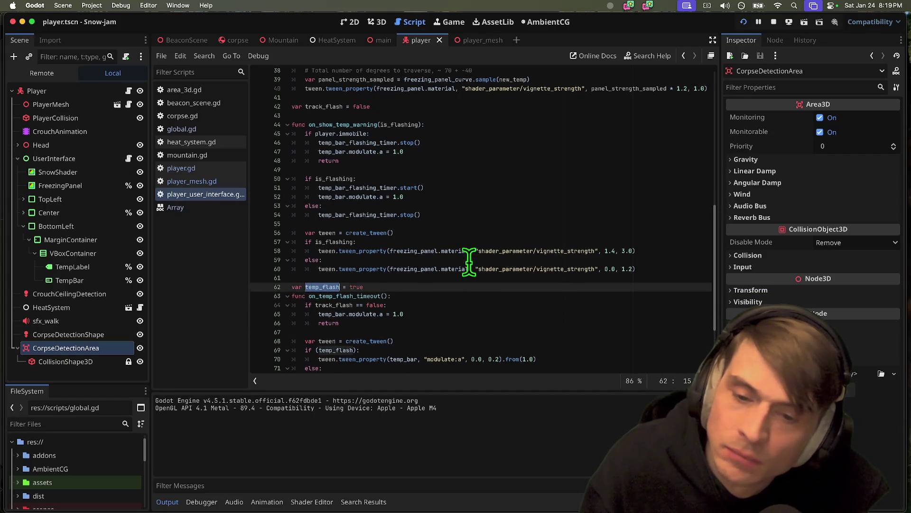
{"action": "scroll", "coordinate": [471, 264], "scroll_direction": "down", "scroll_amount": 2}
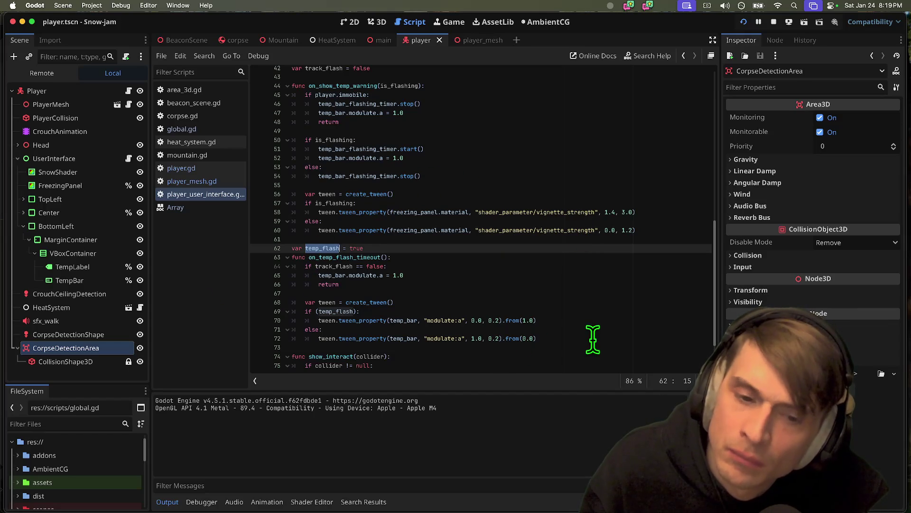
{"action": "scroll", "coordinate": [592, 339], "scroll_direction": "down", "scroll_amount": 1}
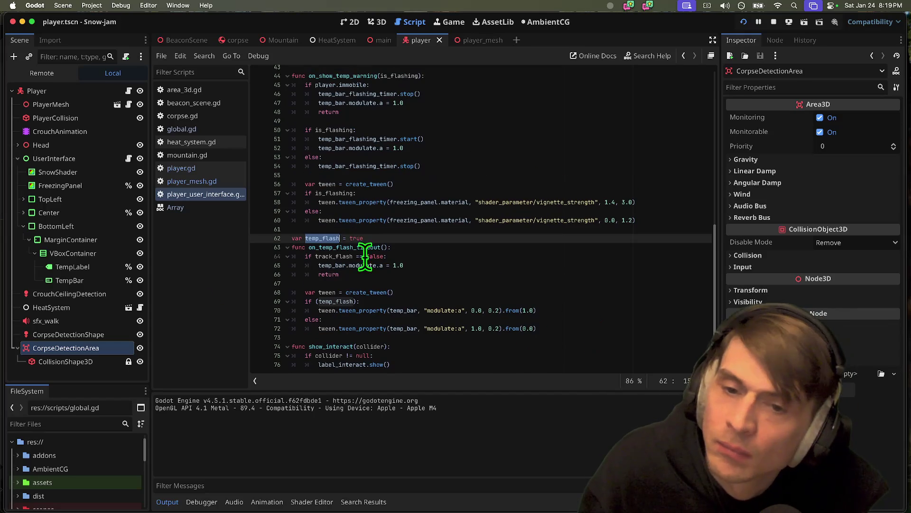
{"action": "left_click", "coordinate": [327, 247]}
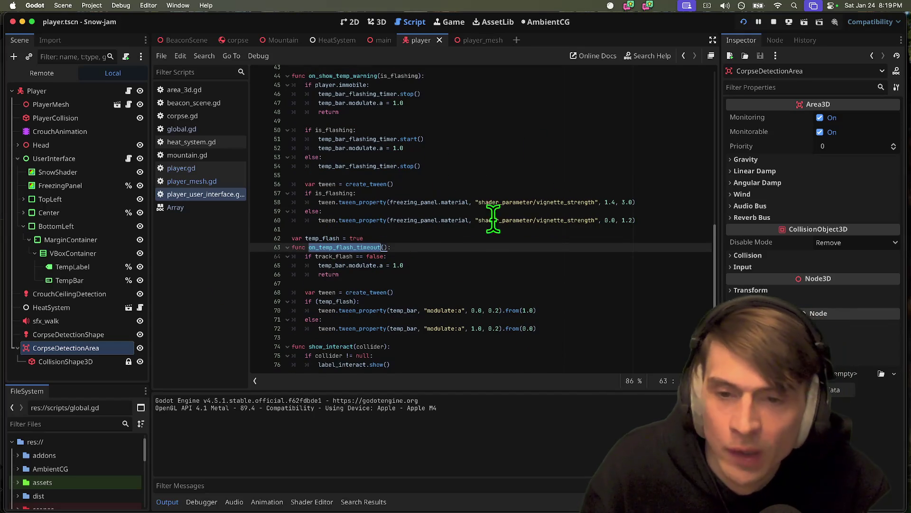
{"action": "scroll", "coordinate": [474, 223], "scroll_direction": "up", "scroll_amount": 1}
{"action": "left_click", "coordinate": [337, 199]}
{"action": "double_click", "coordinate": [337, 199]}
{"action": "double_click", "coordinate": [350, 138]}
{"action": "left_click", "coordinate": [413, 83]}
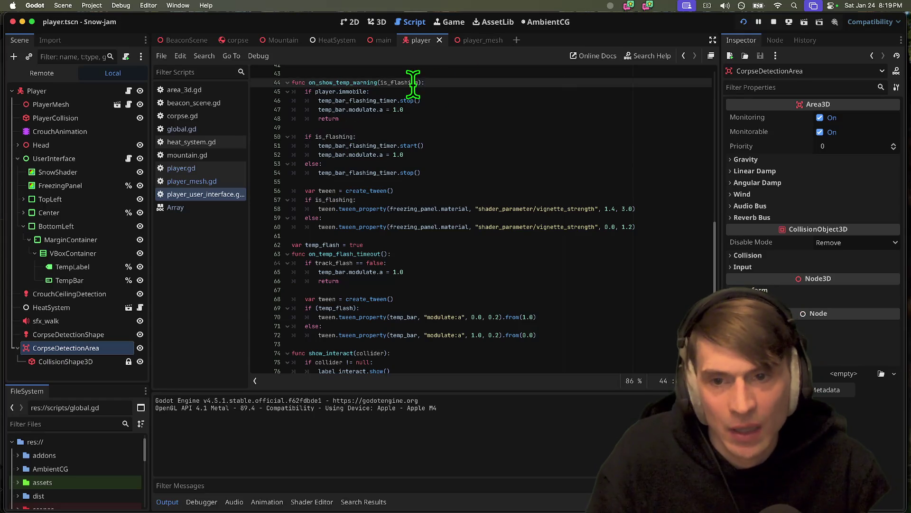
{"action": "double_click", "coordinate": [408, 83]}
{"action": "scroll", "coordinate": [496, 127], "scroll_direction": "up", "scroll_amount": 1}
{"action": "double_click", "coordinate": [336, 71]}
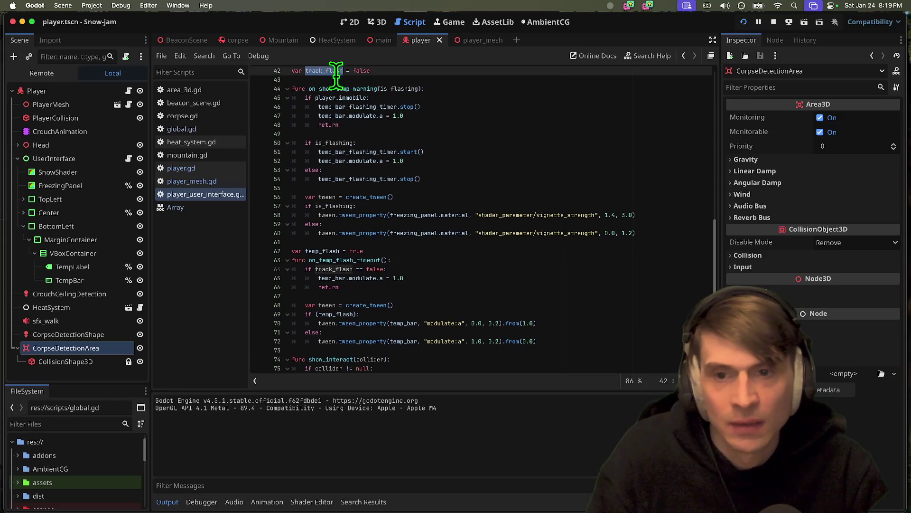
Step: Write a 'track_flash = is_flashing' line and move it above the flashing check
{"action": "left_click", "coordinate": [457, 154]}
{"action": "key", "text": "Down"}
{"action": "key", "text": "Down"}
{"action": "key", "text": "Down"}
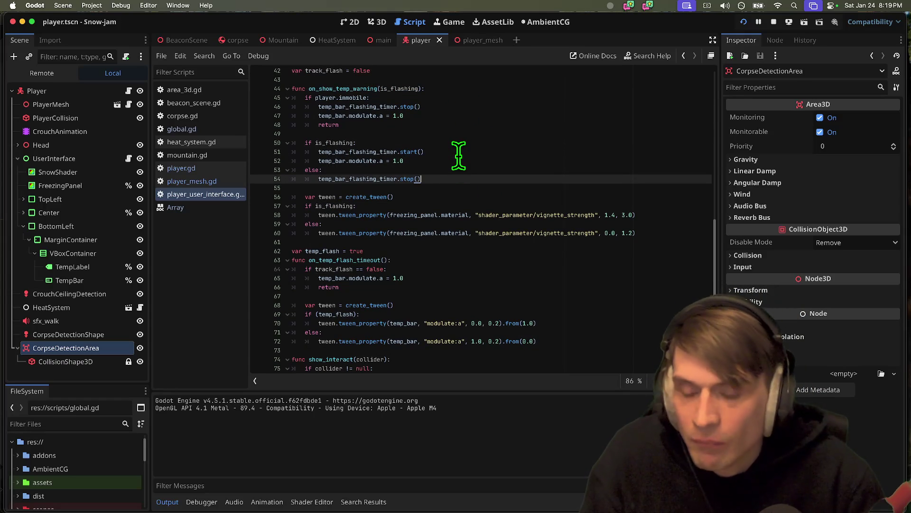
{"action": "key", "text": "Up"}
{"action": "key", "text": "Return"}
{"action": "type", "text": "="}
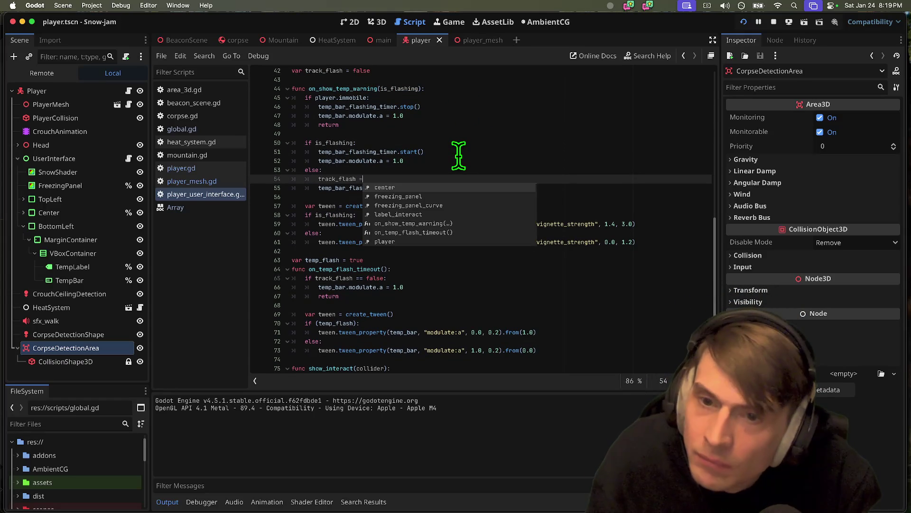
{"action": "key", "text": "Escape"}
{"action": "double_click", "coordinate": [398, 89]}
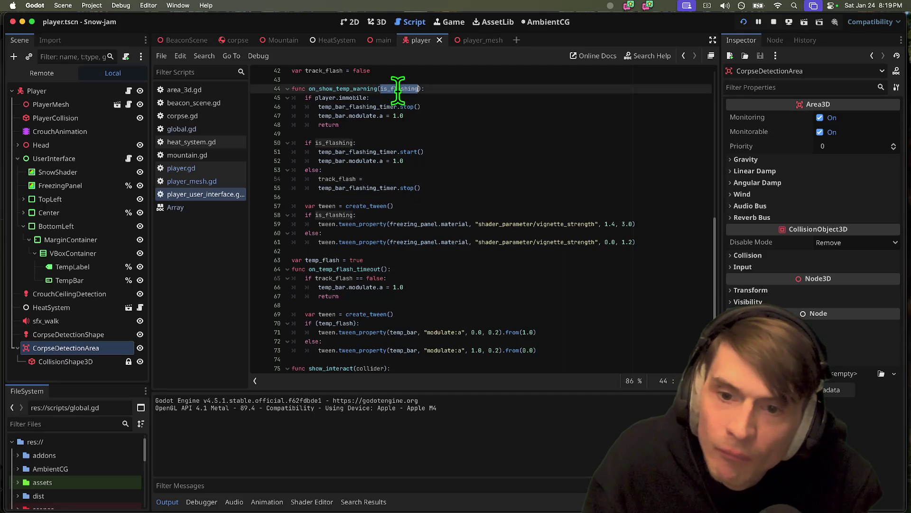
{"action": "left_click", "coordinate": [427, 180]}
{"action": "triple_click", "coordinate": [429, 179]}
{"action": "type", "text": "is_flashing"}
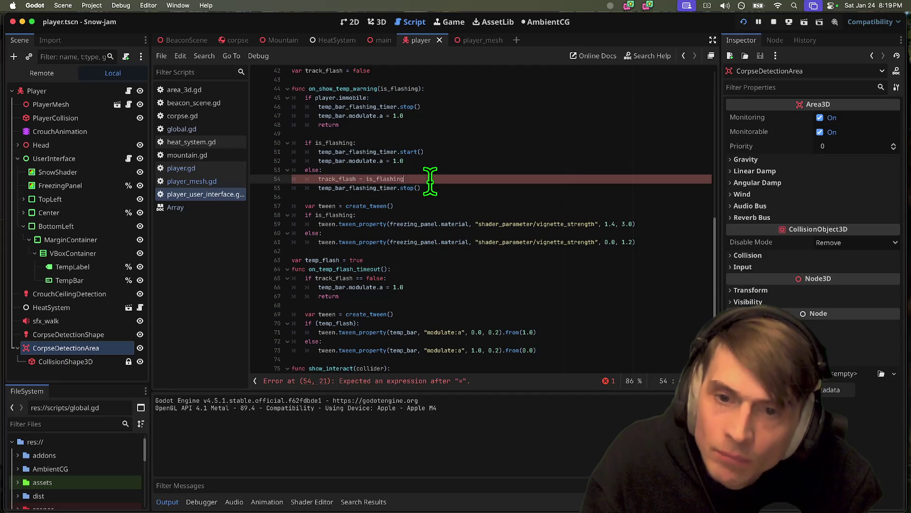
{"action": "triple_click", "coordinate": [430, 181]}
{"action": "key", "text": "BackSpace"}
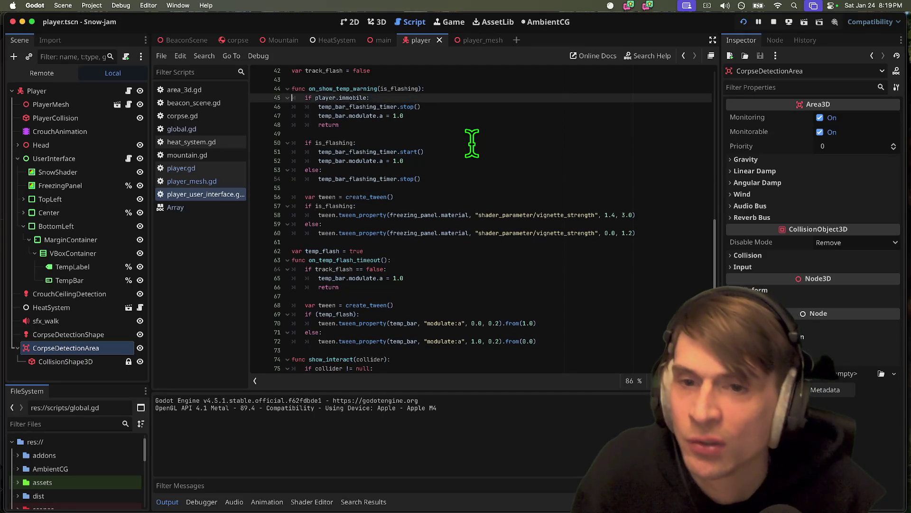
{"action": "key", "text": "Down"}
{"action": "key", "text": "ctrl+v"}
Step: Outdent the track_flash line to the correct level and remove the blank lines after it
{"action": "left_click", "coordinate": [472, 142]}
{"action": "key", "text": "shift+Tab"}
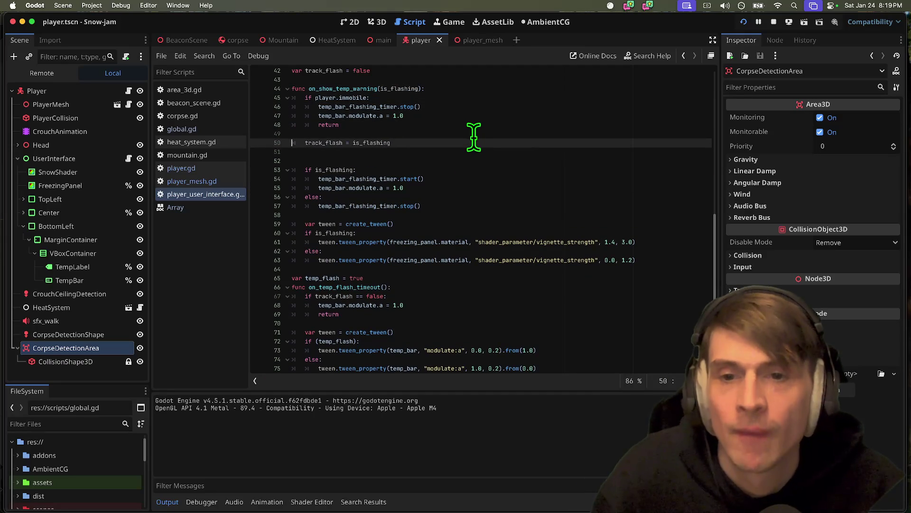
{"action": "key", "text": "shift+Tab"}
{"action": "key", "text": "Down"}
{"action": "key", "text": "Delete"}
{"action": "key", "text": "Delete"}
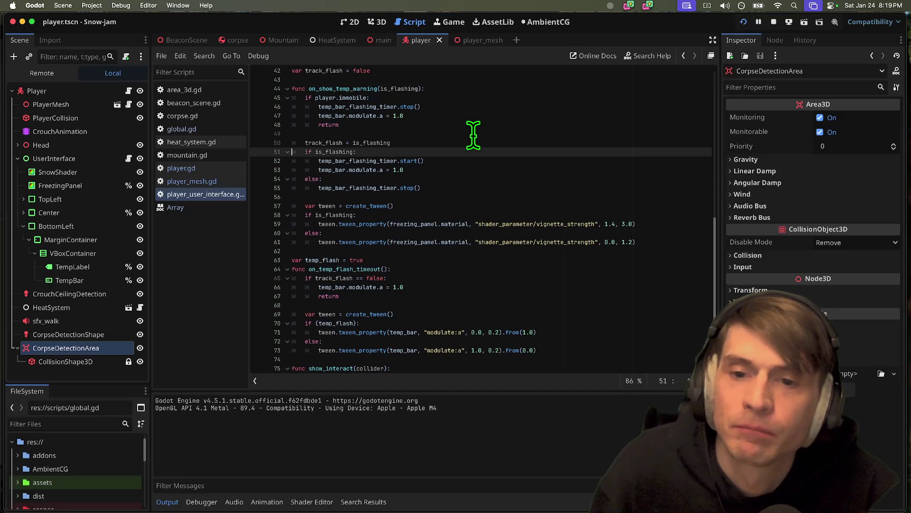
{"action": "key", "text": "Up"}
{"action": "key", "text": "shift+Down"}
{"action": "key", "text": "ctrl+c"}
Step: Add the same 'track_flash = is_flashing' line in the immobile branch, then run the game
{"action": "left_click", "coordinate": [509, 119]}
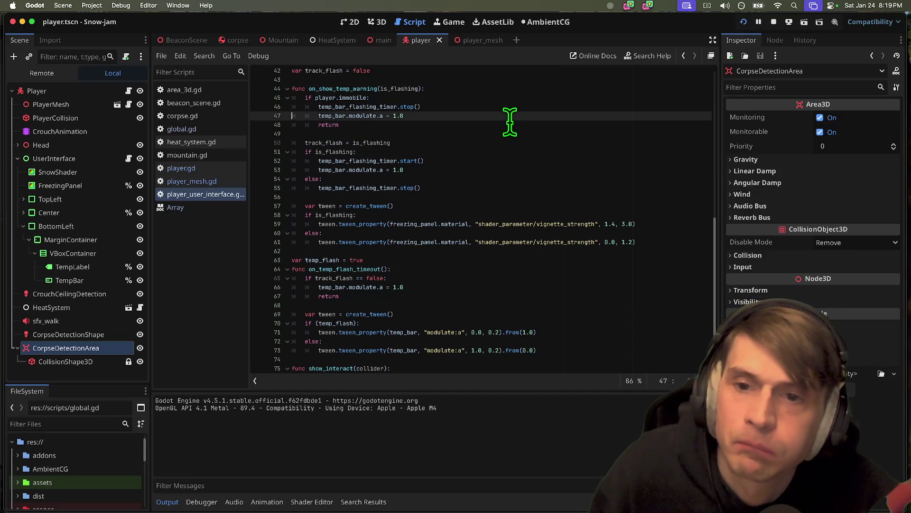
{"action": "key", "text": "Return"}
{"action": "key", "text": "ctrl+v"}
{"action": "key", "text": "ctrl+z"}
{"action": "key", "text": "ctrl+z"}
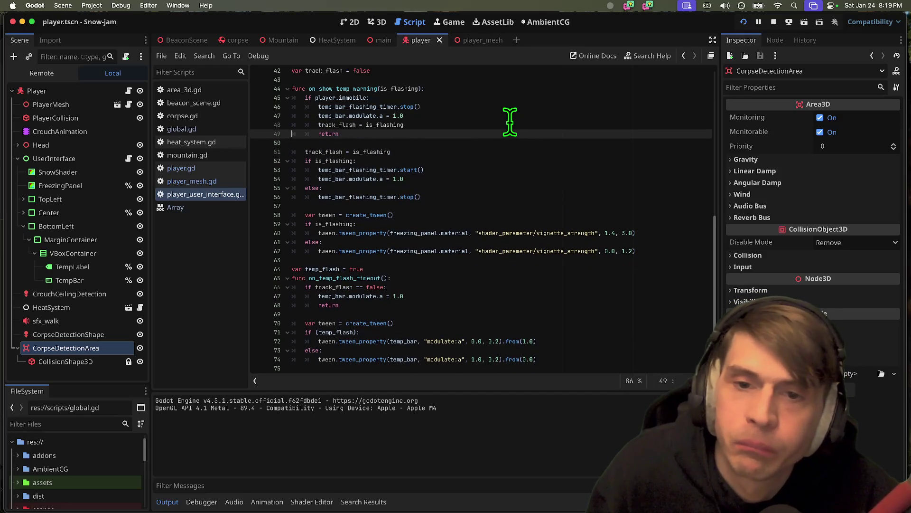
{"action": "key", "text": "Up"}
{"action": "key", "text": "ctrl+v"}
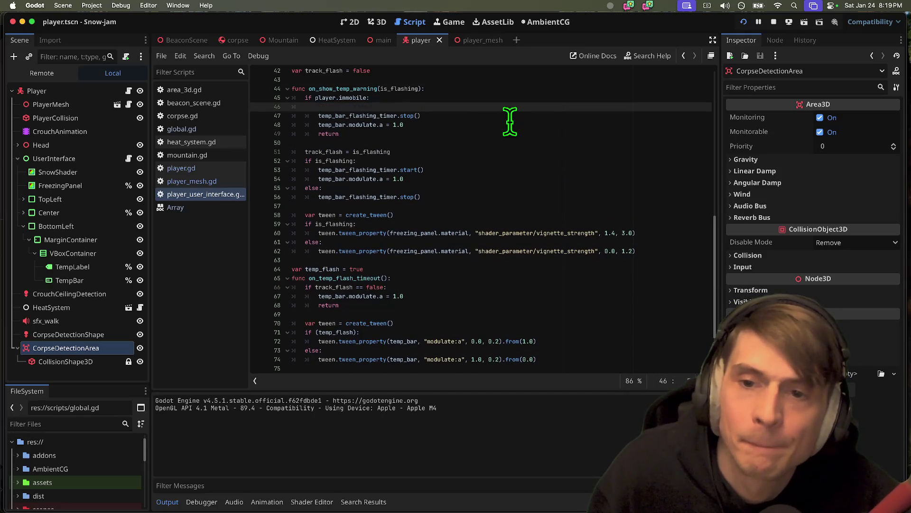
{"action": "key", "text": "Down"}
{"action": "triple_click", "coordinate": [437, 199]}
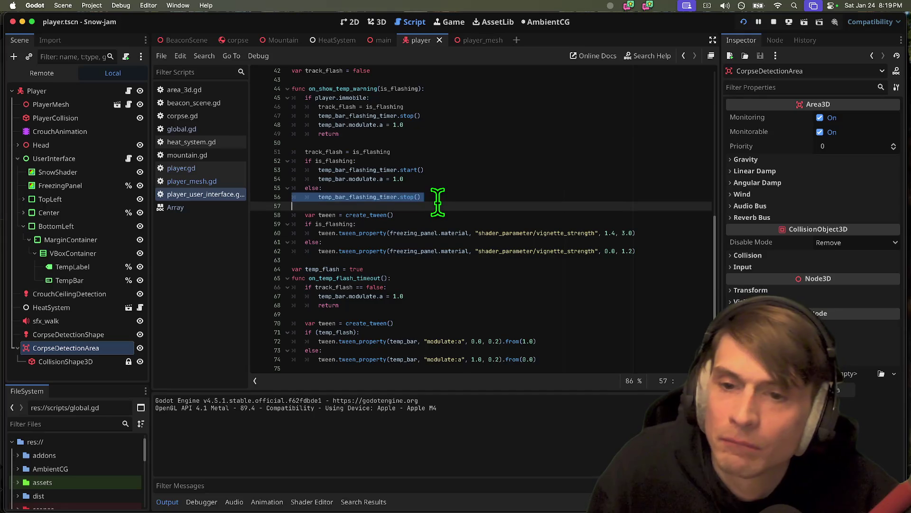
{"action": "left_click", "coordinate": [500, 133]}
{"action": "left_click", "coordinate": [506, 126]}
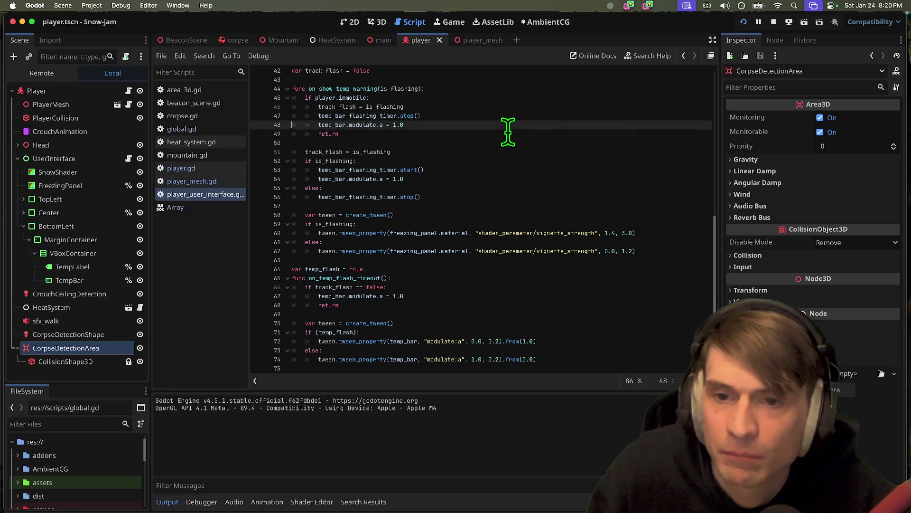
{"action": "key", "text": "super+b"}
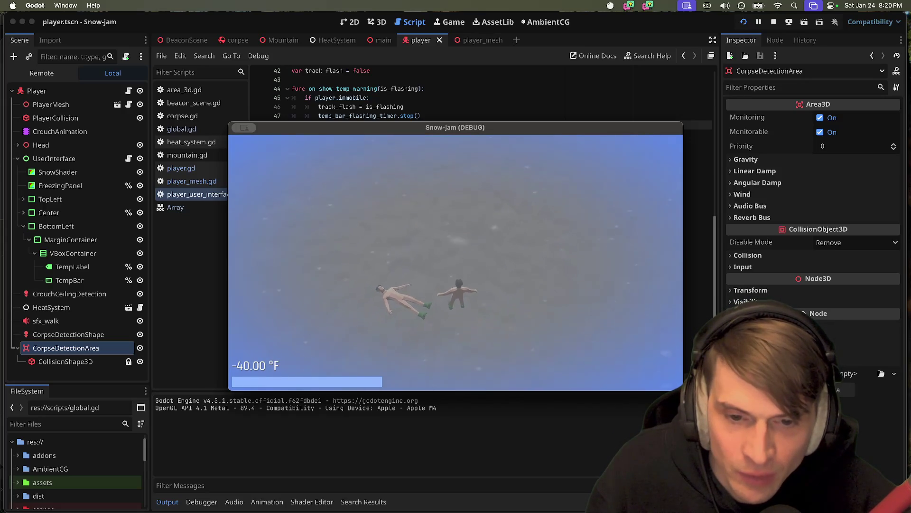
Step: Stop the game and open player.gd at add_corpse and handle_on_corpse
{"action": "key", "text": "super+q"}
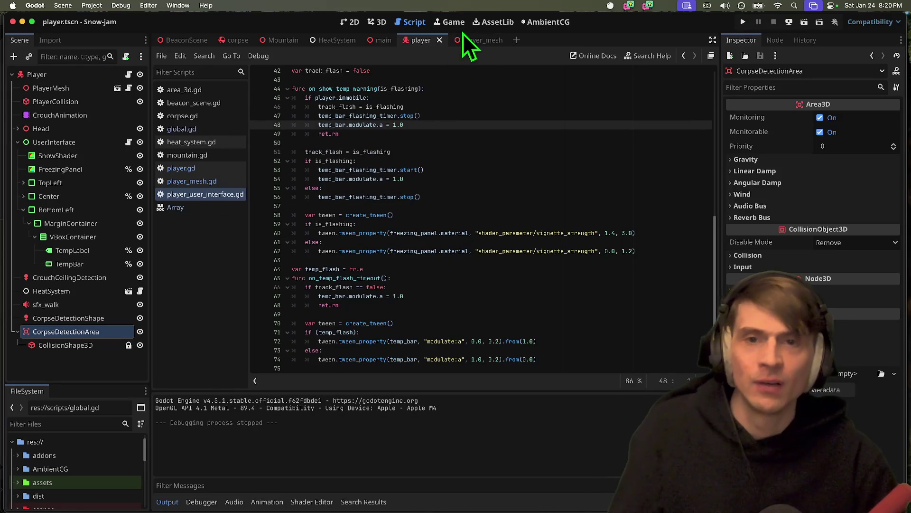
{"action": "left_click", "coordinate": [189, 167]}
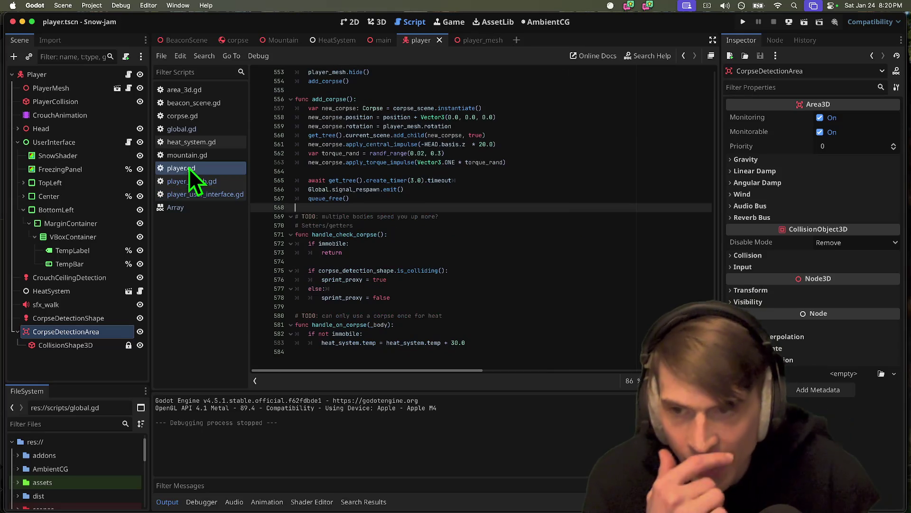
{"action": "key", "text": "super+Tab"}
{"action": "key", "text": "super+Tab"}
{"action": "key", "text": "super+Tab"}
{"action": "type", "text": "g"}
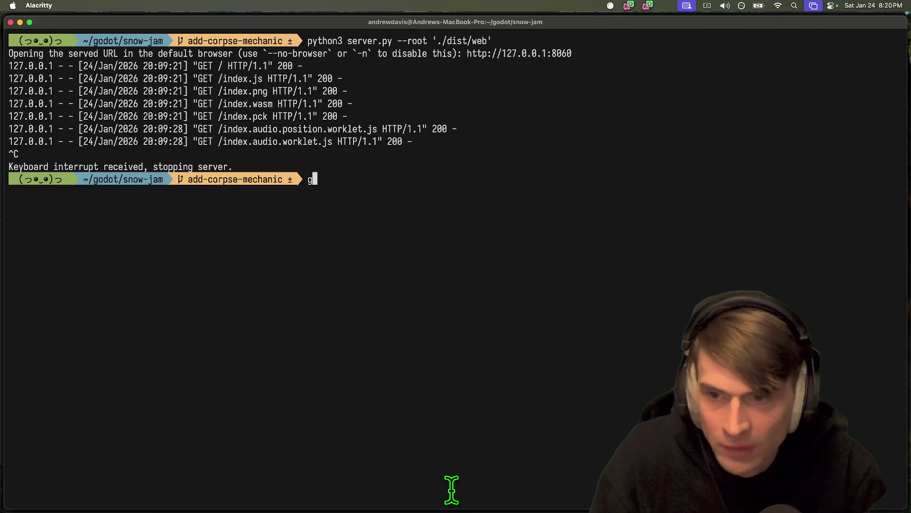
{"action": "type", "text": "it diff"}
{"action": "key", "text": "Return"}
{"action": "scroll", "coordinate": [443, 465], "scroll_direction": "down", "scroll_amount": 1}
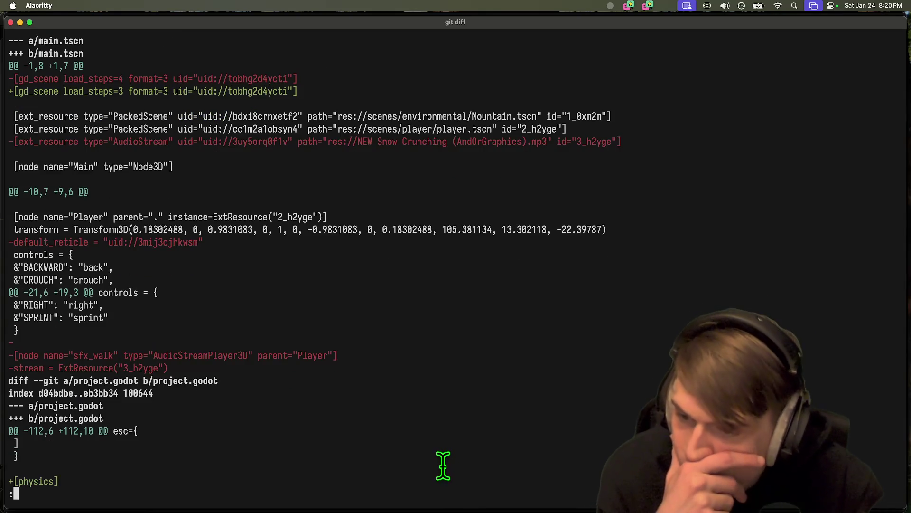
{"action": "scroll", "coordinate": [443, 455], "scroll_direction": "down", "scroll_amount": 1}
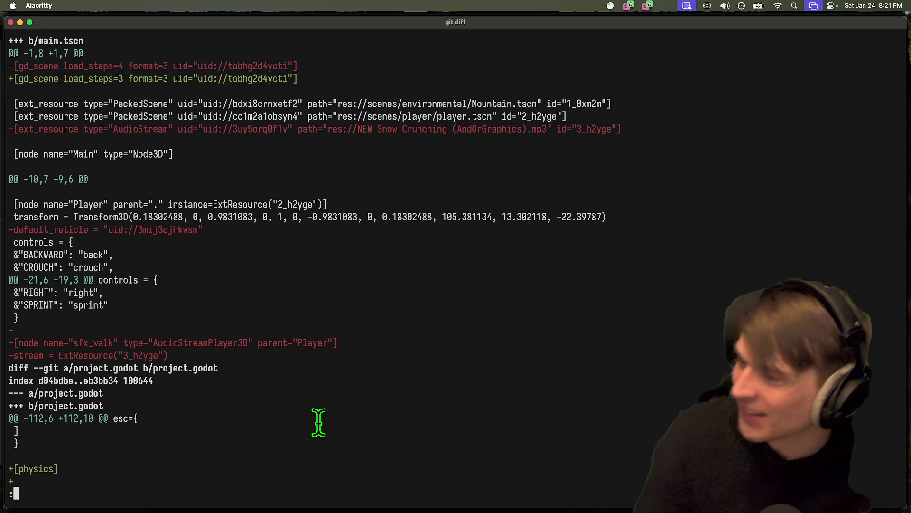
{"action": "key", "text": "q"}
{"action": "key", "text": "super+Tab"}
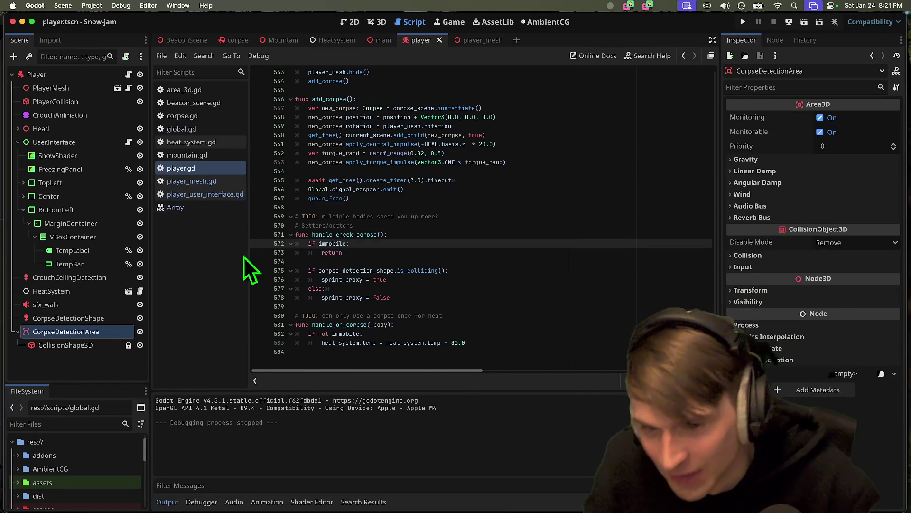
Step: Glance at player_user_interface.gd, return to player.gd, and select the Player root node
{"action": "left_click", "coordinate": [215, 197]}
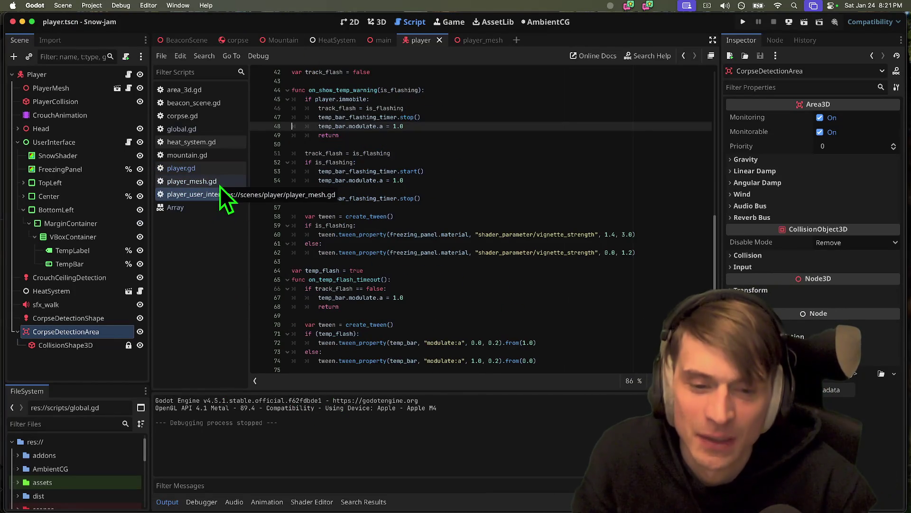
{"action": "left_click", "coordinate": [223, 172]}
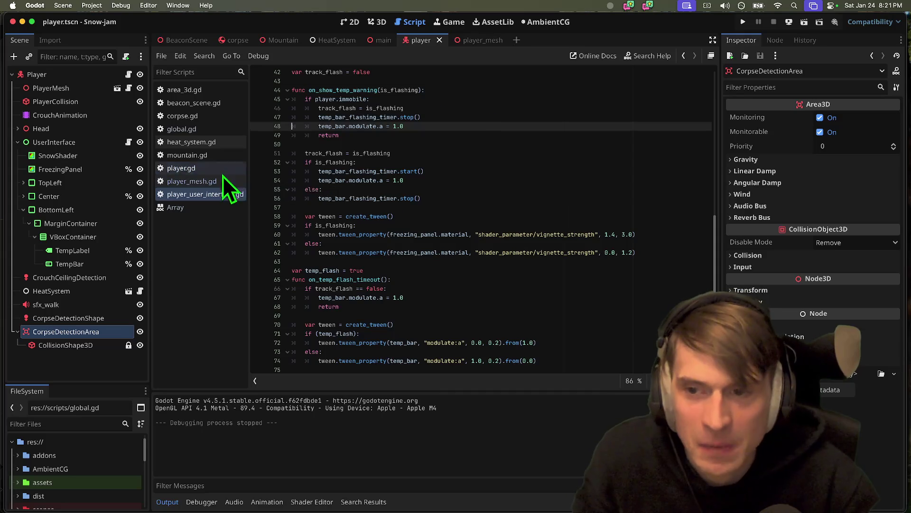
{"action": "left_click", "coordinate": [101, 76]}
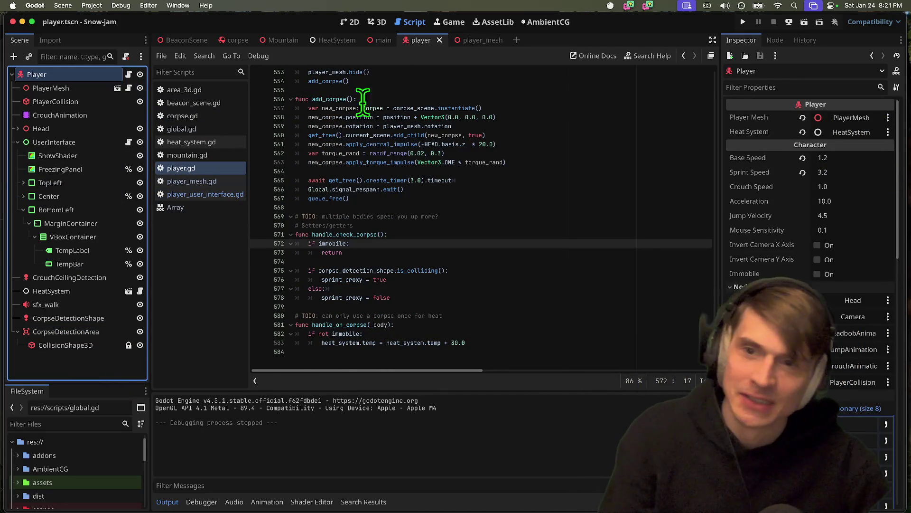
Step: Set the Corpse rigid body's mass to 5 kg and run the game
{"action": "left_click", "coordinate": [222, 40]}
{"action": "left_click", "coordinate": [850, 117]}
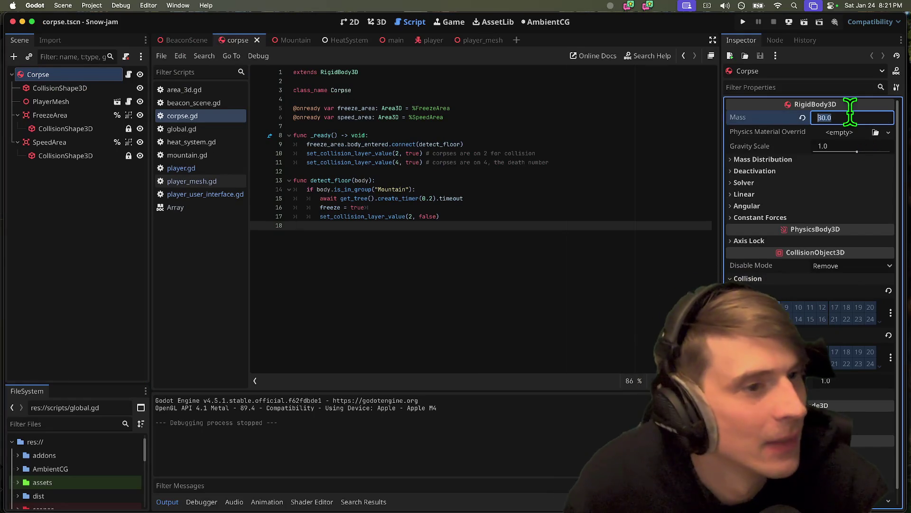
{"action": "type", "text": "5"}
{"action": "key", "text": "Return"}
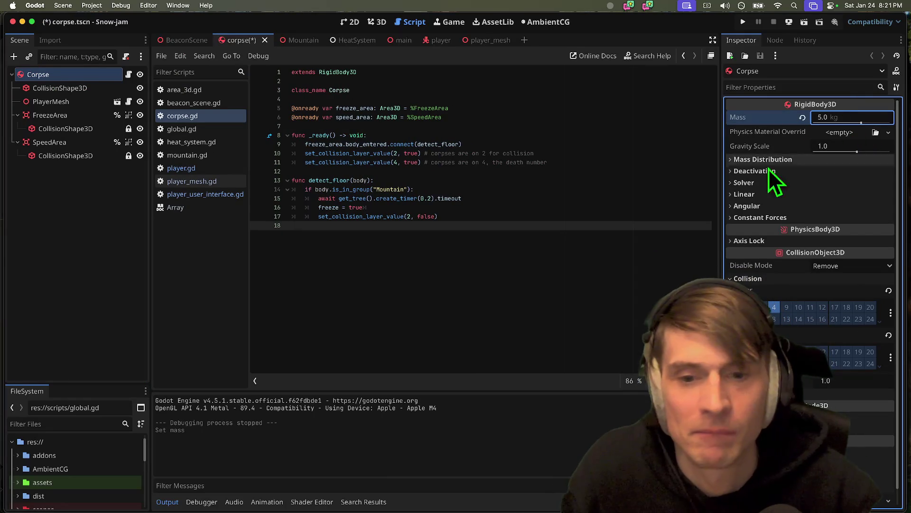
{"action": "key", "text": "super+b"}
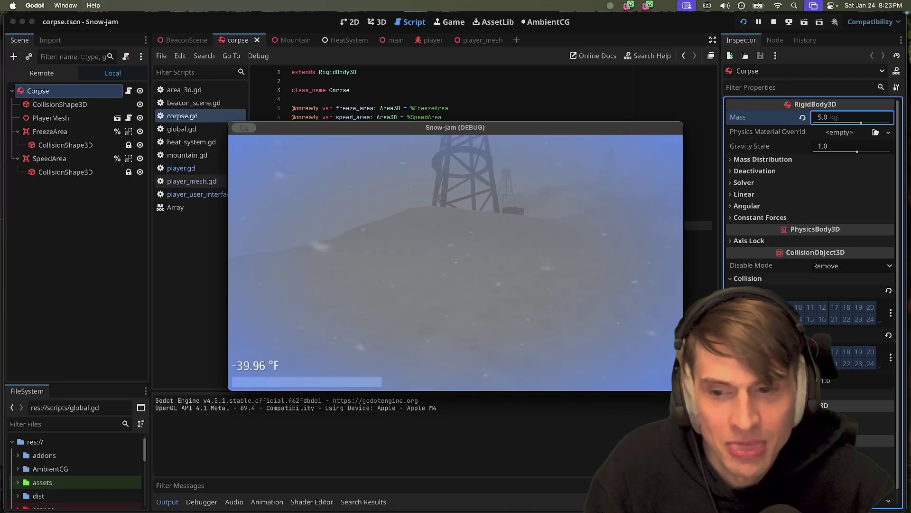
{"action": "key", "text": "Escape"}
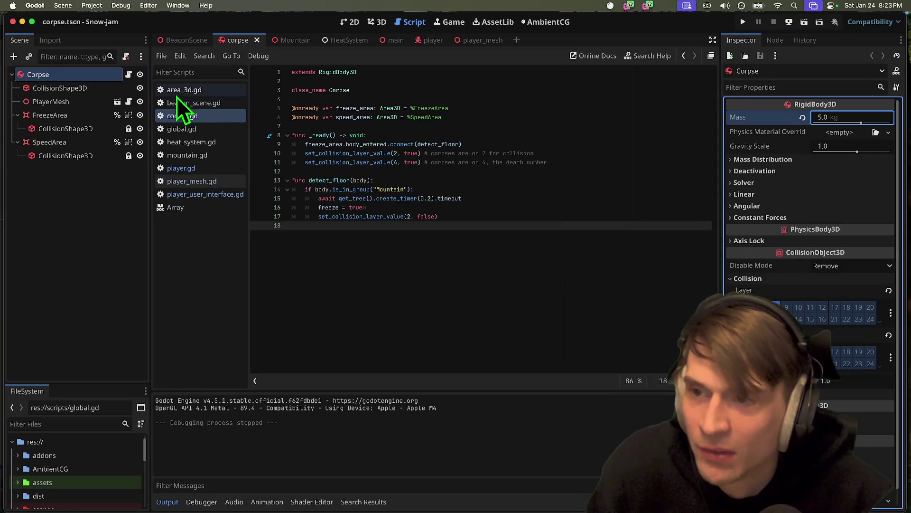
Step: Test HeatSystem's Temp Tick Next at -9.0 in a quick run, then undo it
{"action": "left_click", "coordinate": [431, 41]}
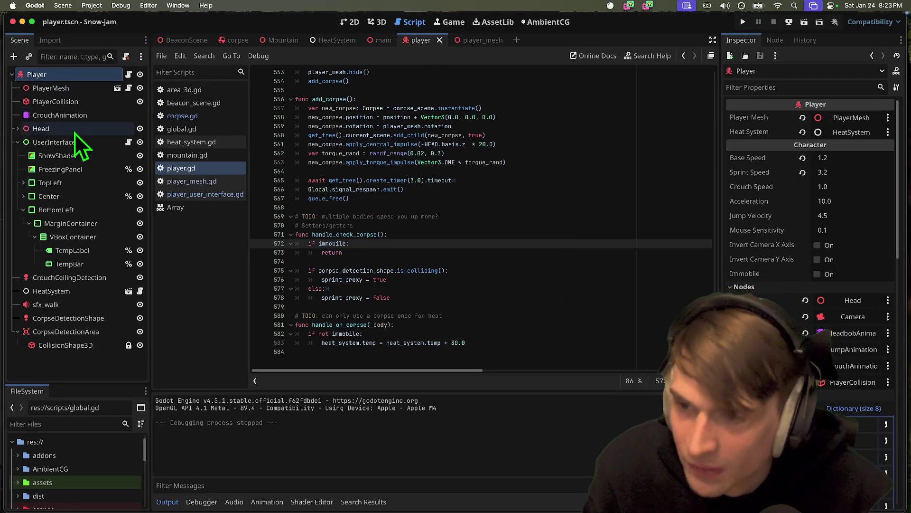
{"action": "left_click", "coordinate": [52, 290]}
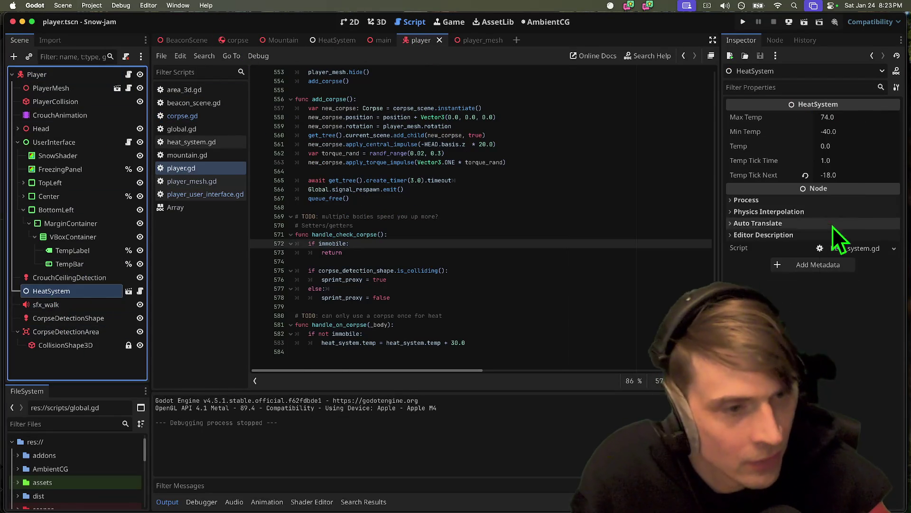
{"action": "left_click", "coordinate": [847, 176]}
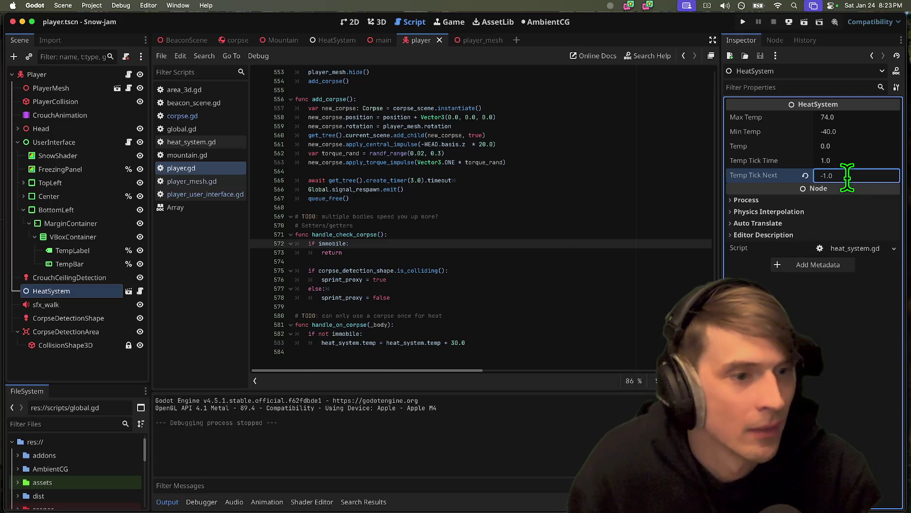
{"action": "type", "text": "-9"}
{"action": "key", "text": "super+b"}
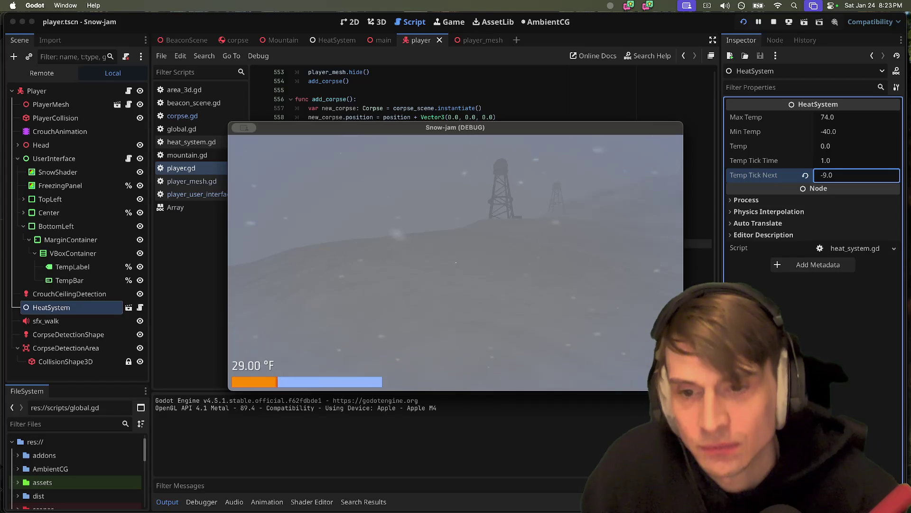
{"action": "key", "text": "super+period"}
{"action": "key", "text": "super+z"}
Step: Give the Player Base Speed 1.8 and Sprint Speed 4.0, then run the game
{"action": "left_click", "coordinate": [76, 76]}
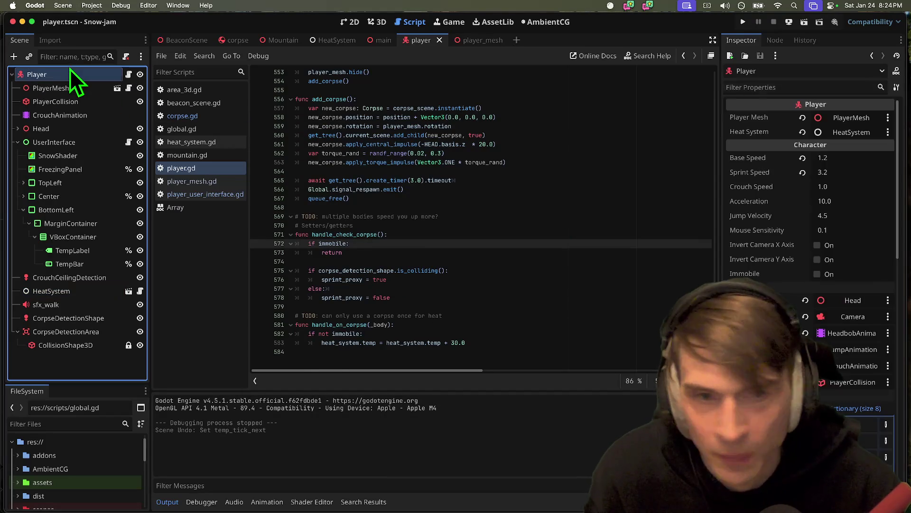
{"action": "left_click", "coordinate": [840, 158]}
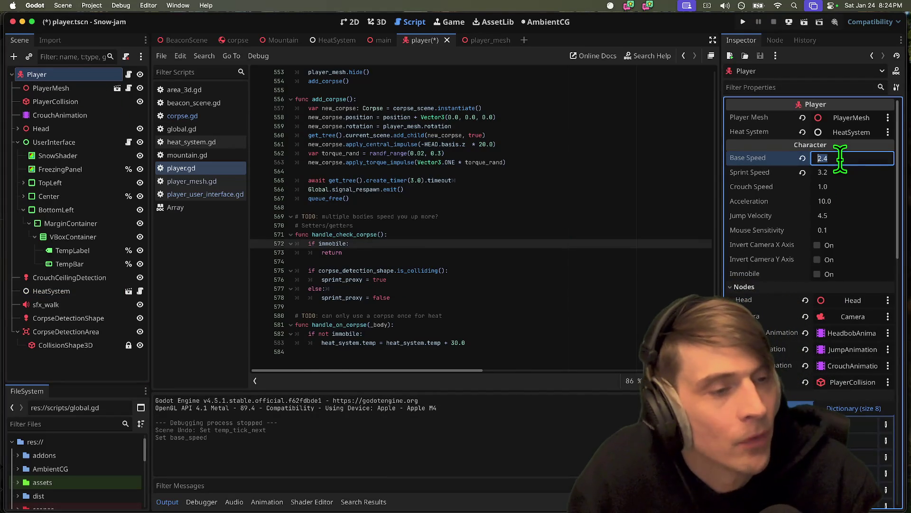
{"action": "key", "text": "Tab"}
{"action": "type", "text": "4"}
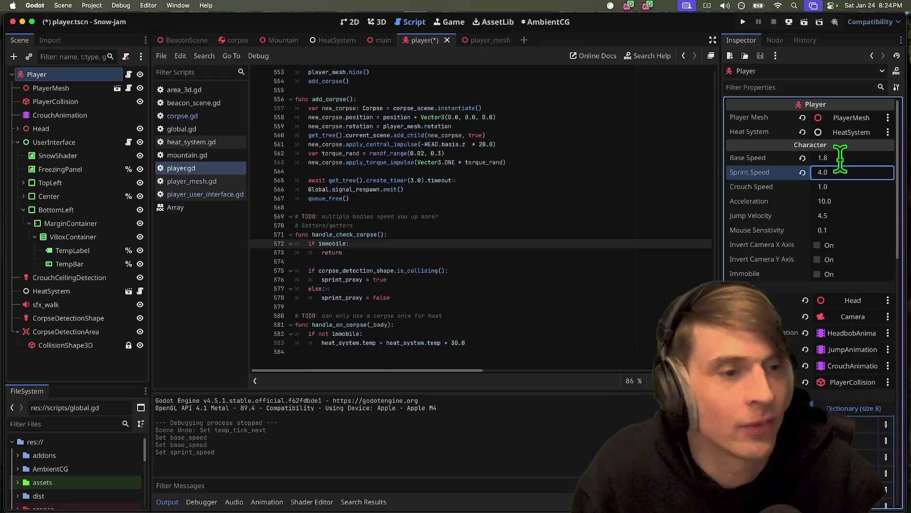
{"action": "key", "text": "super+b"}
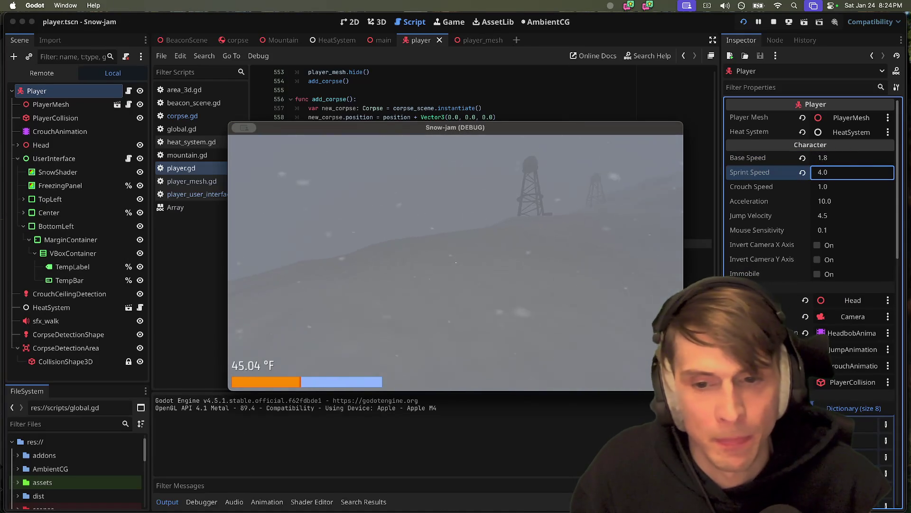
Step: Change the Player speeds to Base 2.0 and Sprint 4.5, then save and run
{"action": "left_click", "coordinate": [847, 158]}
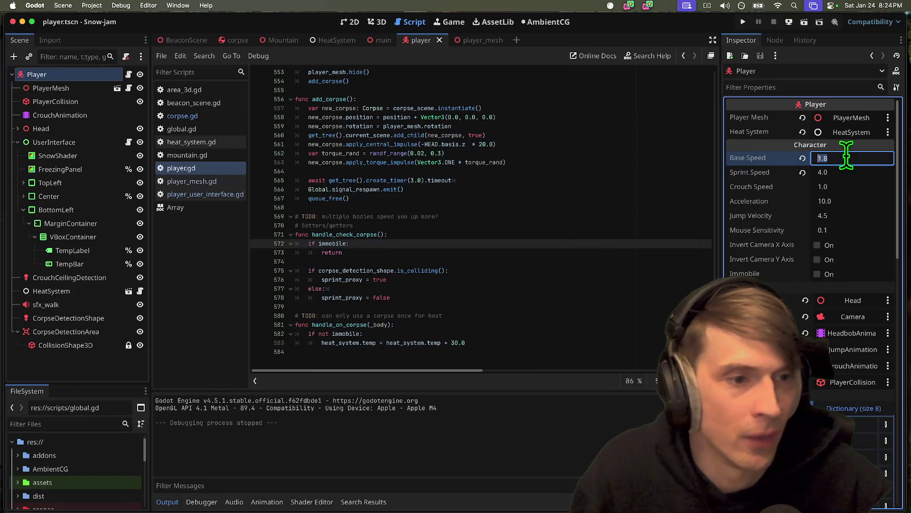
{"action": "type", "text": "2"}
{"action": "key", "text": "Tab"}
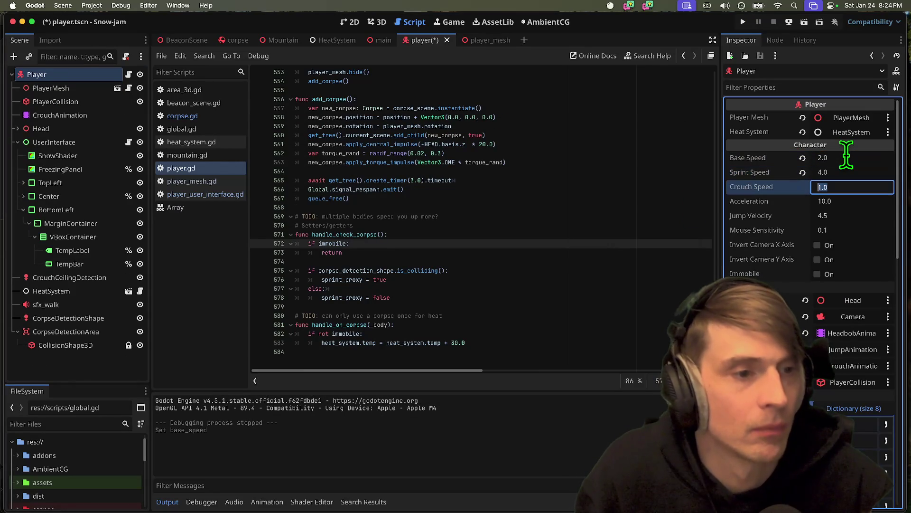
{"action": "type", "text": "5"}
{"action": "key", "text": "super+b"}
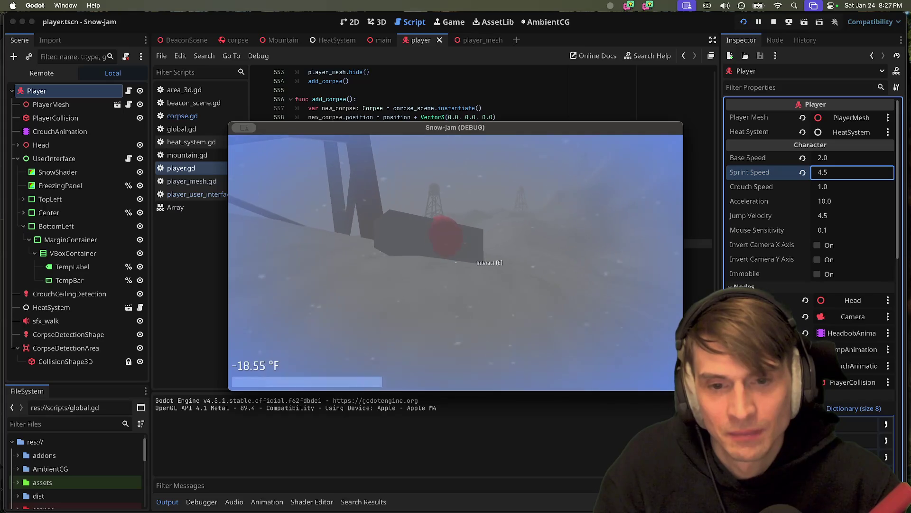
Step: Turn on the beacon with E in-game, then stop the playtest
{"action": "key", "text": "e"}
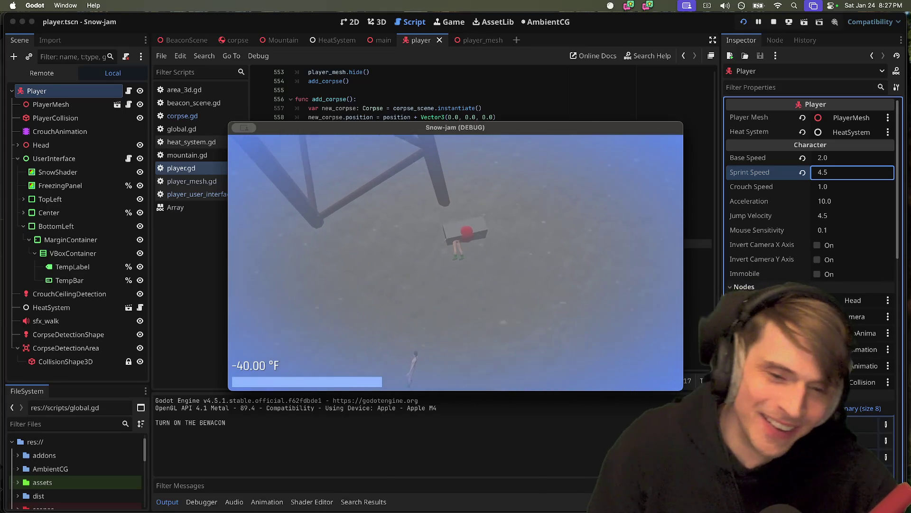
{"action": "key", "text": "Escape"}
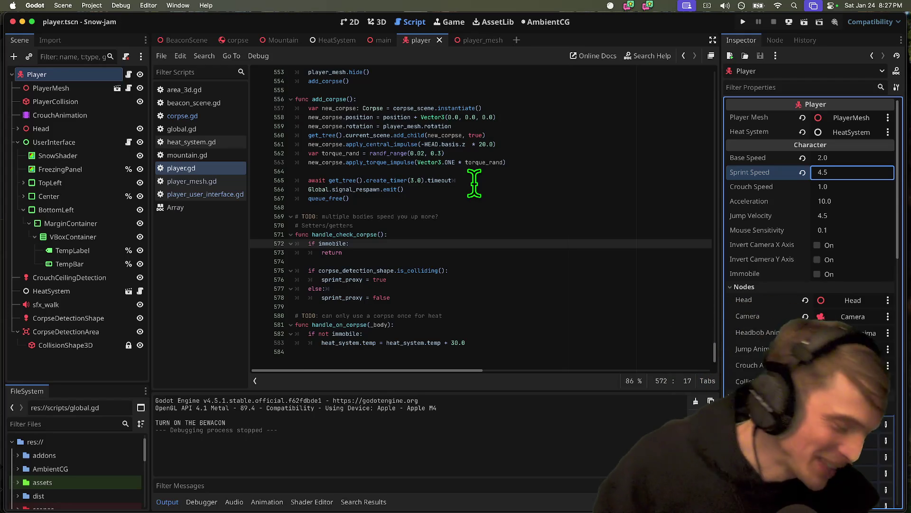
{"action": "left_click", "coordinate": [466, 315]}
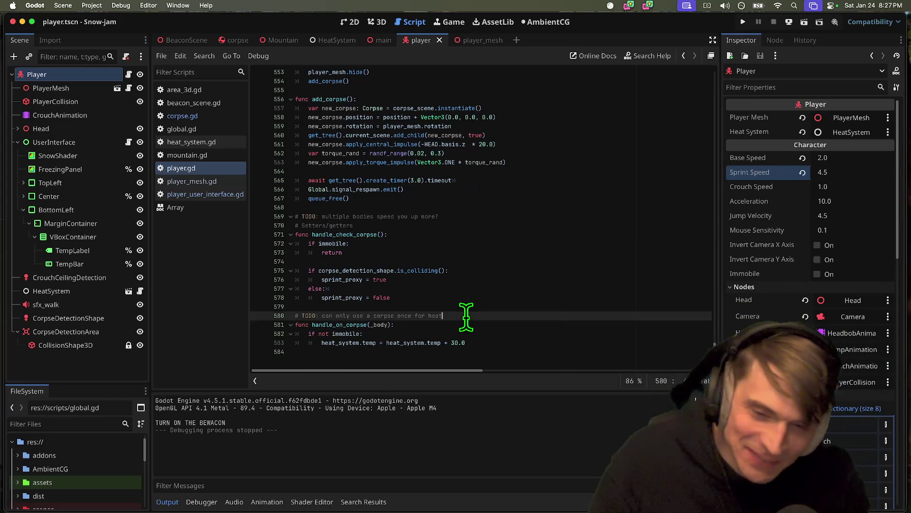
{"action": "key", "text": "Down"}
{"action": "key", "text": "Down"}
{"action": "key", "text": "Down"}
{"action": "key", "text": "BackSpace"}
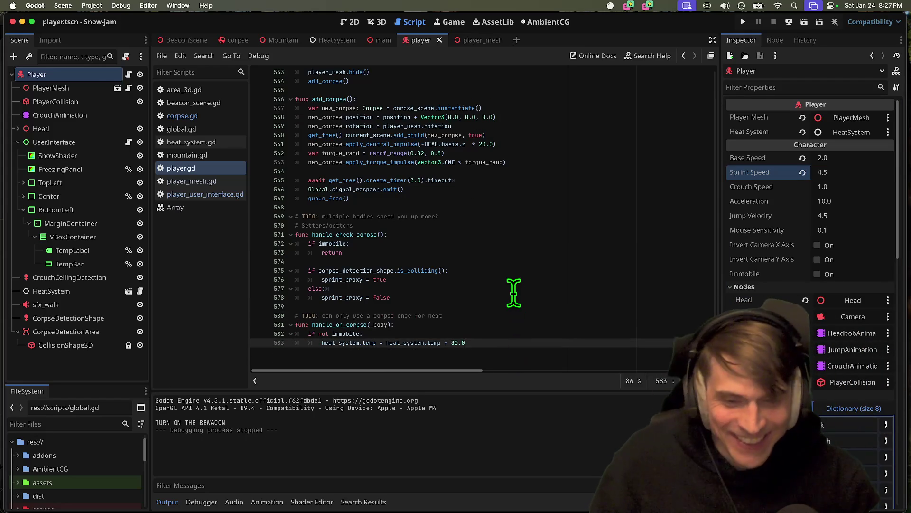
{"action": "key", "text": "super+Tab"}
{"action": "key", "text": "super+Tab"}
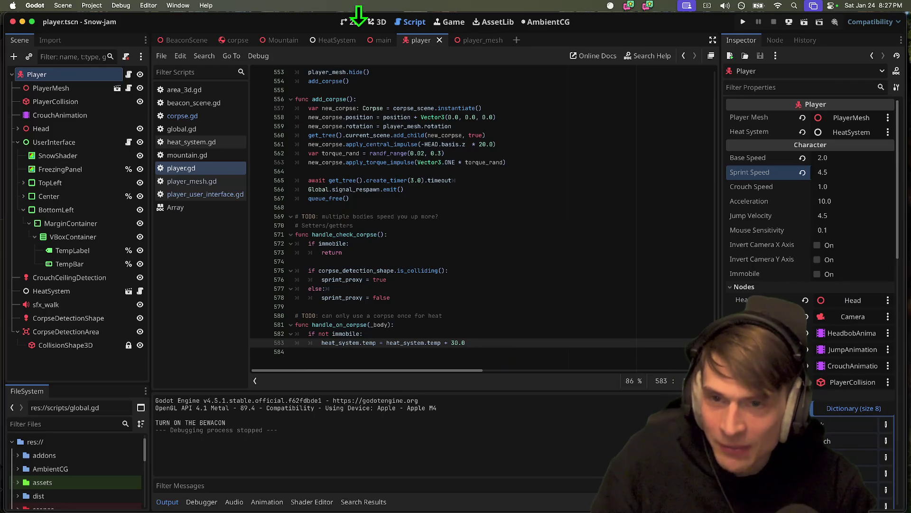
Step: Set the PlayerCollision capsule radius to 0.3 and save the player scene
{"action": "left_click", "coordinate": [380, 22]}
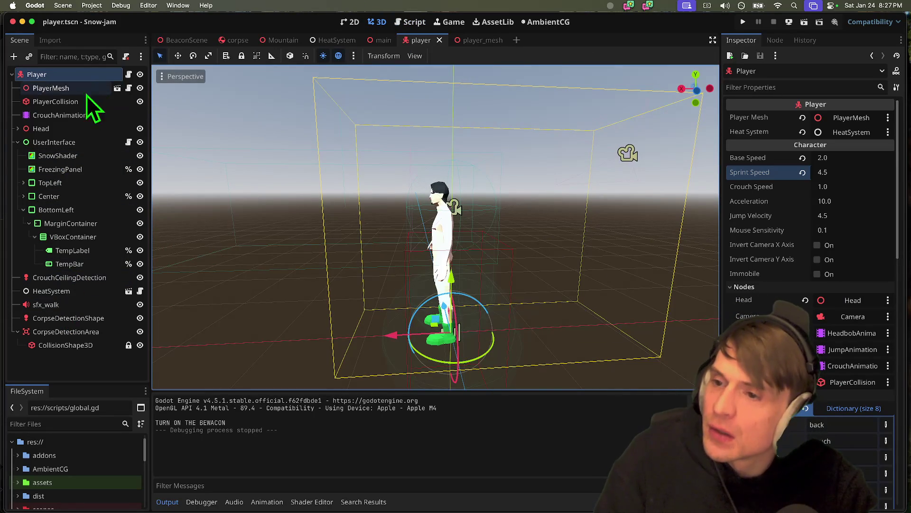
{"action": "left_click", "coordinate": [55, 101]}
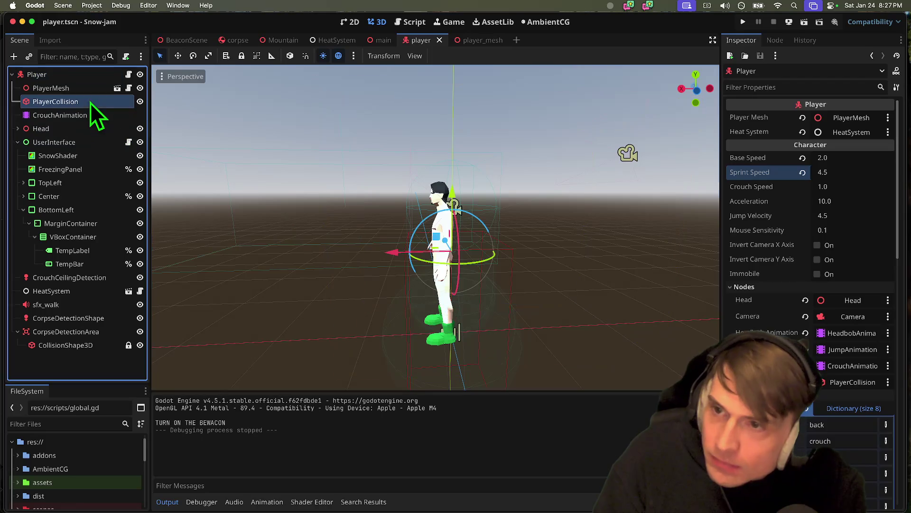
{"action": "scroll", "coordinate": [540, 181], "scroll_direction": "down", "scroll_amount": 2}
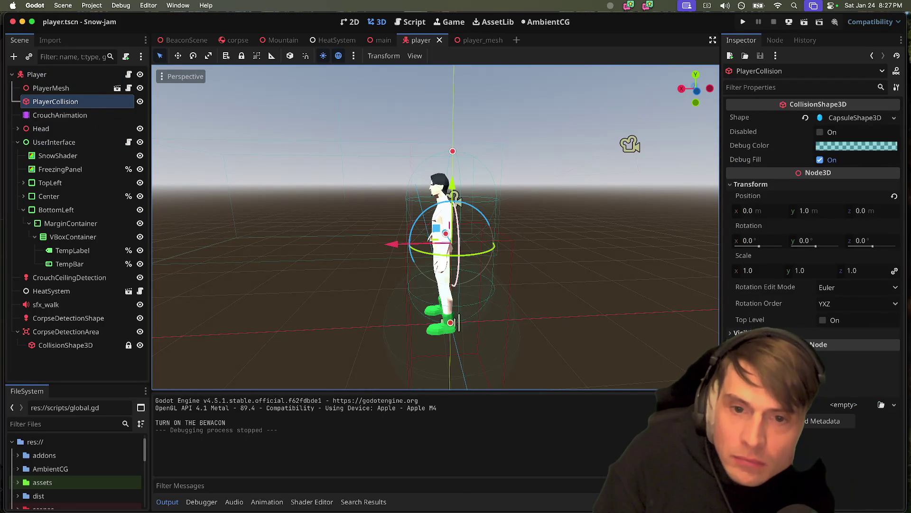
{"action": "left_click", "coordinate": [870, 116]}
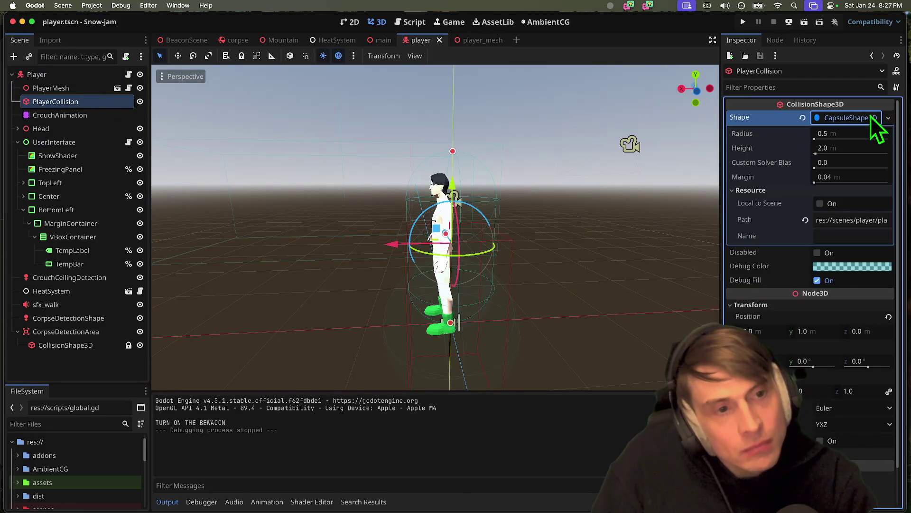
{"action": "left_click", "coordinate": [851, 149]}
{"action": "left_click", "coordinate": [853, 135]}
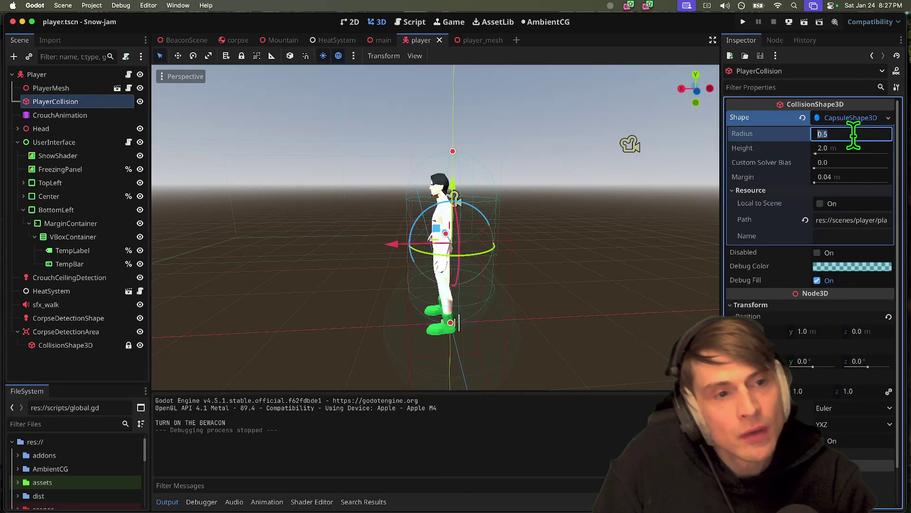
{"action": "type", "text": "0.3"}
{"action": "key", "text": "Return"}
{"action": "key", "text": "ctrl+s"}
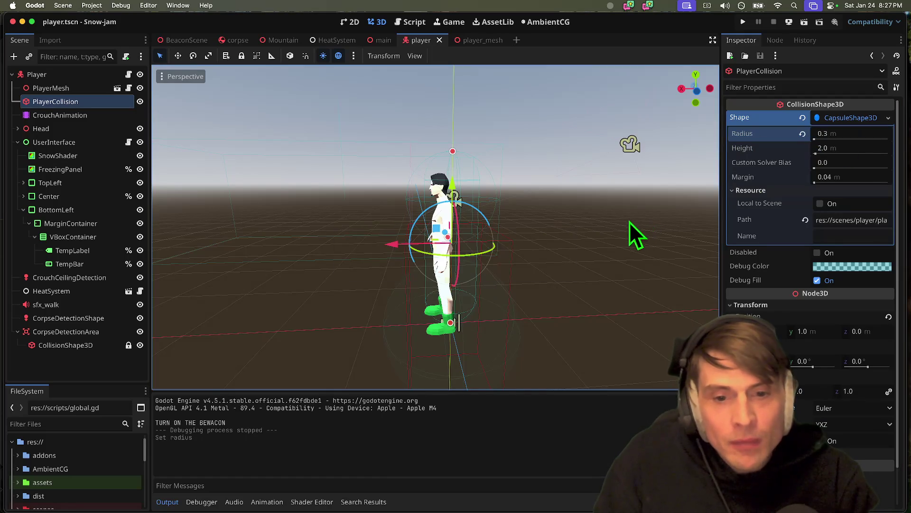
Step: Nudge the player collision capsule slightly along z to -0.039, then run the game
{"action": "left_click", "coordinate": [622, 222]}
{"action": "scroll", "coordinate": [622, 222], "scroll_direction": "up", "scroll_amount": 5}
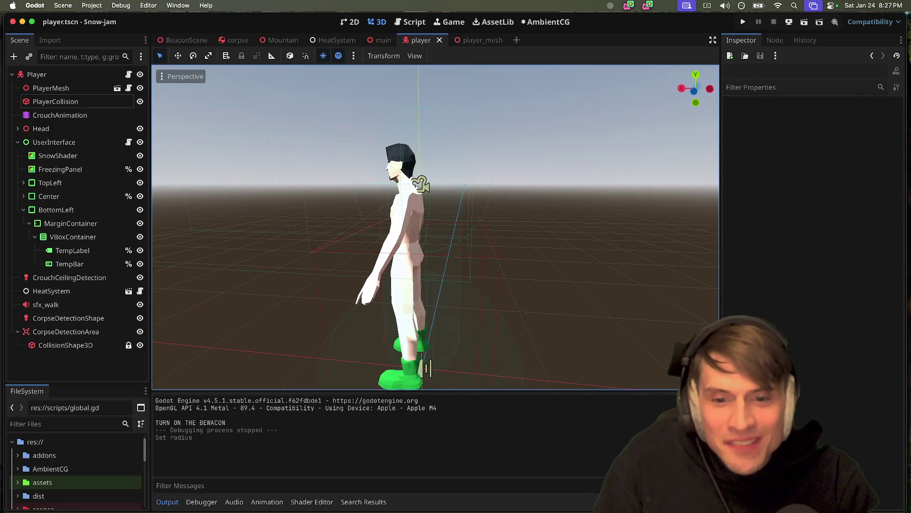
{"action": "left_click", "coordinate": [92, 101]}
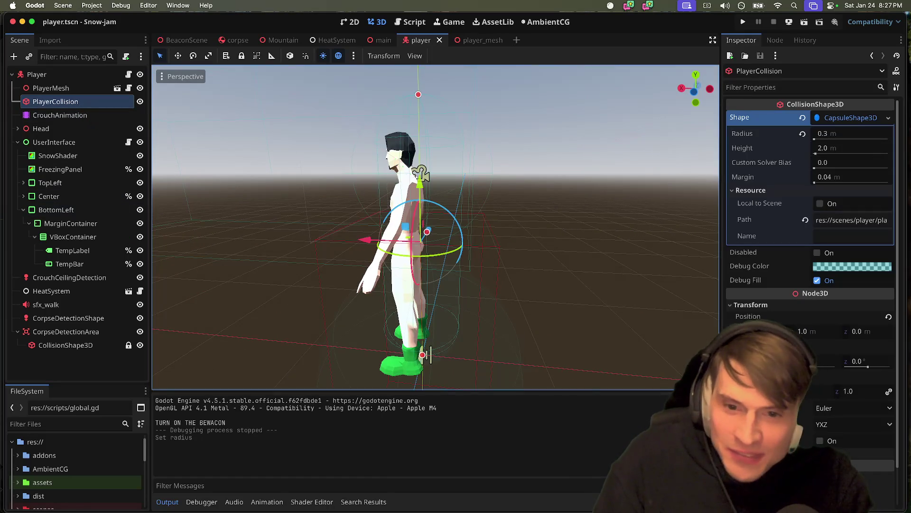
{"action": "left_click_drag", "start_coordinate": [391, 240], "coordinate": [384, 244]}
{"action": "key", "text": "super+b"}
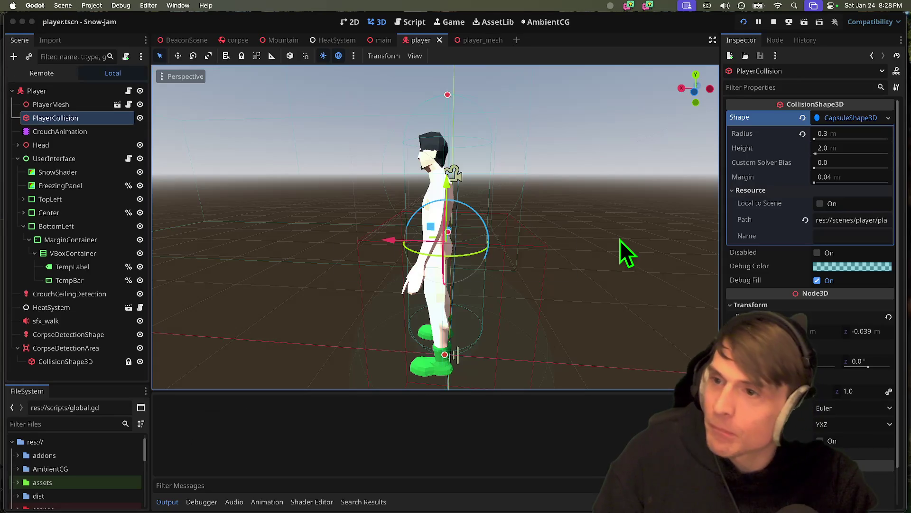
Step: Undo the capsule nudge, then set the corpse capsule radius to 0.2 and save
{"action": "key", "text": "super+z"}
{"action": "key", "text": "super+z"}
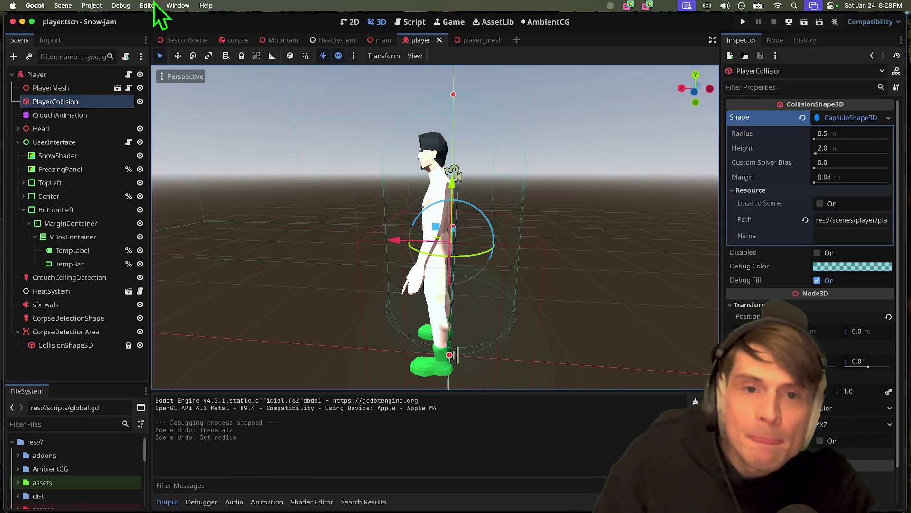
{"action": "left_click", "coordinate": [231, 41]}
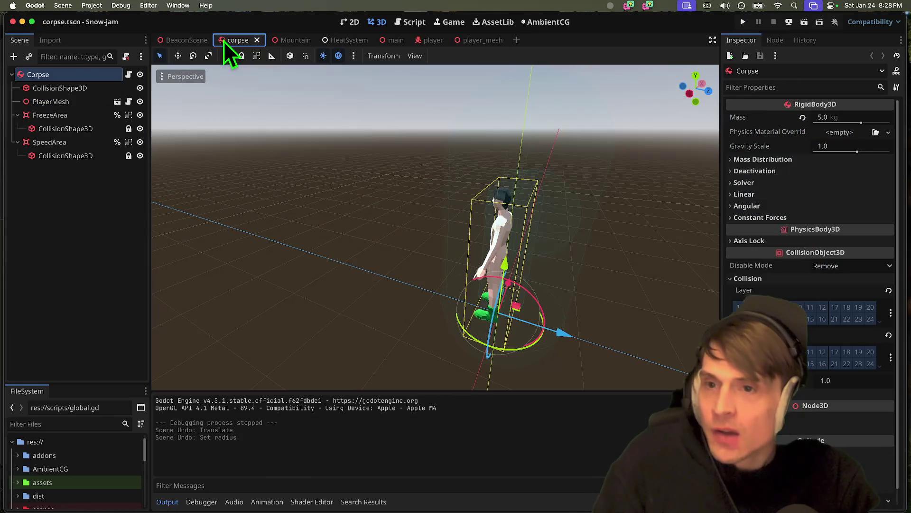
{"action": "left_click", "coordinate": [102, 88]}
{"action": "left_click", "coordinate": [873, 120]}
{"action": "left_click", "coordinate": [870, 134]}
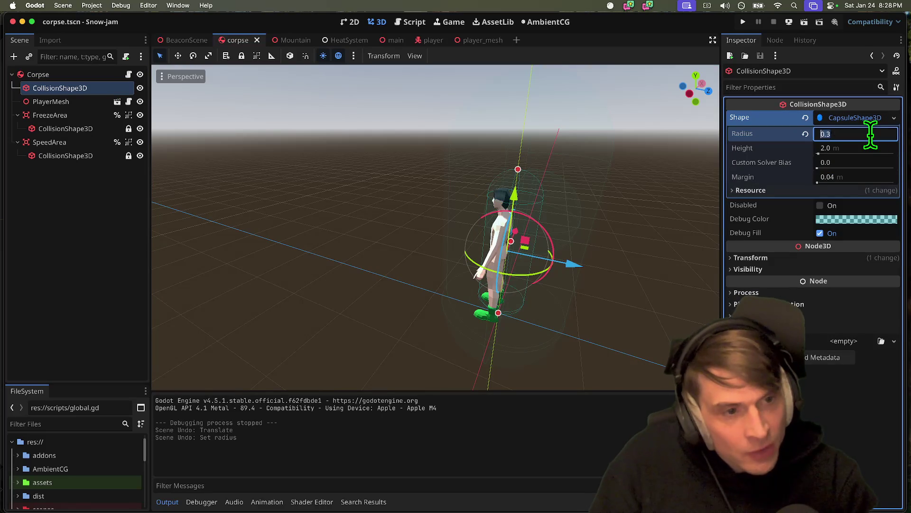
{"action": "type", "text": "0.2"}
{"action": "key", "text": "Return"}
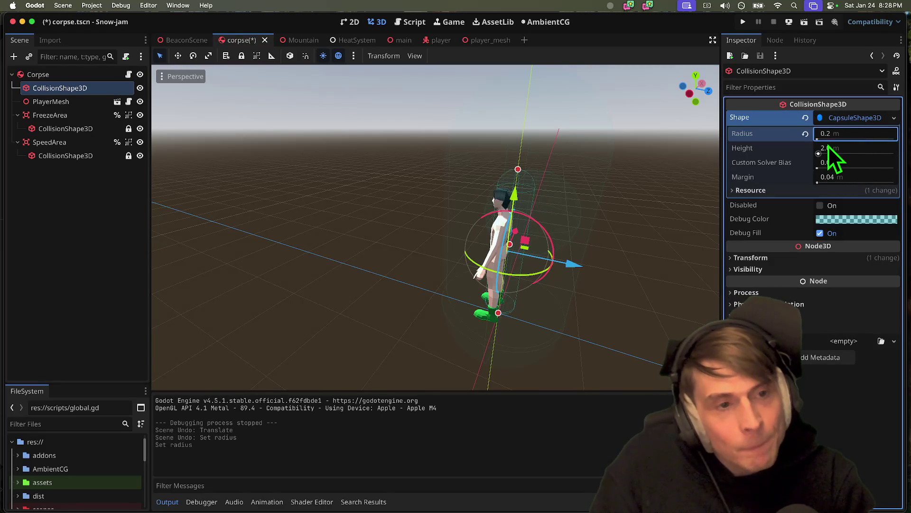
{"action": "key", "text": "super+s"}
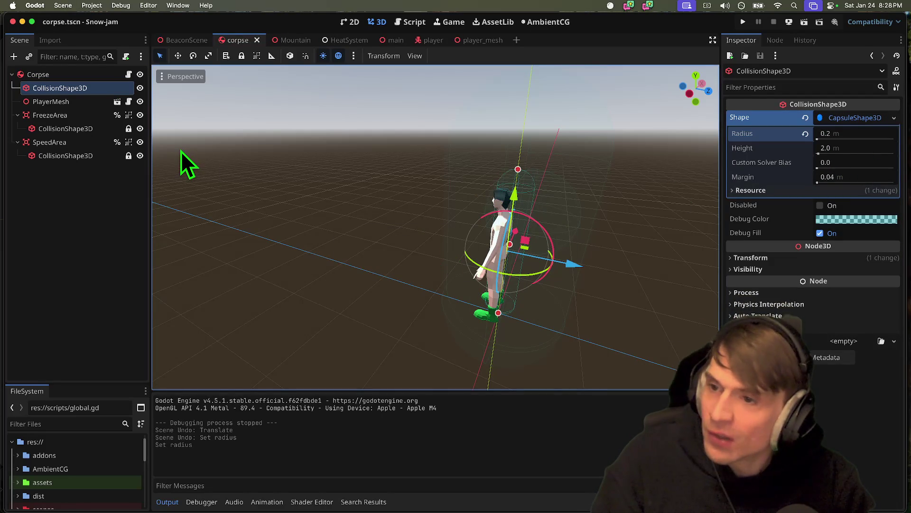
Step: Bring the Godot editor back to the front
{"action": "key", "text": "super+Tab"}
{"action": "key", "text": "super+shift+Tab"}
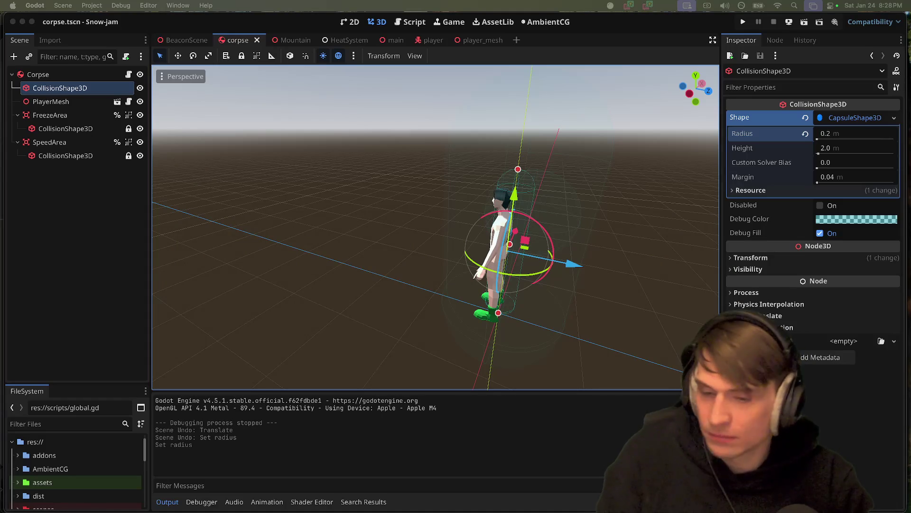
{"action": "left_click", "coordinate": [309, 392]}
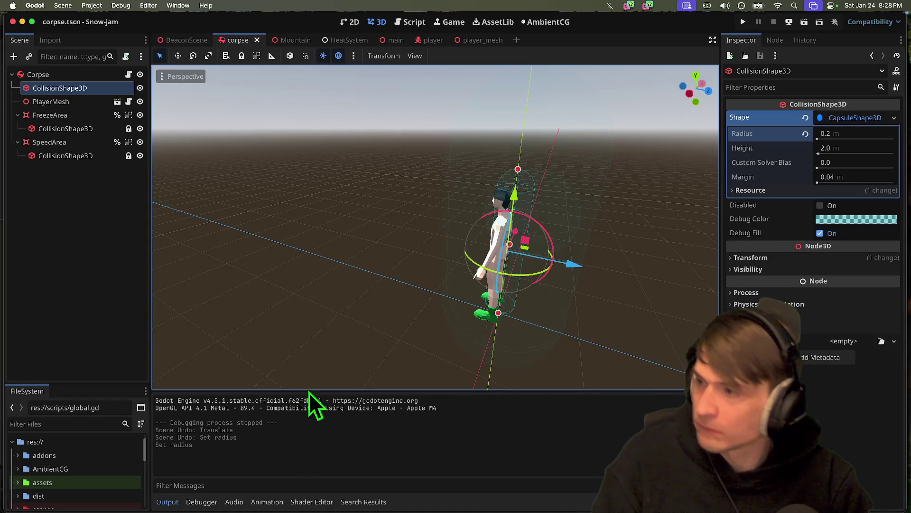
Step: Leave the Discord voice channel and switch to the Godot Array docs in Firefox
{"action": "left_click", "coordinate": [353, 489]}
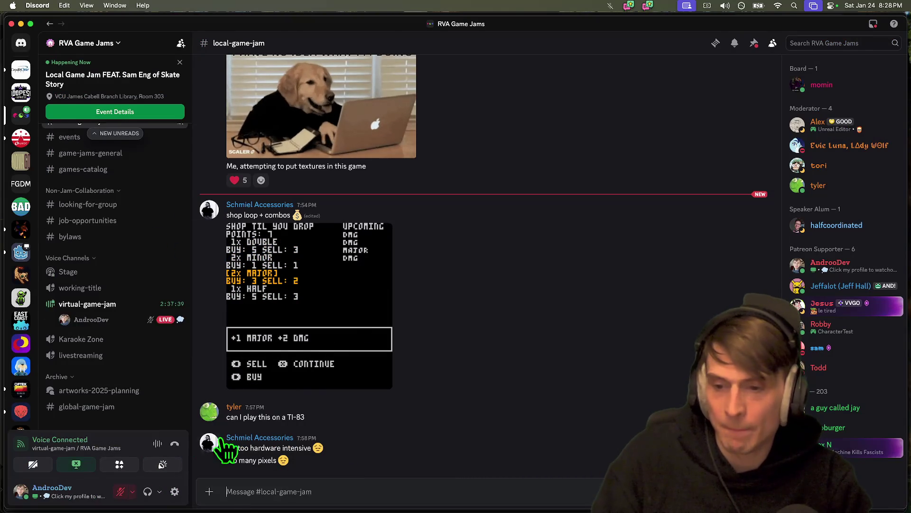
{"action": "key", "text": "super+Tab"}
{"action": "key", "text": "super+Tab"}
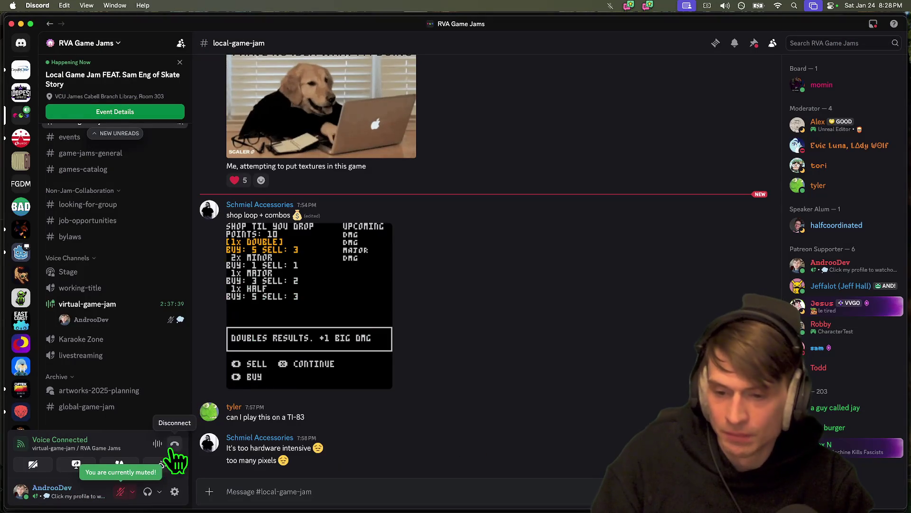
{"action": "left_click", "coordinate": [167, 445]}
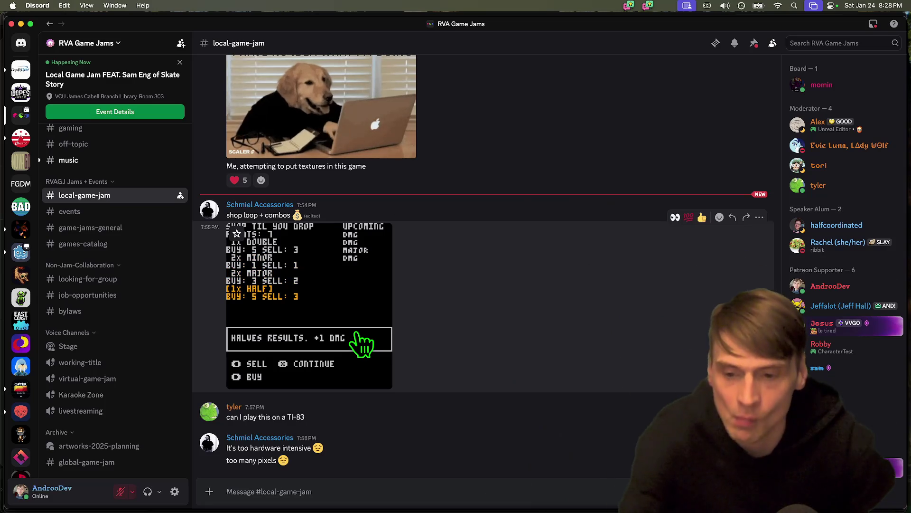
{"action": "key", "text": "super+Tab"}
{"action": "key", "text": "super+Tab"}
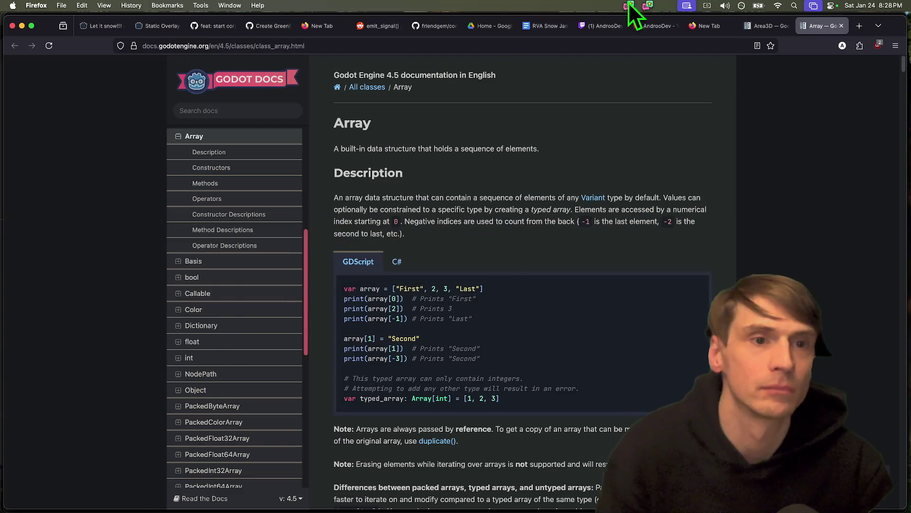
Step: Flip between the live Twitch channel page and the earlier stream video
{"action": "key", "text": "ctrl+shift+Tab"}
{"action": "key", "text": "ctrl+shift+Tab"}
{"action": "key", "text": "ctrl+shift+Tab"}
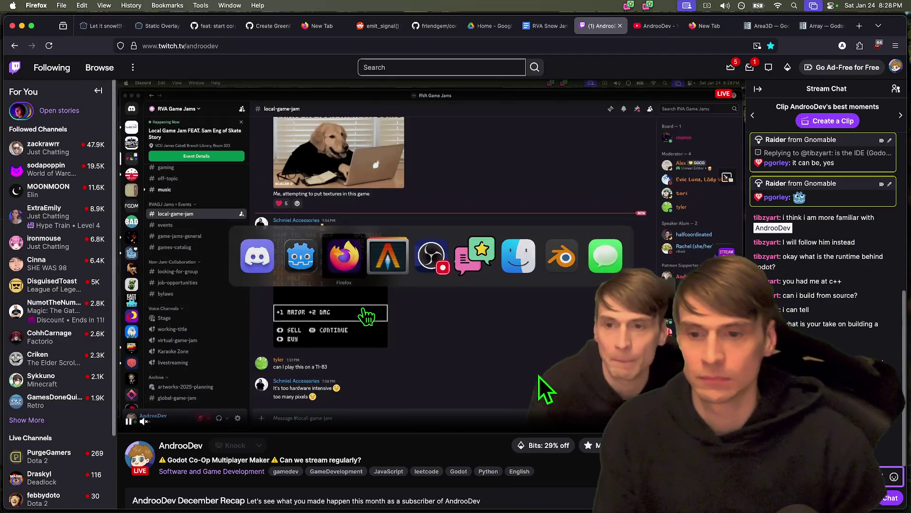
{"action": "key", "text": "super+bracketleft"}
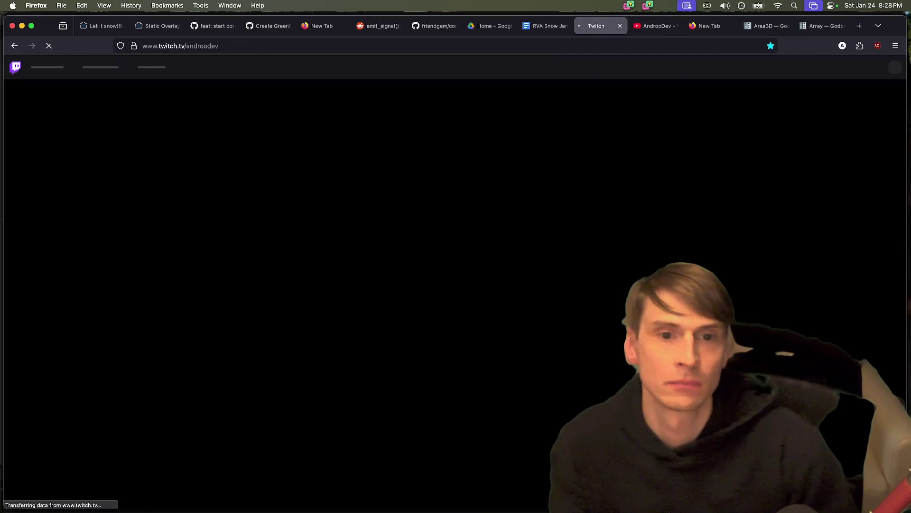
{"action": "key", "text": "super+Tab"}
{"action": "key", "text": "super+Tab"}
Step: Open the shared Twitch highlight clip link from the jam team's Discord DM group in Firefox
{"action": "key", "text": "super+shift+Tab"}
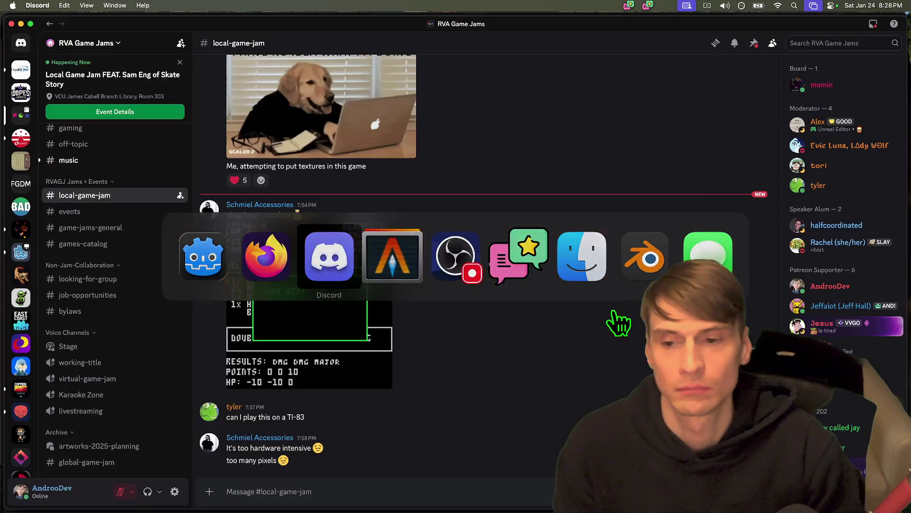
{"action": "left_click", "coordinate": [20, 43]}
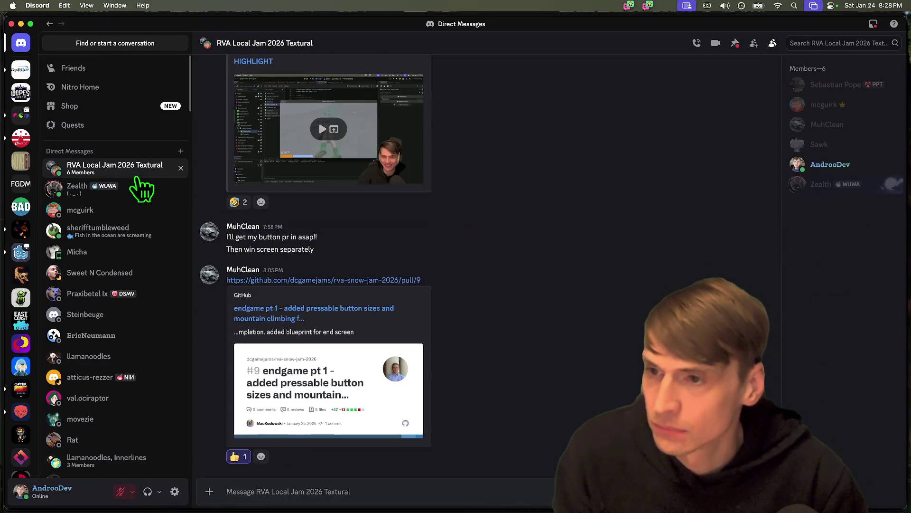
{"action": "scroll", "coordinate": [475, 310], "scroll_direction": "up", "scroll_amount": 5}
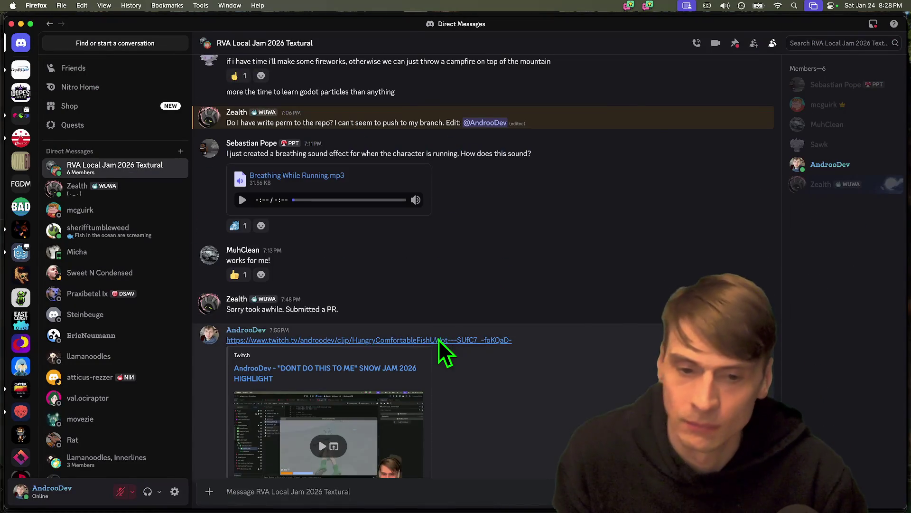
{"action": "left_click", "coordinate": [438, 339]}
{"action": "key", "text": "super+Tab"}
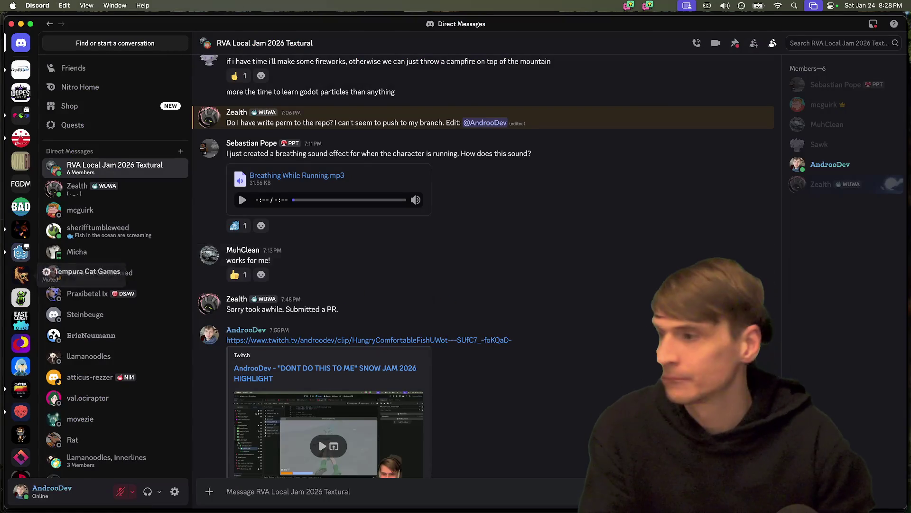
{"action": "key", "text": "super+Tab"}
Step: Unmute the 'DONT DO THIS TO ME' clip and replay it from the beginning
{"action": "scroll", "coordinate": [356, 427], "scroll_direction": "down", "scroll_amount": 5}
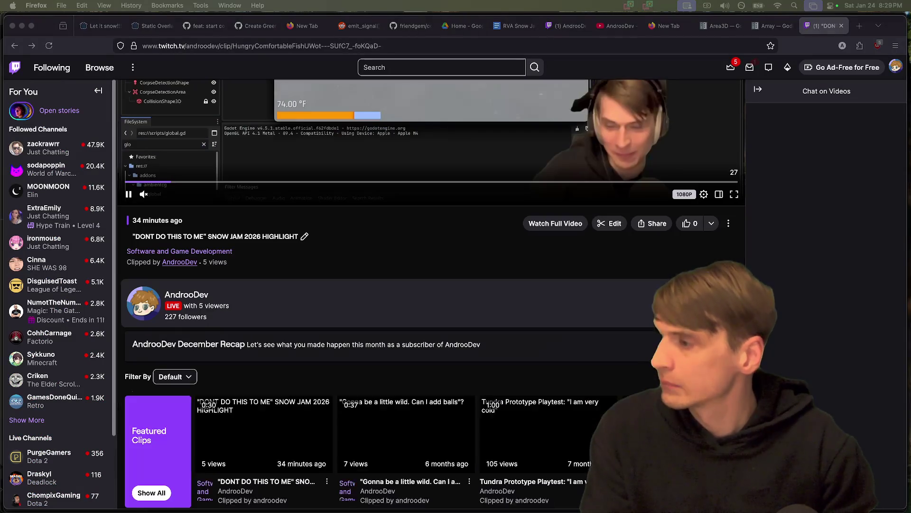
{"action": "scroll", "coordinate": [356, 403], "scroll_direction": "up", "scroll_amount": 5}
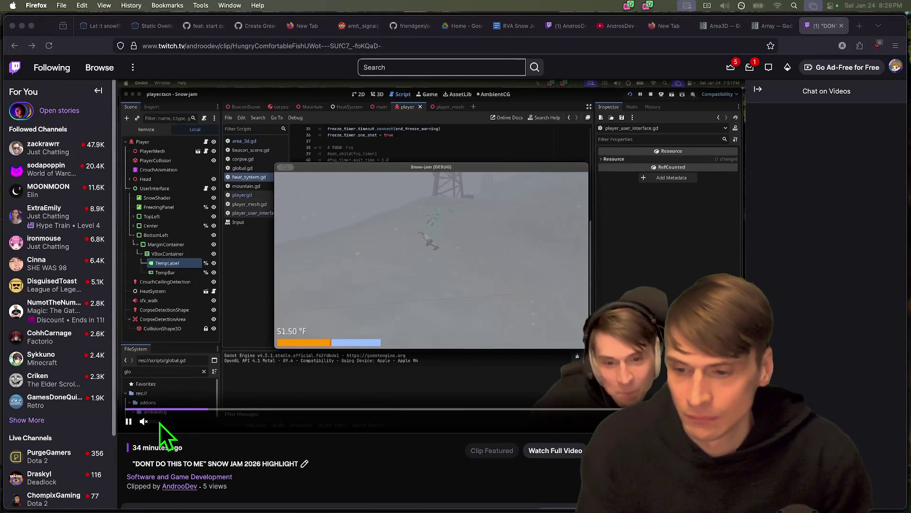
{"action": "left_click", "coordinate": [144, 421]}
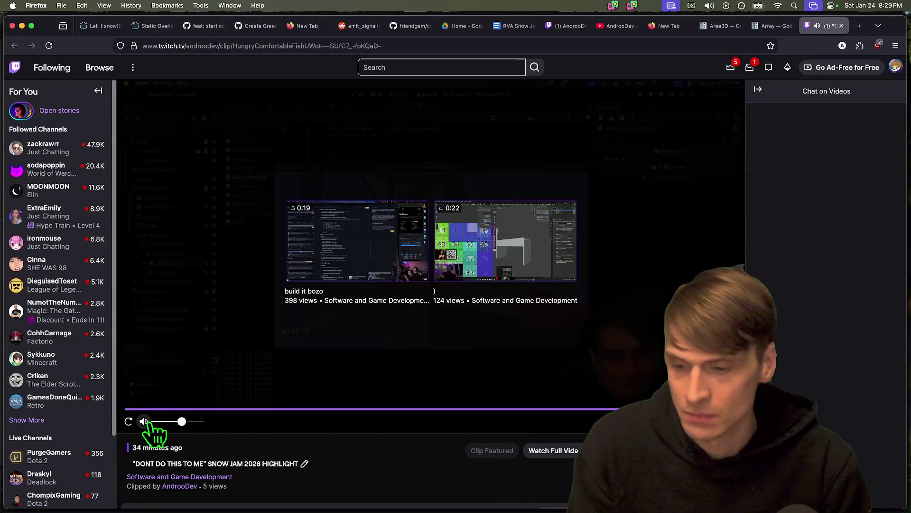
{"action": "left_click", "coordinate": [129, 422]}
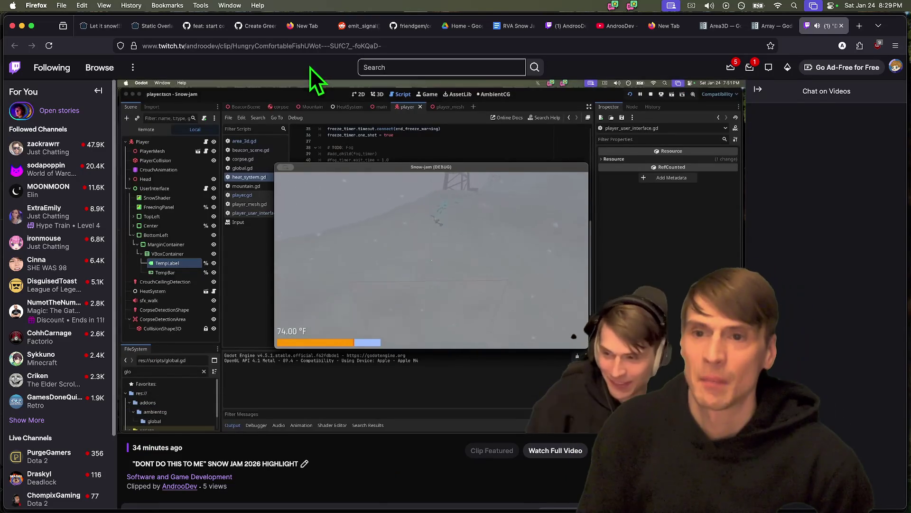
Step: Collapse the followed-channels sidebar to widen the clip player, then go to the live channel page
{"action": "left_click", "coordinate": [315, 45]}
{"action": "key", "text": "Escape"}
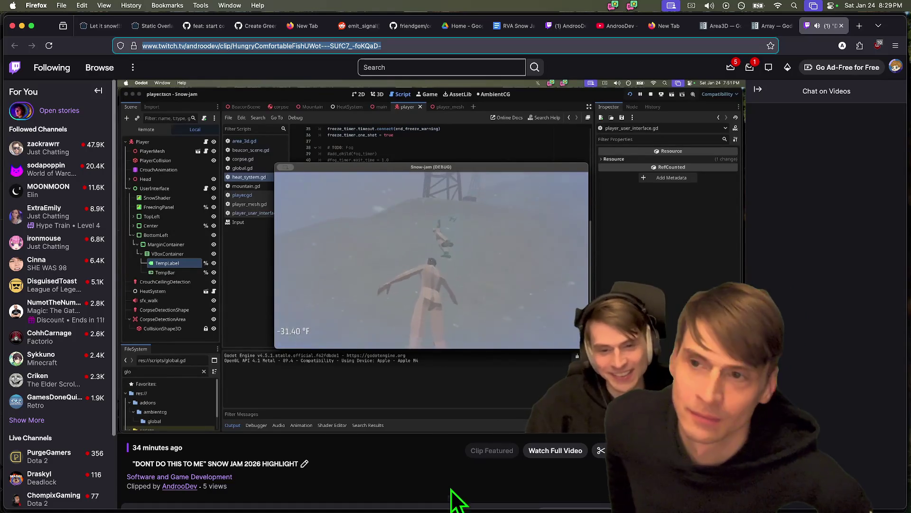
{"action": "left_click", "coordinate": [103, 89]}
{"action": "left_click", "coordinate": [102, 90]}
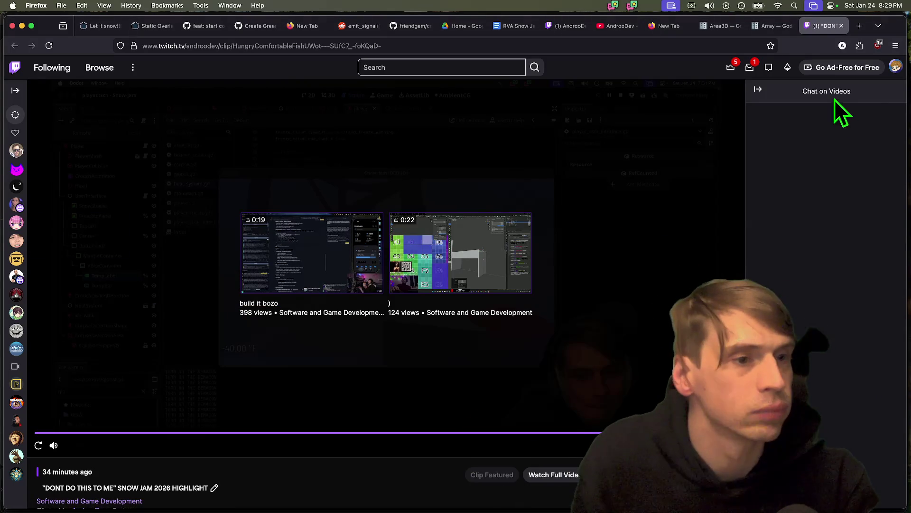
{"action": "left_click", "coordinate": [565, 26]}
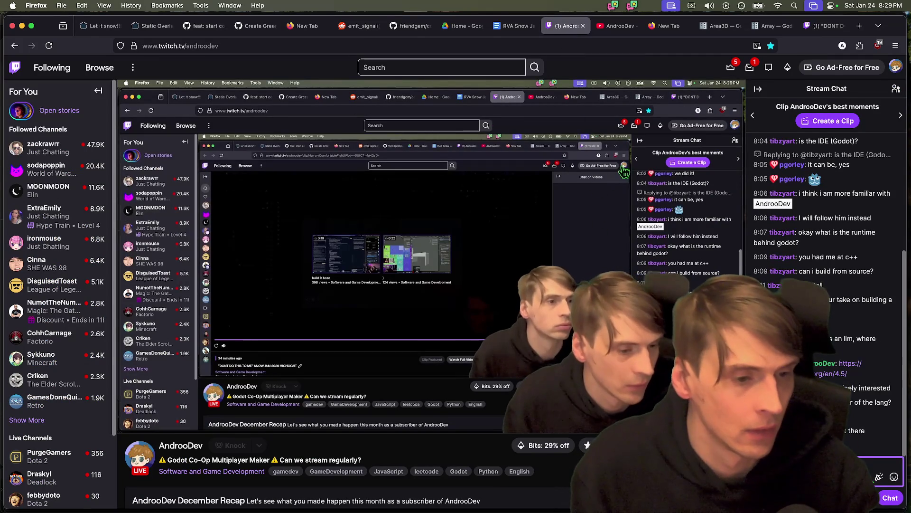
Step: Copy the clip's web address and post it in the live Stream Chat
{"action": "scroll", "coordinate": [873, 332], "scroll_direction": "up", "scroll_amount": 5}
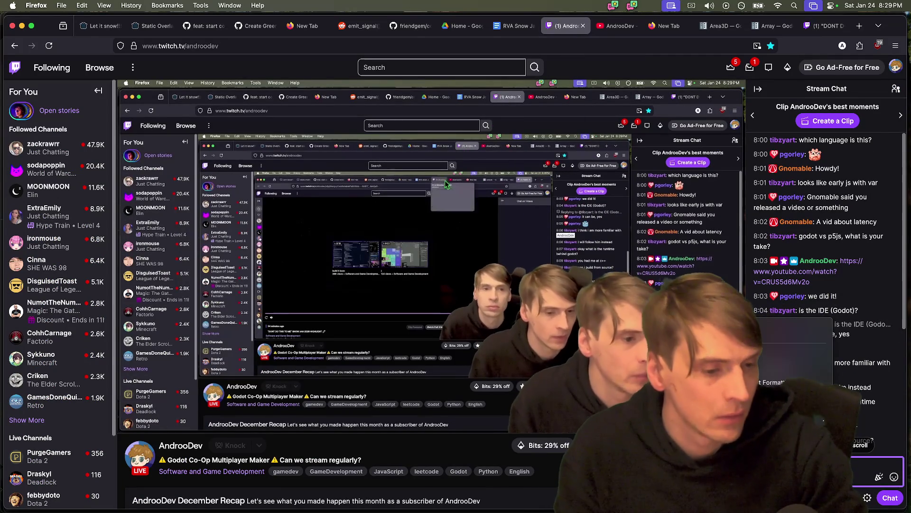
{"action": "left_click", "coordinate": [892, 477]}
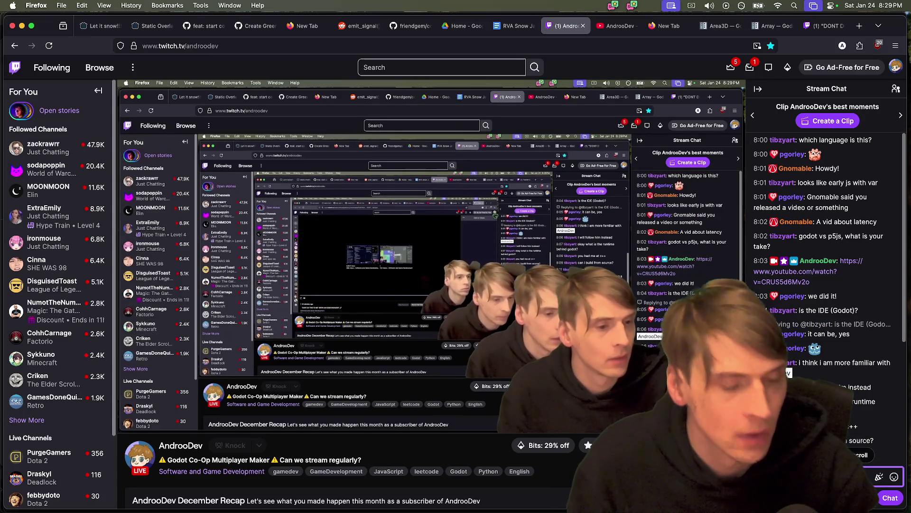
{"action": "left_click", "coordinate": [825, 25]}
{"action": "left_click", "coordinate": [267, 44]}
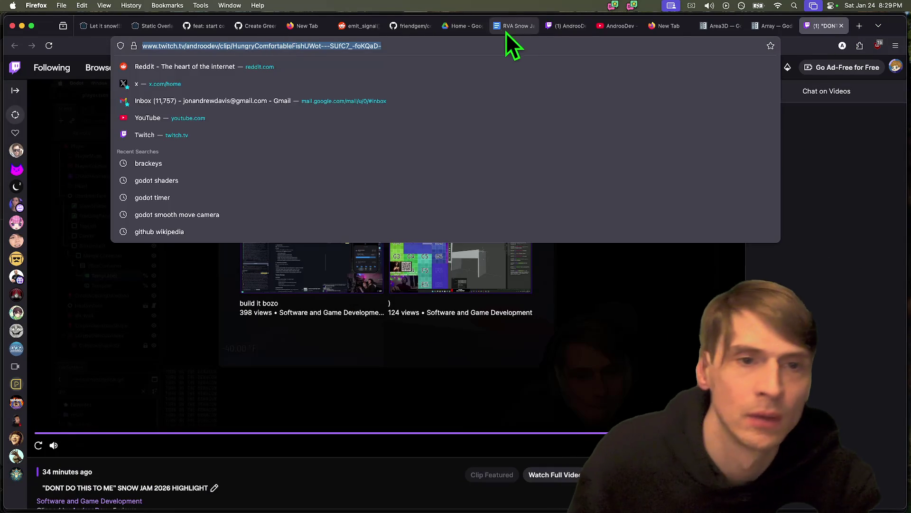
{"action": "left_click", "coordinate": [565, 26]}
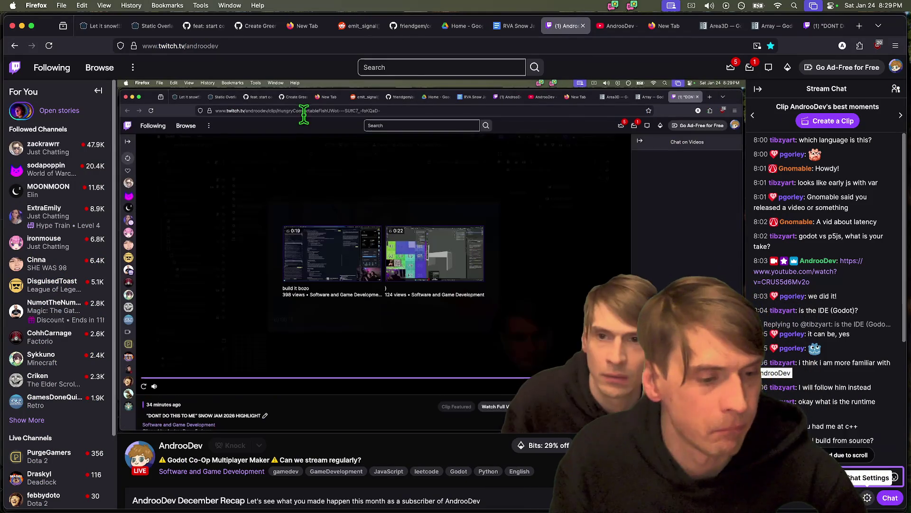
{"action": "scroll", "coordinate": [897, 408], "scroll_direction": "down", "scroll_amount": 10}
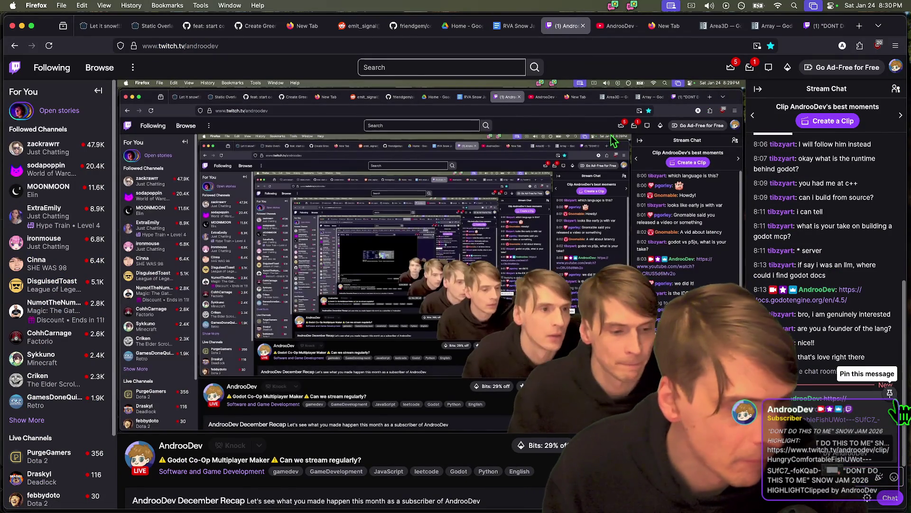
Step: Pin the clip-link message at the top of the stream chat
{"action": "left_click", "coordinate": [890, 393]}
{"action": "left_click", "coordinate": [874, 116]}
{"action": "left_click", "coordinate": [875, 116]}
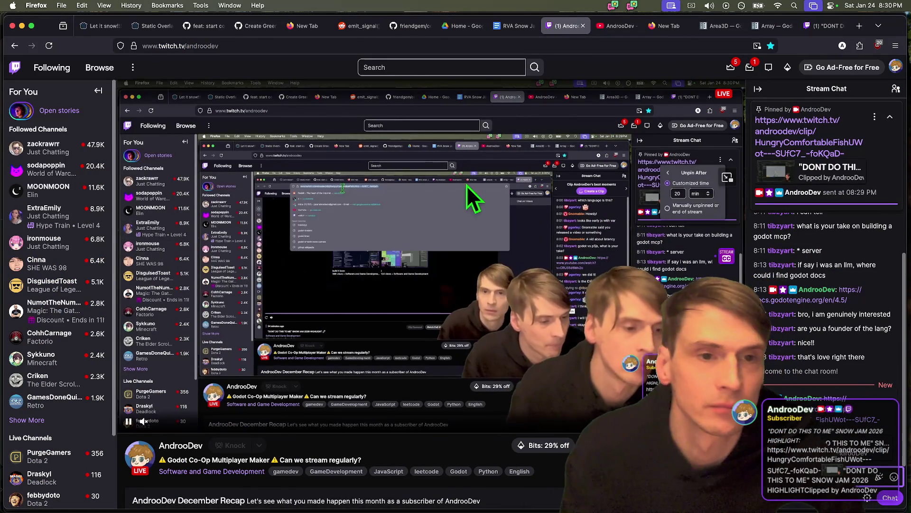
Step: Return to the 'DONT DO THIS TO ME' clip page
{"action": "key", "text": "ctrl+Tab"}
{"action": "key", "text": "ctrl+Tab"}
{"action": "key", "text": "ctrl+Tab"}
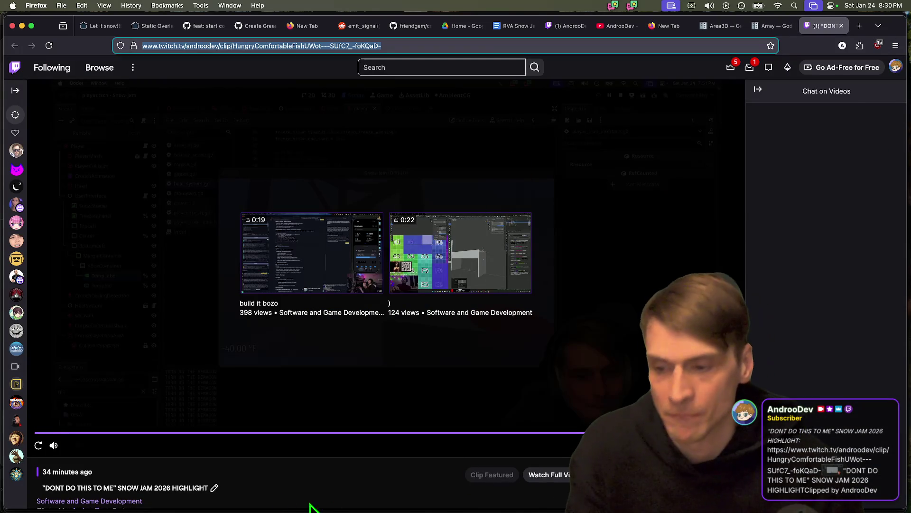
{"action": "scroll", "coordinate": [290, 489], "scroll_direction": "down", "scroll_amount": 8}
{"action": "scroll", "coordinate": [331, 449], "scroll_direction": "up", "scroll_amount": 5}
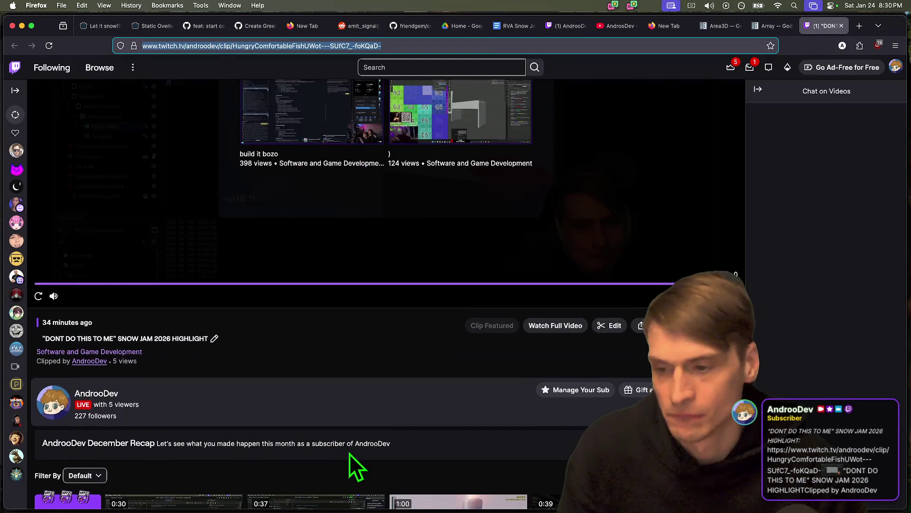
{"action": "scroll", "coordinate": [352, 444], "scroll_direction": "up", "scroll_amount": 2}
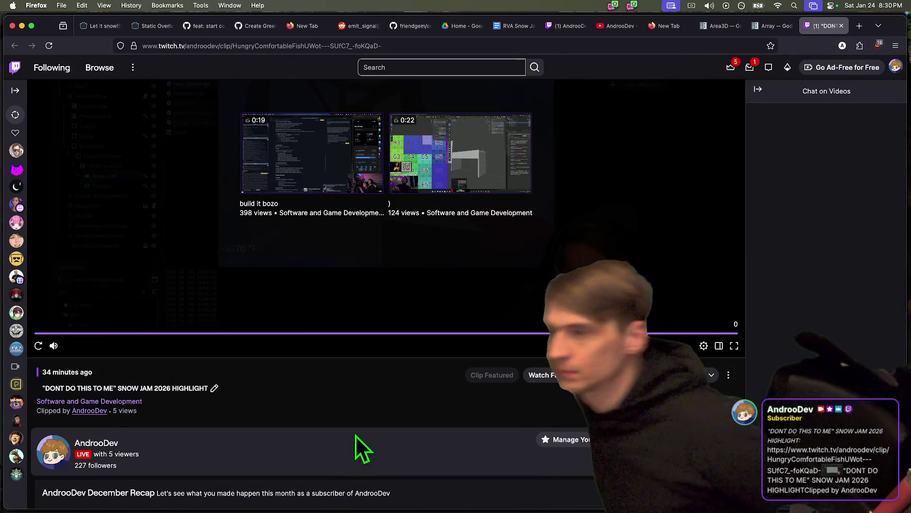
{"action": "mouse_move", "coordinate": [493, 496]}
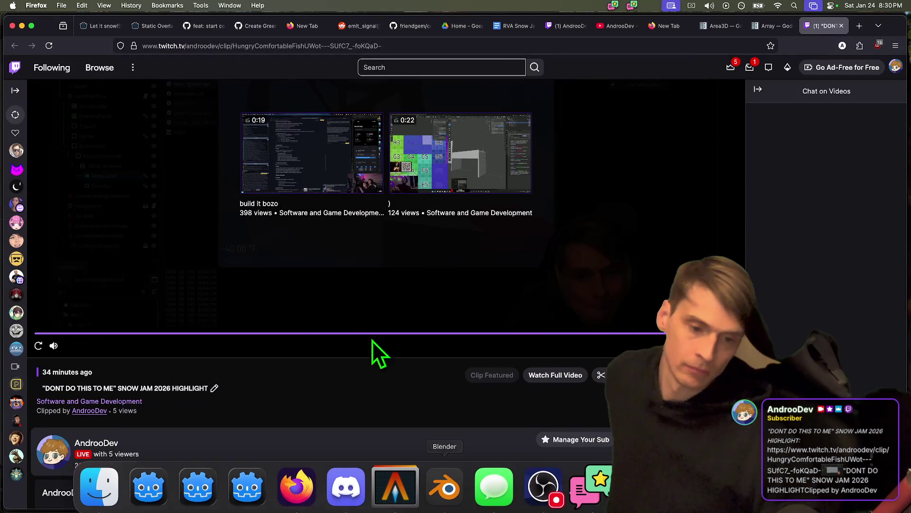
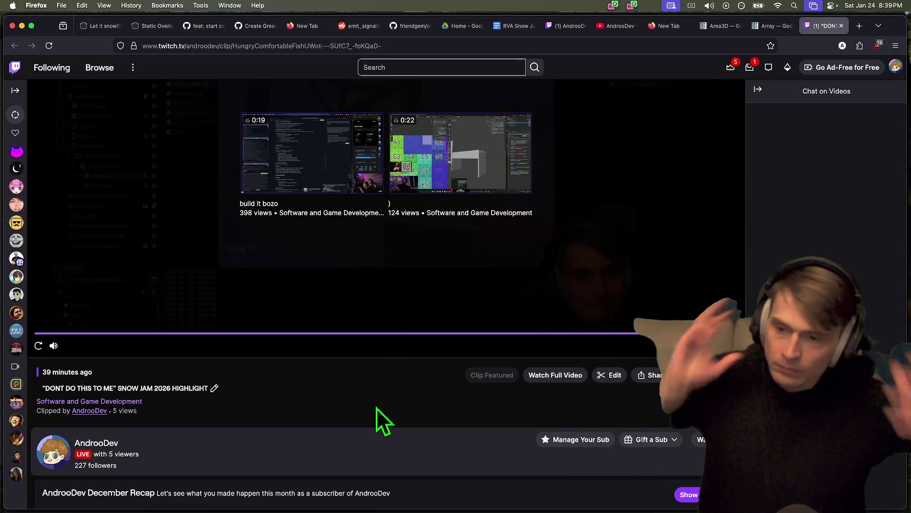
Step: Close the 'DONT DO THIS TO ME' clip tab and return to the streamer's live channel and chat
{"action": "left_click", "coordinate": [758, 90]}
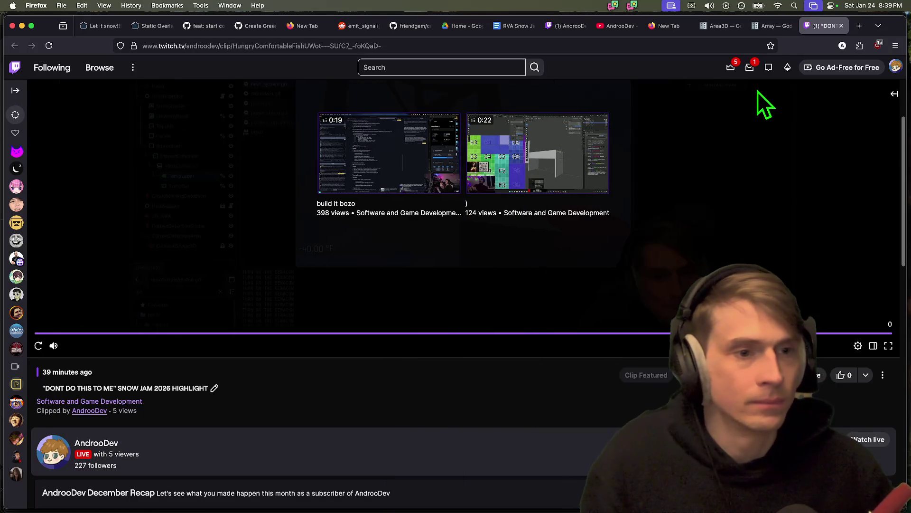
{"action": "left_click", "coordinate": [894, 93]}
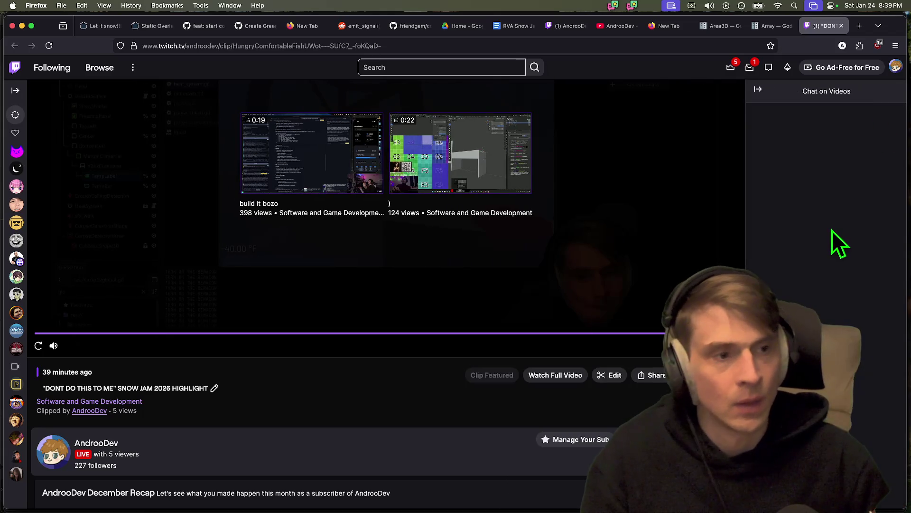
{"action": "key", "text": "ctrl+w"}
{"action": "left_click", "coordinate": [599, 26]}
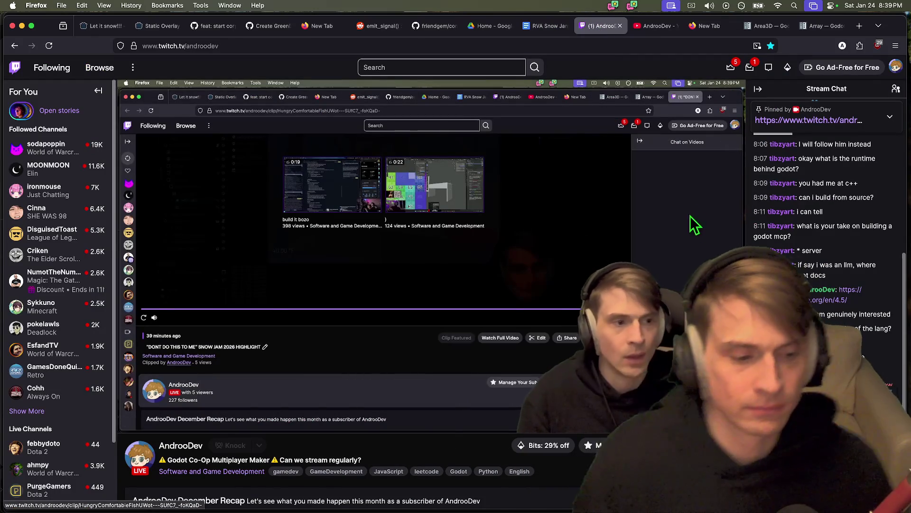
{"action": "key", "text": "super+Tab"}
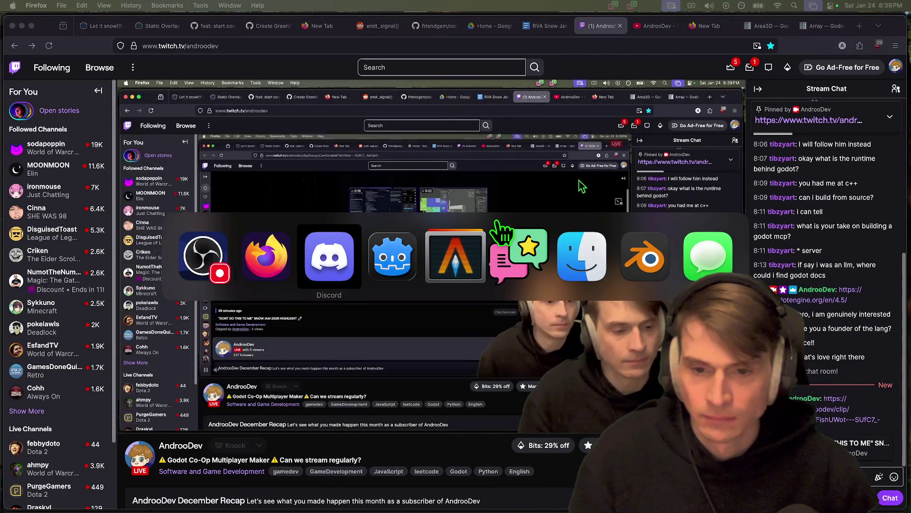
Step: Post 'Whew... lots to do still.' in the RVA Local Jam Discord group chat
{"action": "scroll", "coordinate": [502, 233], "scroll_direction": "down", "scroll_amount": 7}
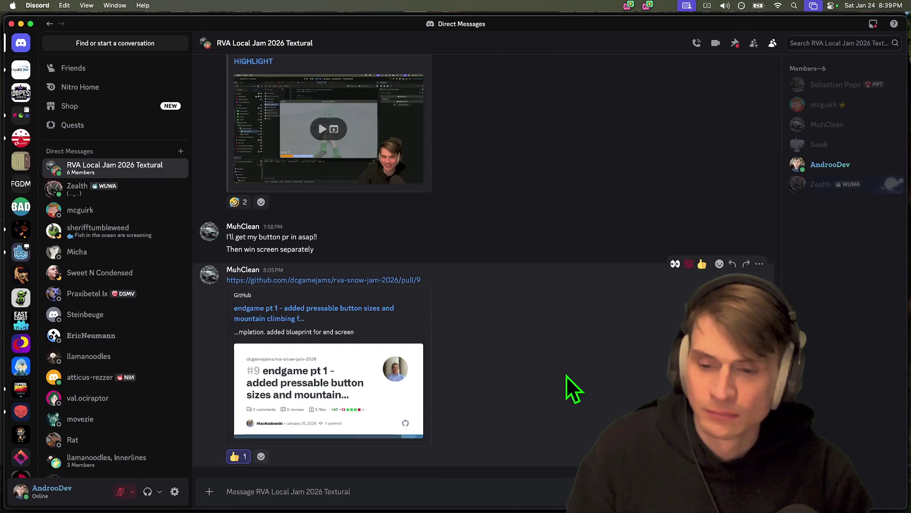
{"action": "key", "text": "super+Tab"}
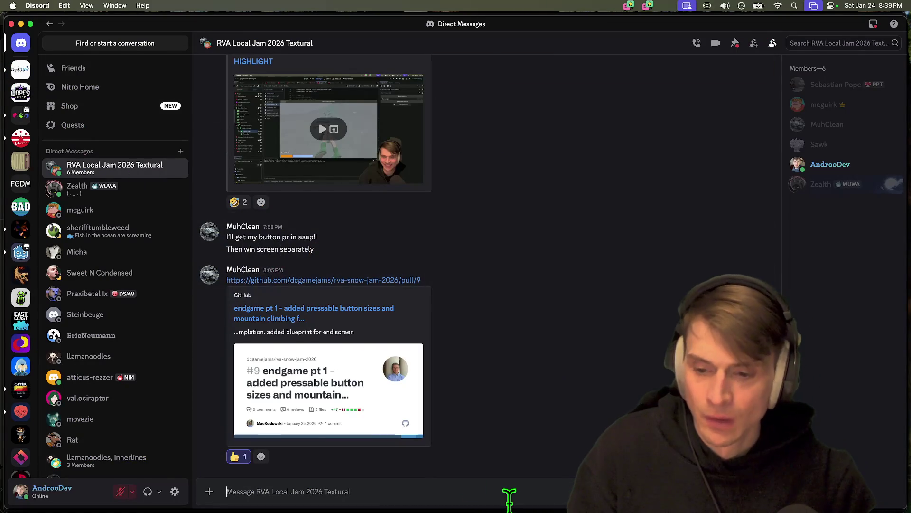
{"action": "left_click", "coordinate": [239, 491]}
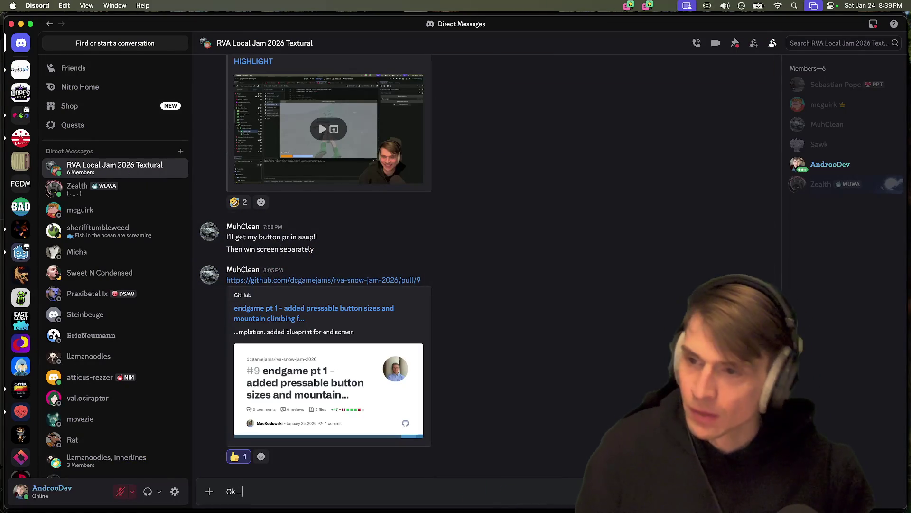
{"action": "type", "text": "Whew... lot"}
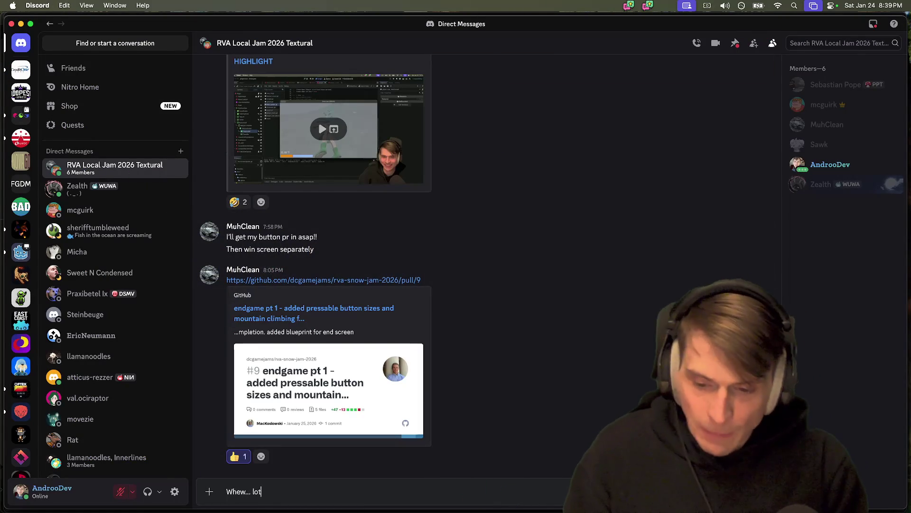
{"action": "type", "text": "s to do still."}
{"action": "key", "text": "Return"}
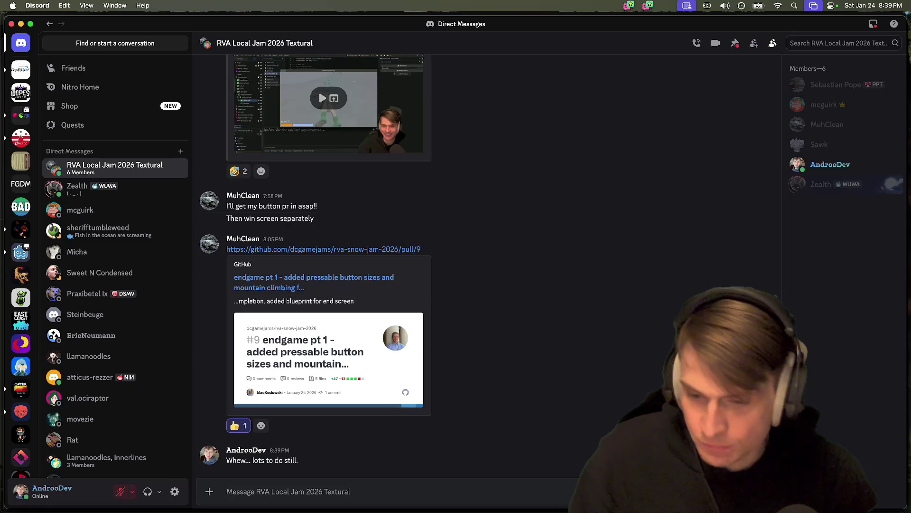
{"action": "key", "text": "super+Tab"}
{"action": "key", "text": "super+Tab"}
{"action": "key", "text": "super+Tab"}
{"action": "key", "text": "super+Tab"}
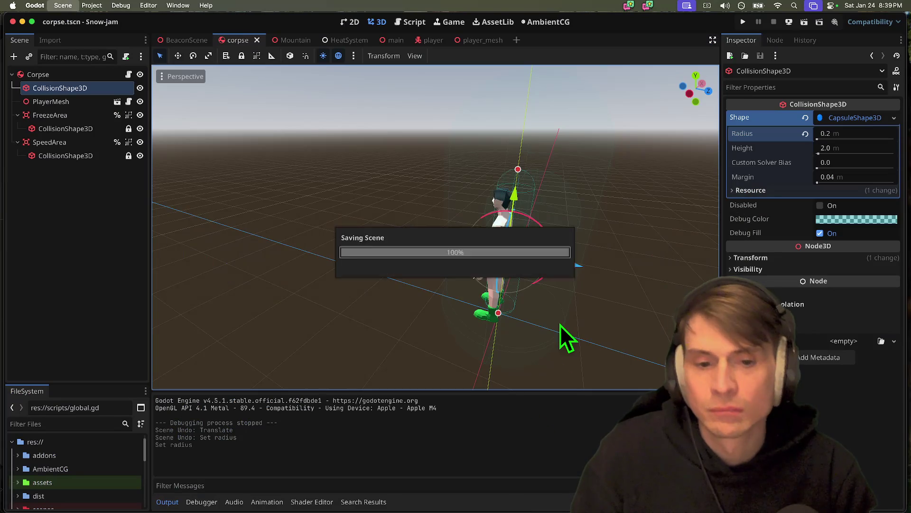
Step: Test-run the game, then lower player.gd's corpse torque range to randf_range(0.02, 0.1)
{"action": "key", "text": "super+b"}
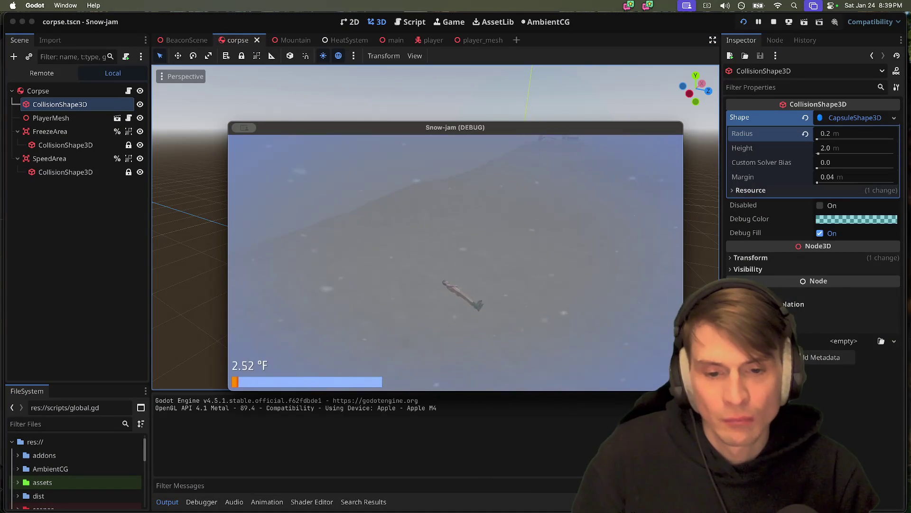
{"action": "key", "text": "super+period"}
{"action": "left_click", "coordinate": [129, 74]}
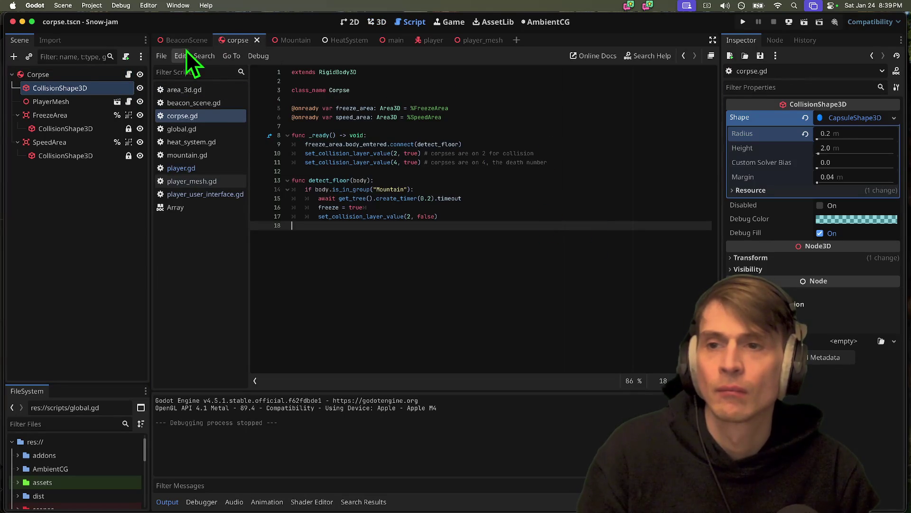
{"action": "left_click", "coordinate": [430, 40]}
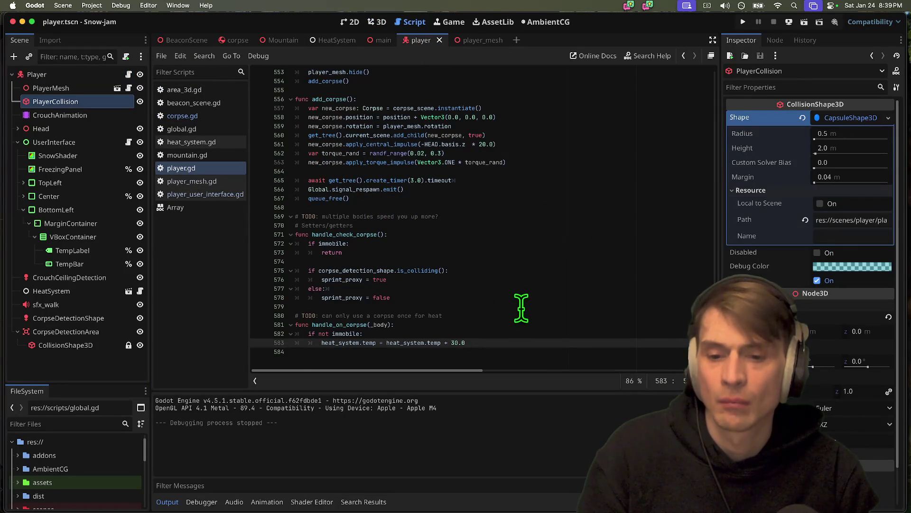
{"action": "left_click", "coordinate": [128, 74]}
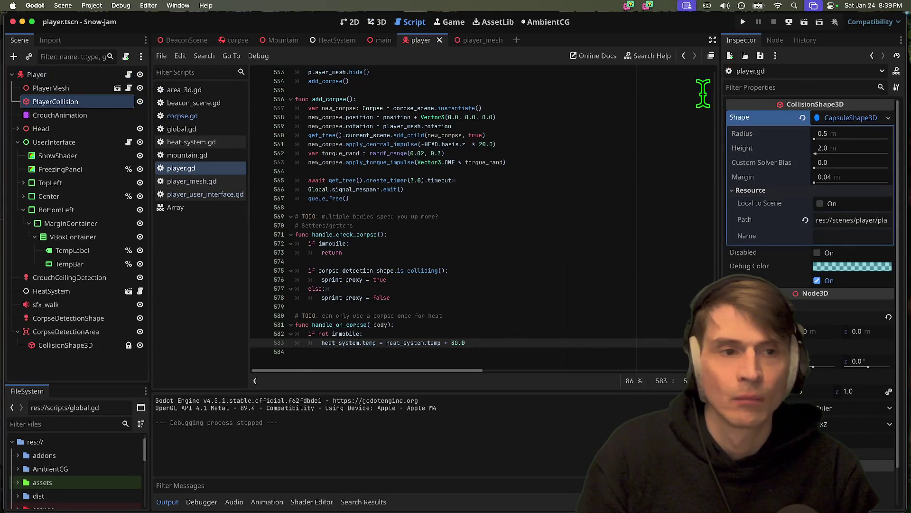
{"action": "key", "text": "ctrl+f"}
{"action": "key", "text": "Escape"}
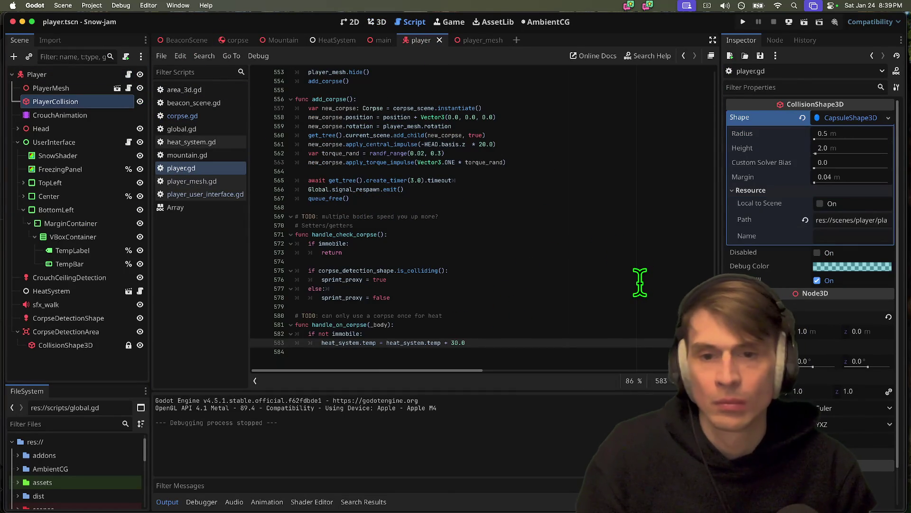
{"action": "left_click", "coordinate": [639, 152]}
{"action": "type", "text": "1"}
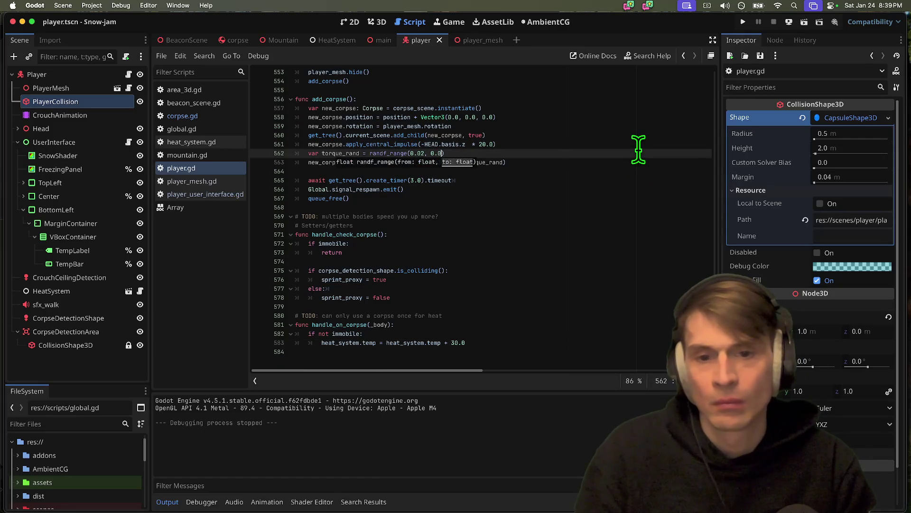
Step: Test the reduced torque, then start a new 'var torque_dir = randf(' line below it
{"action": "key", "text": "super+b"}
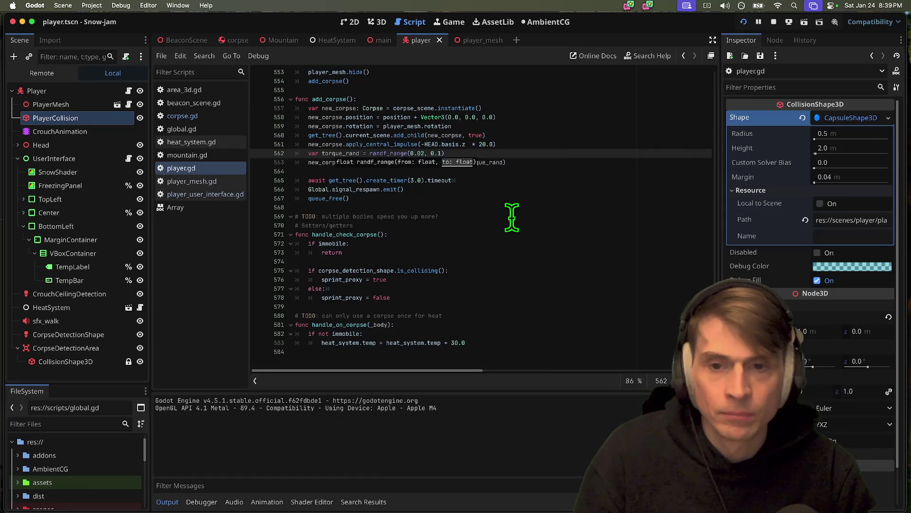
{"action": "key", "text": "super+period"}
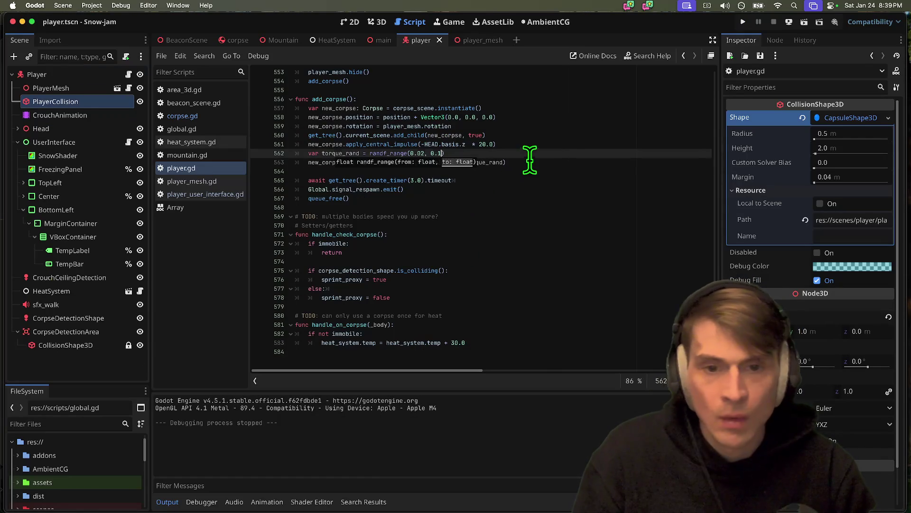
{"action": "left_click", "coordinate": [530, 157]}
{"action": "key", "text": "Return"}
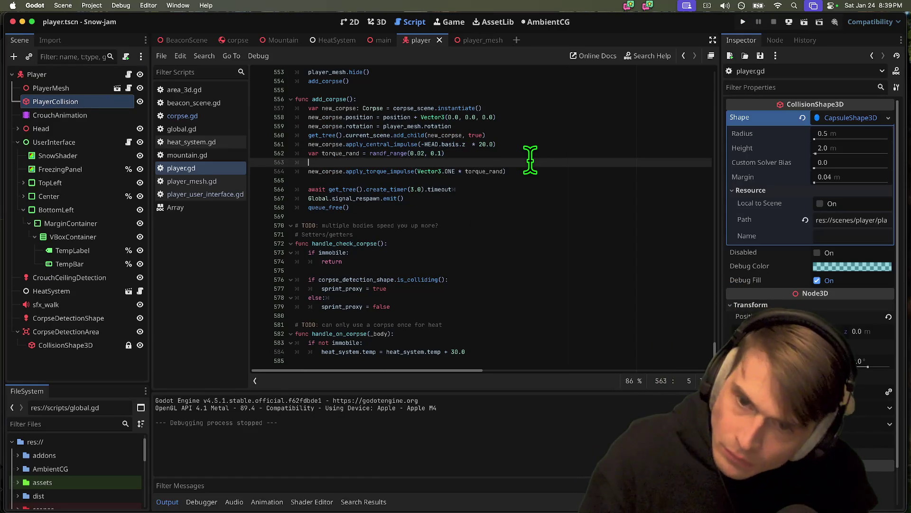
{"action": "type", "text": "var "}
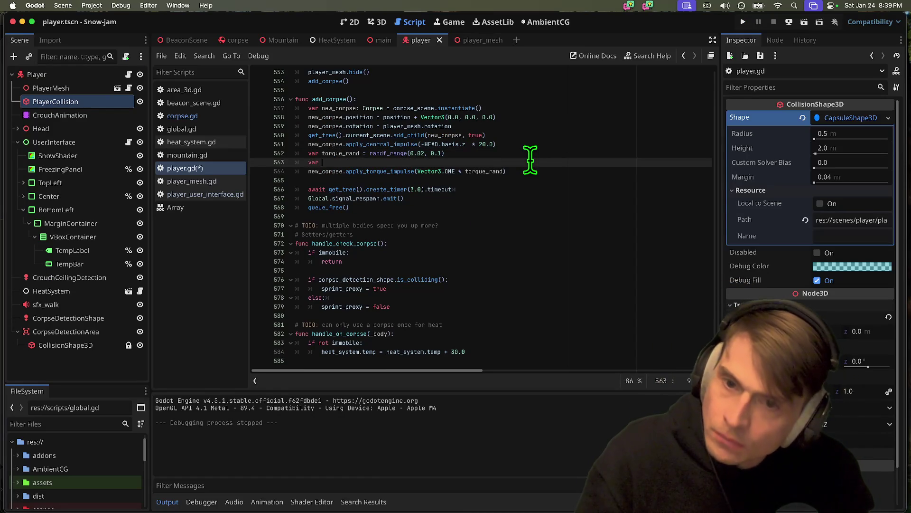
{"action": "type", "text": "torque_"}
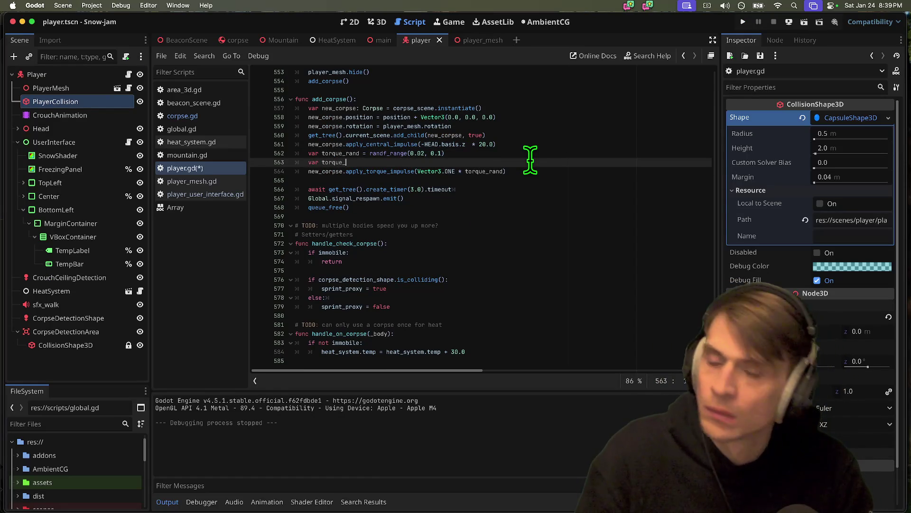
{"action": "type", "text": "di"}
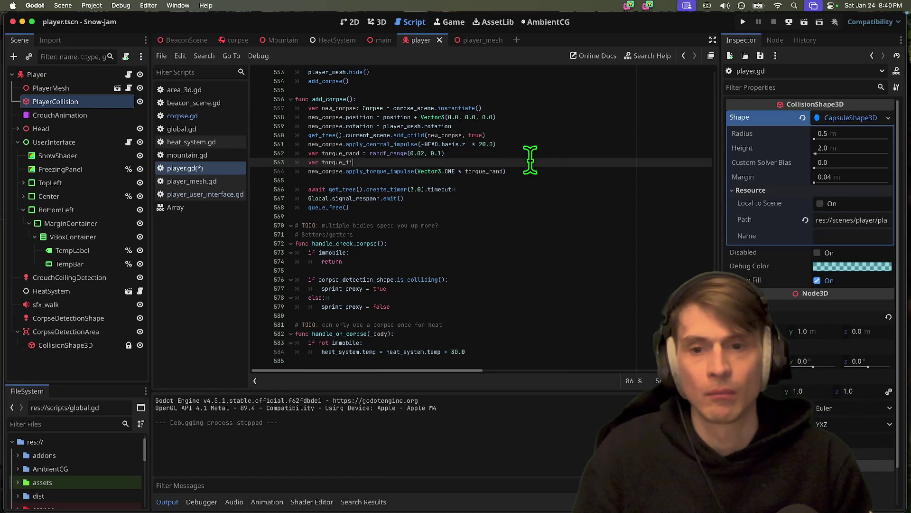
{"action": "type", "text": "r = ran"}
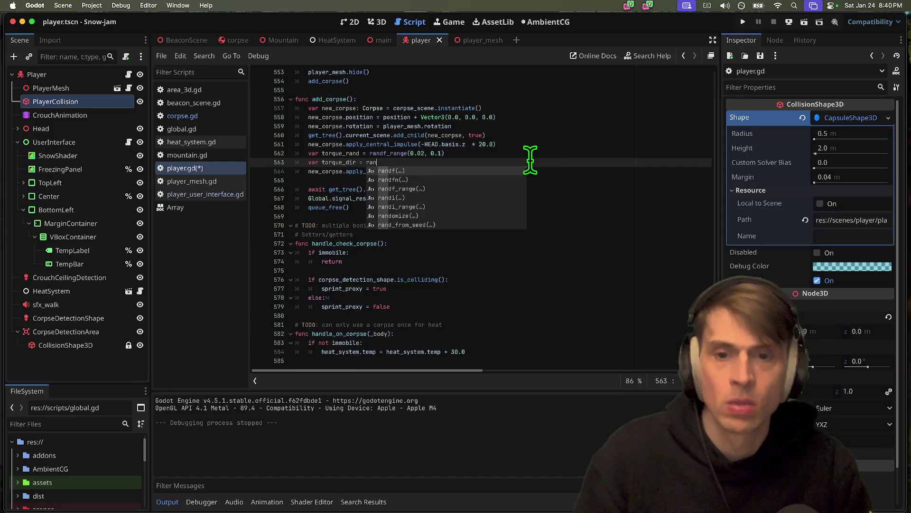
{"action": "type", "text": "df("}
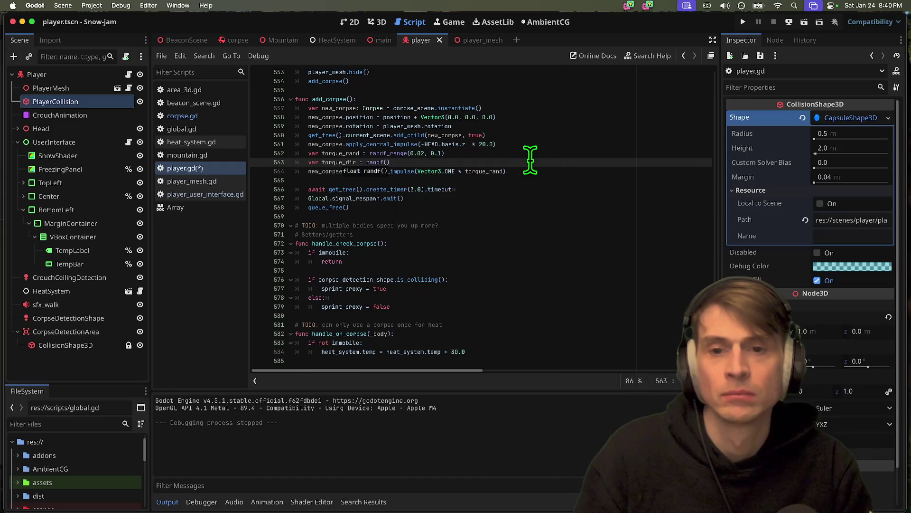
Step: Make torque_dir randi_range(0, 1) and move it above the torque_rand line
{"action": "key", "text": "BackSpace"}
{"action": "key", "text": "BackSpace"}
{"action": "type", "text": "i_range(0, 1"}
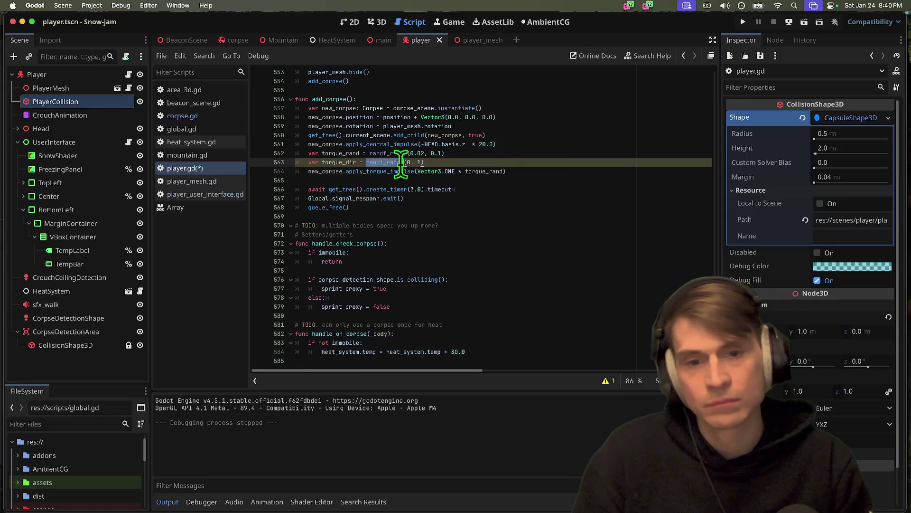
{"action": "double_click", "coordinate": [502, 171]}
{"action": "left_click", "coordinate": [559, 171]}
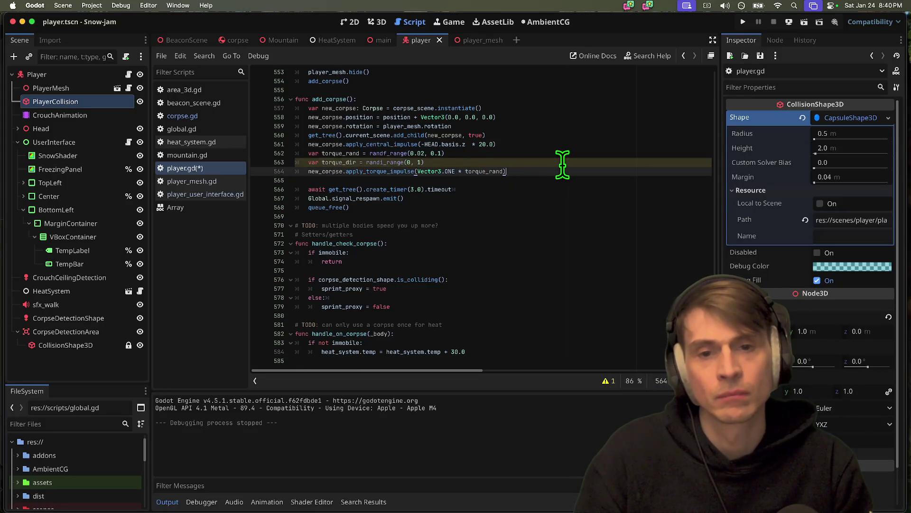
{"action": "left_click", "coordinate": [562, 164]}
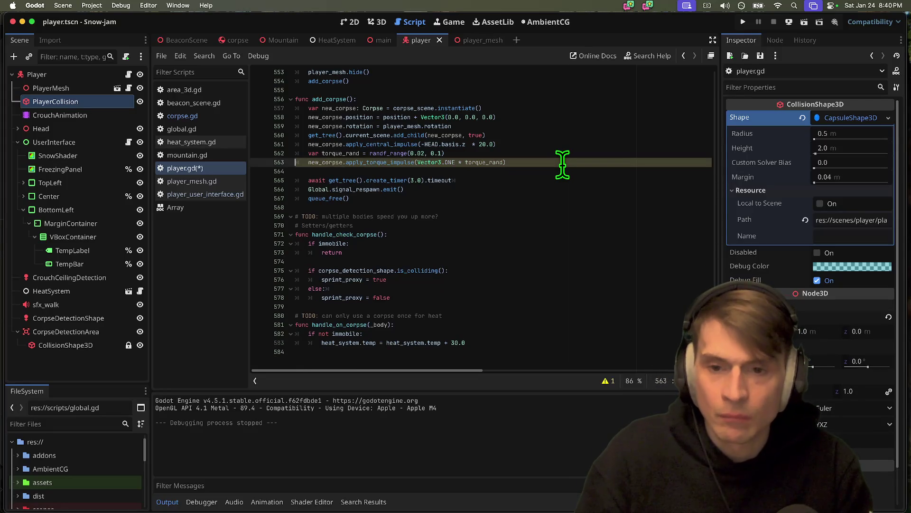
{"action": "key", "text": "alt+Up"}
{"action": "key", "text": "Down"}
{"action": "key", "text": "Down"}
{"action": "key", "text": "Return"}
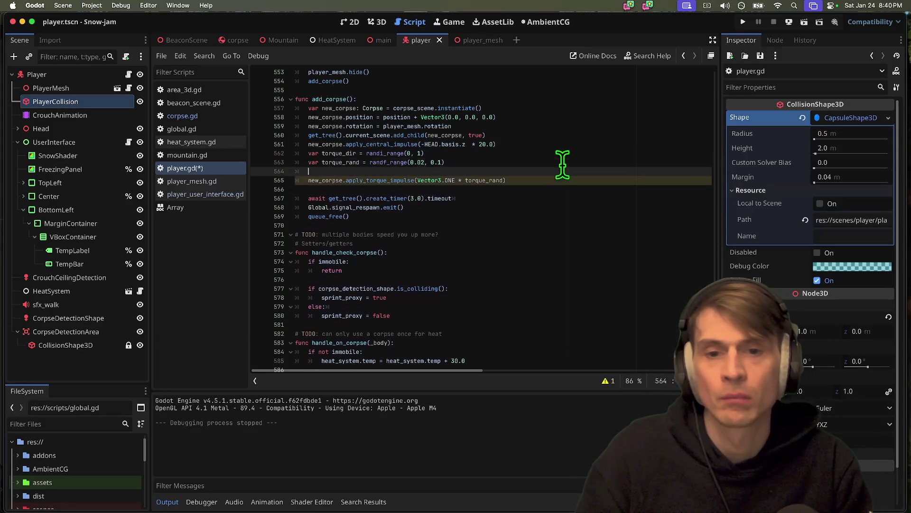
{"action": "type", "text": "if"}
Step: Add 'if torque_dir == 0:' negating torque_rand with * -1.0, then save and run the game
{"action": "left_click", "coordinate": [536, 163]}
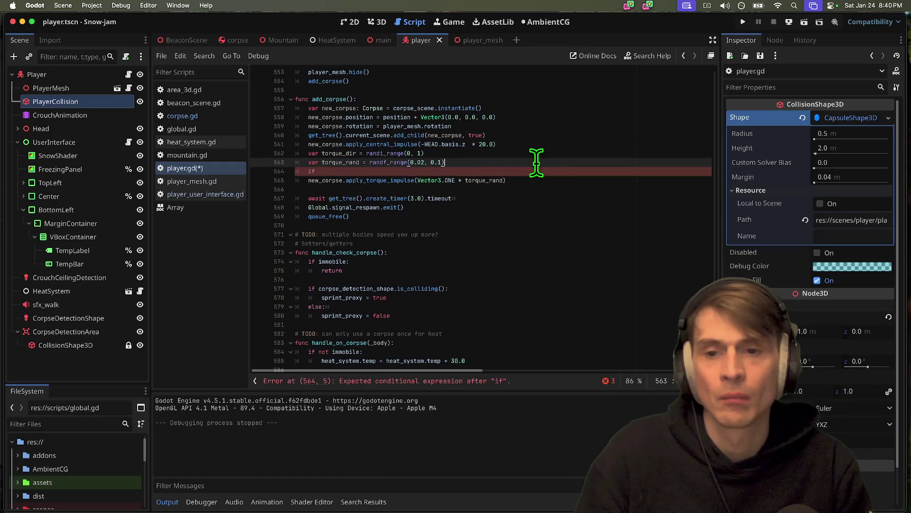
{"action": "key", "text": "Down"}
{"action": "type", "text": "que_dir "}
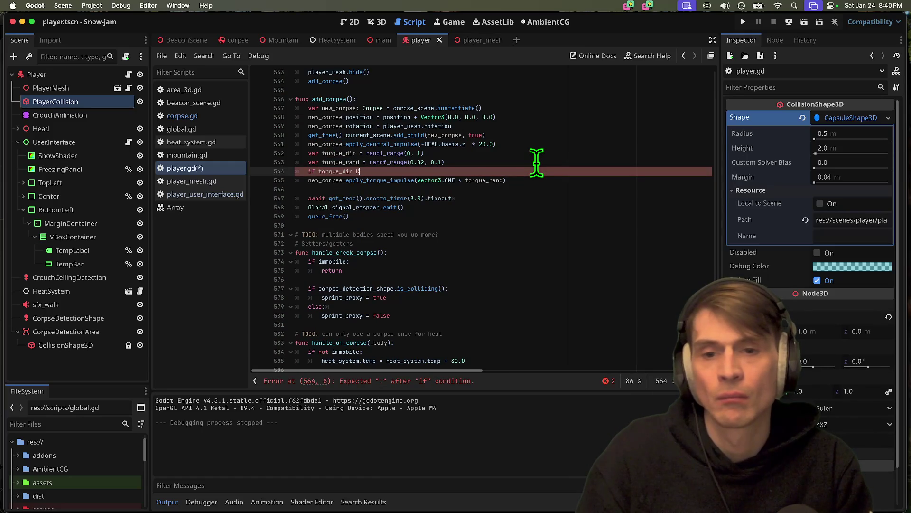
{"action": "type", "text": "==0:"}
{"action": "key", "text": "Return"}
{"action": "type", "text": "torque_rand "}
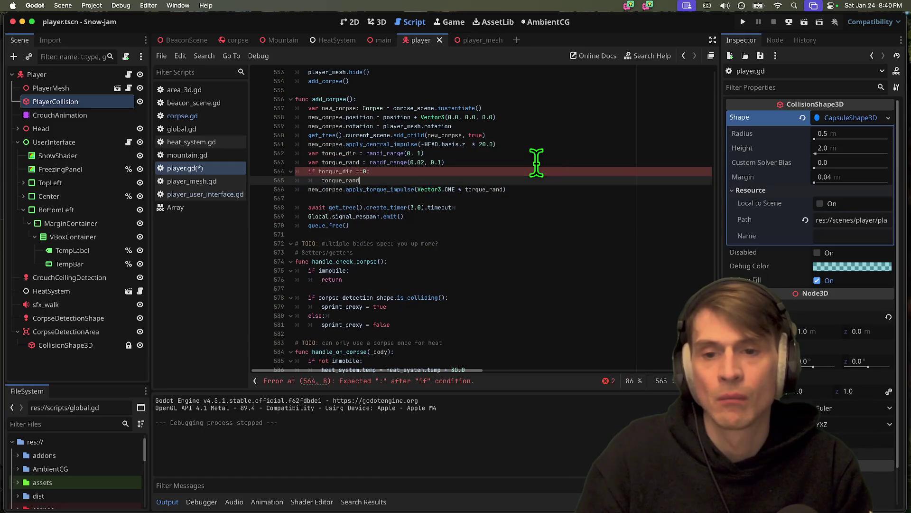
{"action": "type", "text": "= torque_rand * -1.0"}
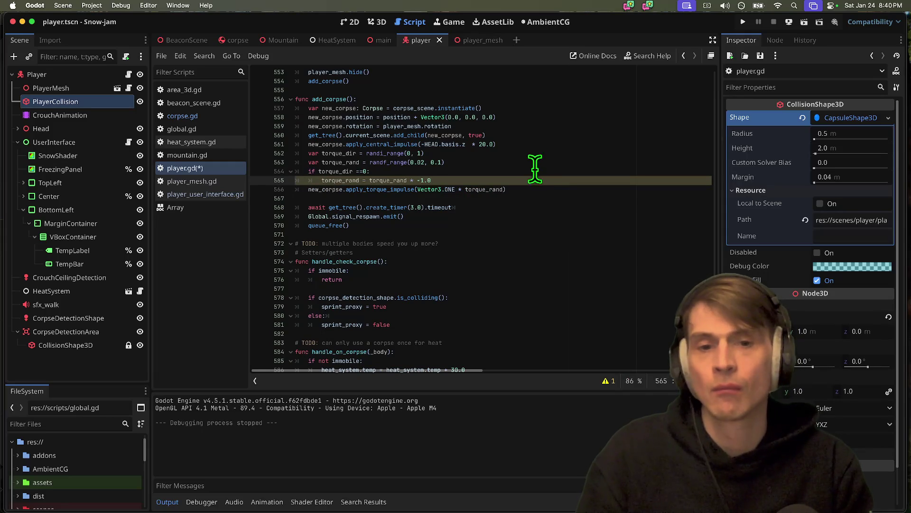
{"action": "left_click", "coordinate": [552, 206]}
{"action": "key", "text": "super+s"}
{"action": "key", "text": "super+b"}
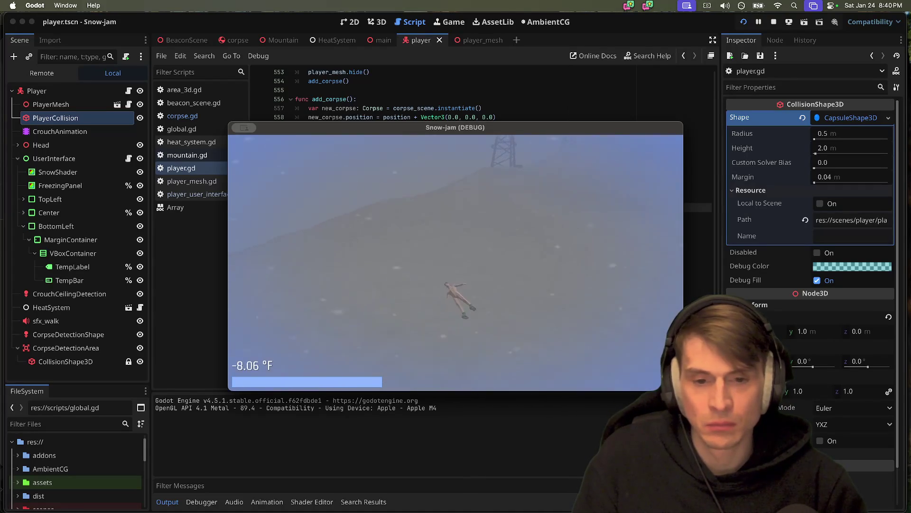
Step: Change the corpse torque range's upper bound to 0.05 and test-run the game
{"action": "key", "text": "super+q"}
{"action": "left_click", "coordinate": [506, 181]}
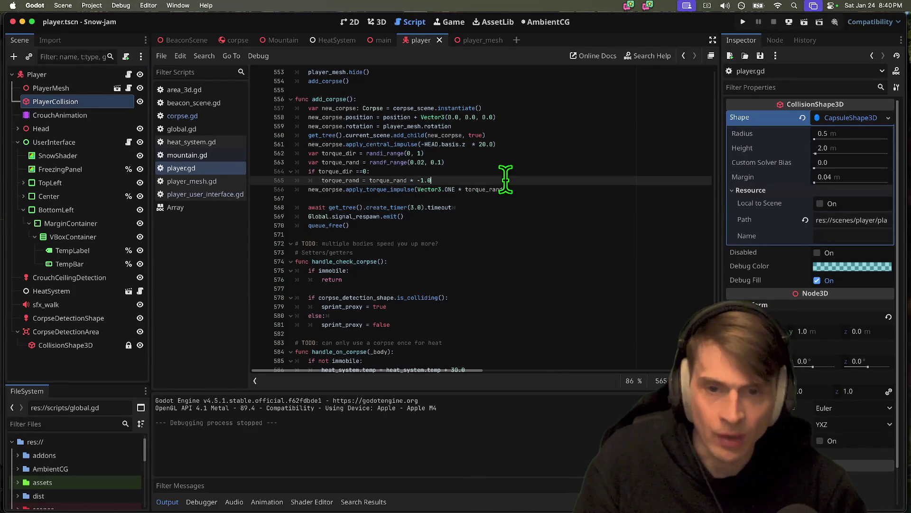
{"action": "double_click", "coordinate": [400, 189]}
{"action": "double_click", "coordinate": [492, 190]}
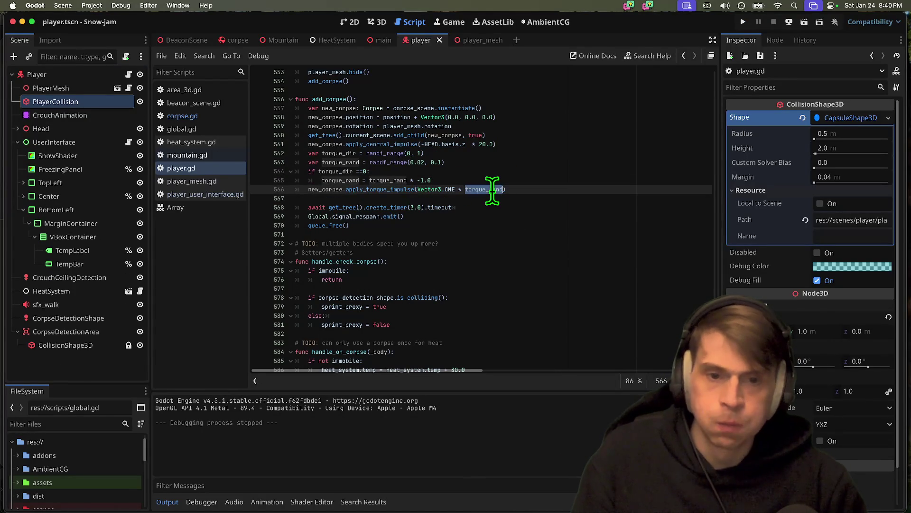
{"action": "left_click", "coordinate": [501, 163]}
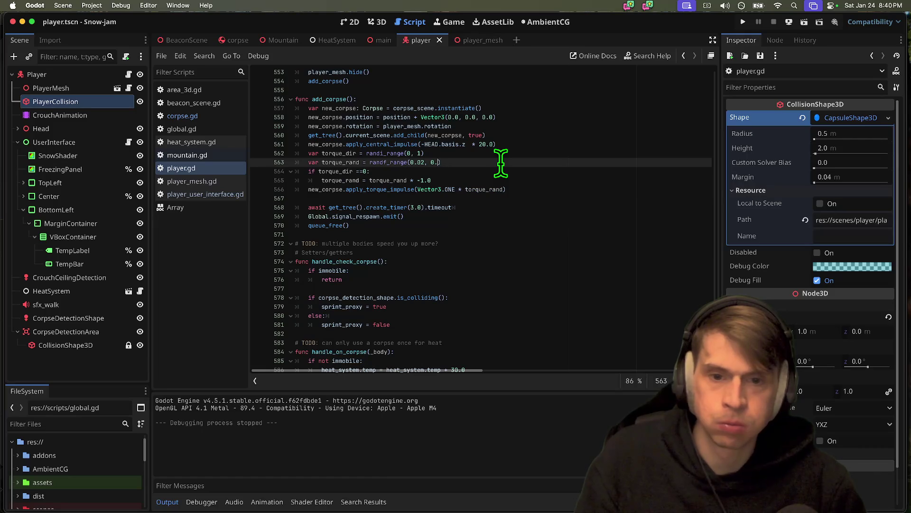
{"action": "type", "text": "05"}
{"action": "key", "text": "super+b"}
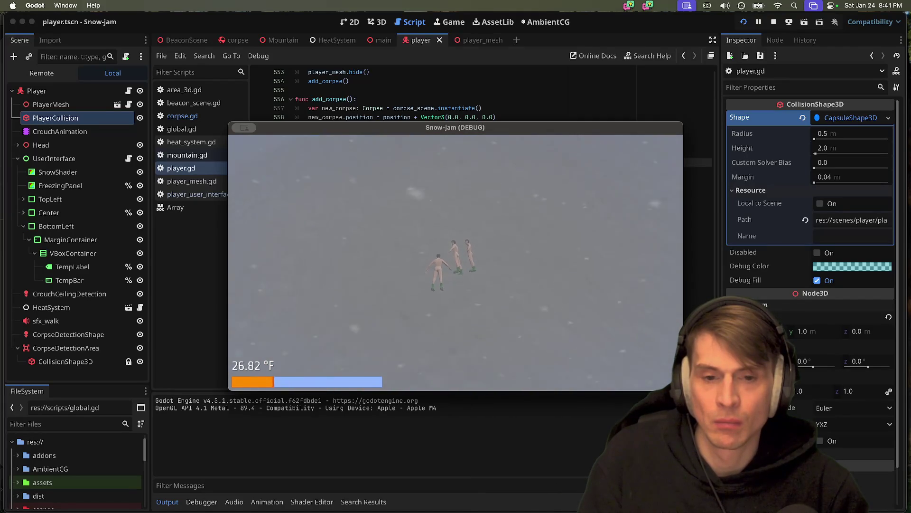
{"action": "key", "text": "super+period"}
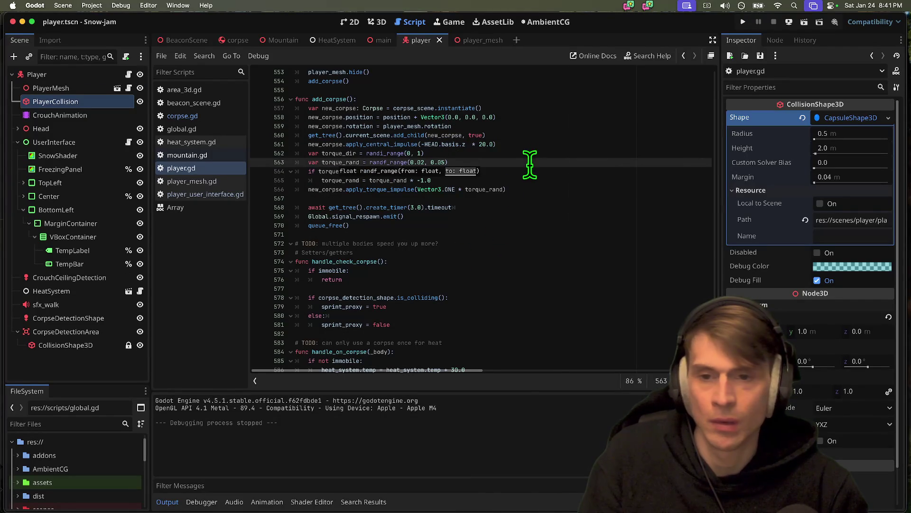
Step: Reduce the corpse central impulse from 20.0 to 17.0 and test-run the game
{"action": "left_click", "coordinate": [557, 193]}
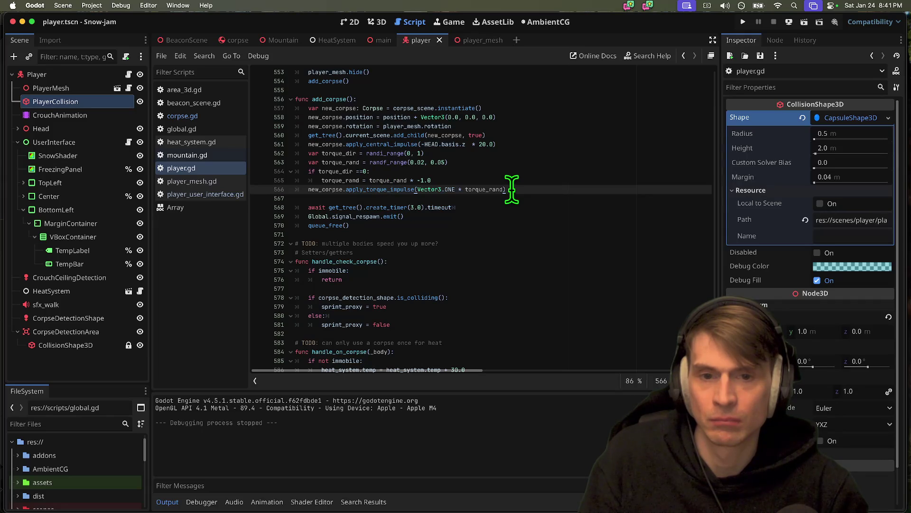
{"action": "double_click", "coordinate": [483, 144]}
{"action": "type", "text": "17"}
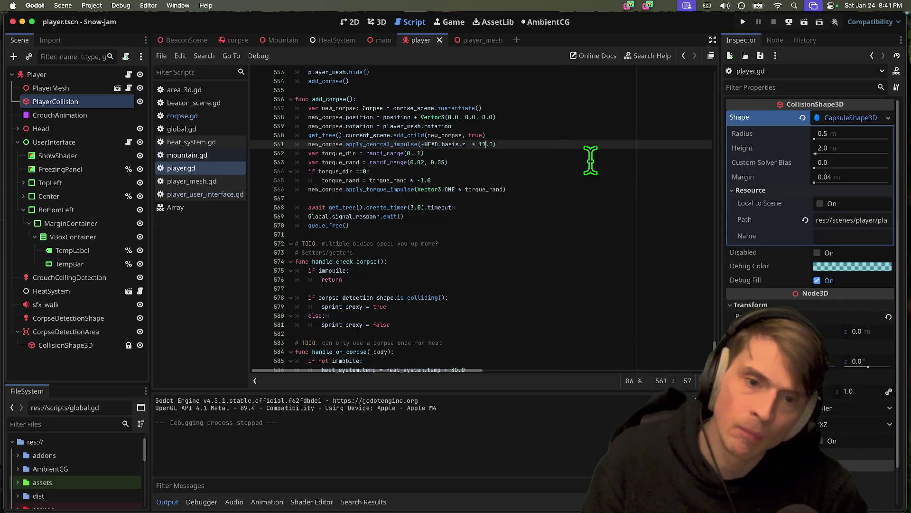
{"action": "key", "text": "super+b"}
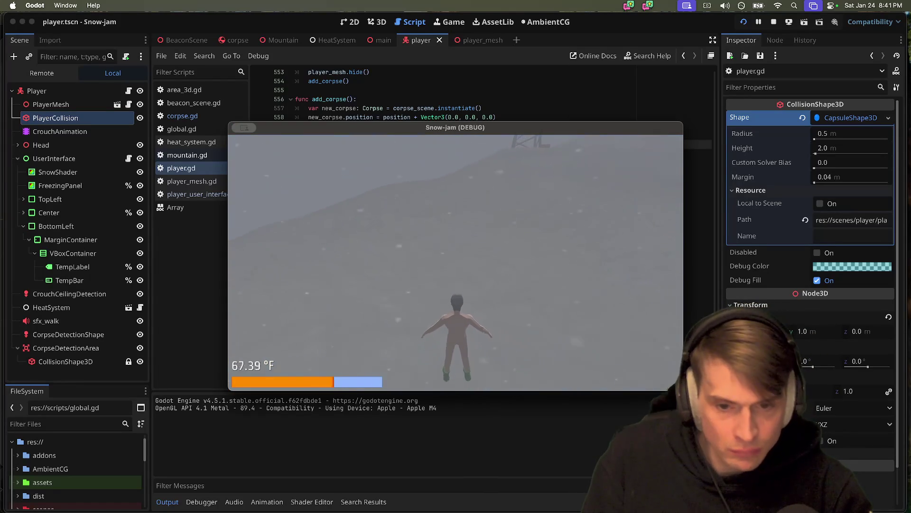
{"action": "key", "text": "super+period"}
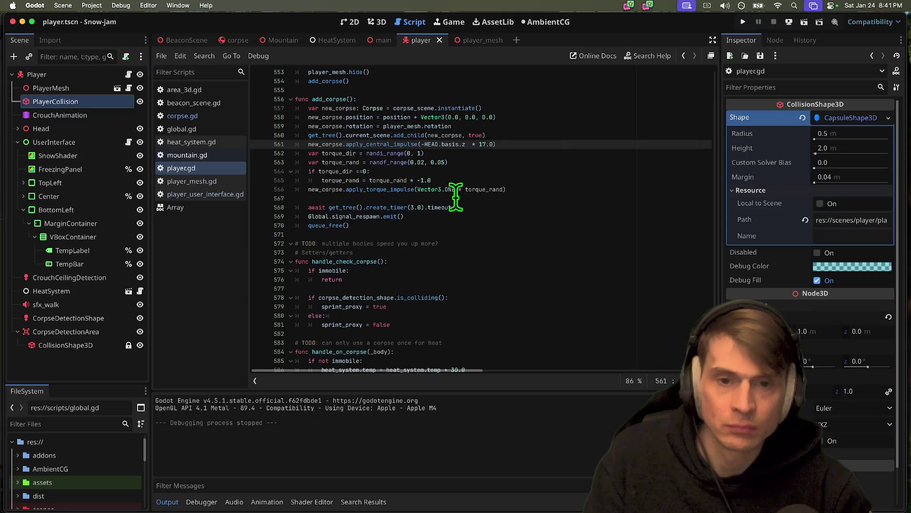
Step: Narrow the torque range to randf_range(0.008, 0.03), test it, and save
{"action": "type", "text": "4"}
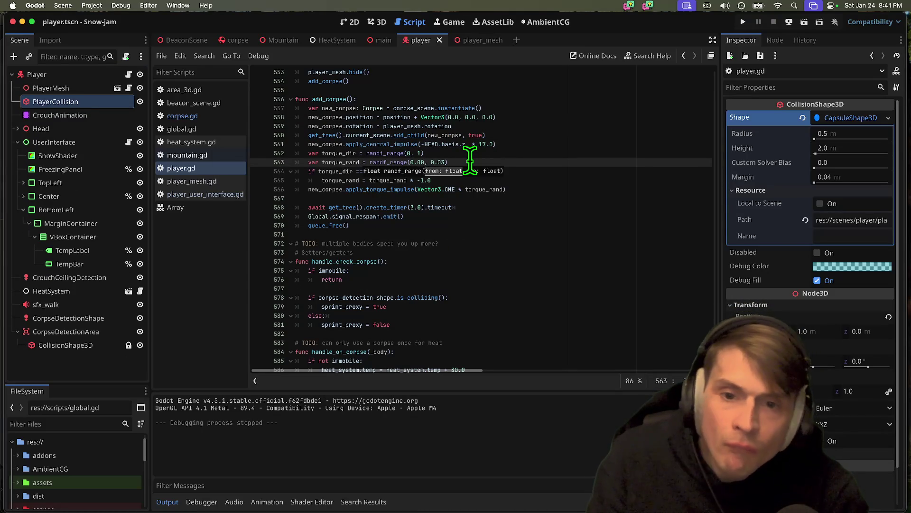
{"action": "key", "text": "Down"}
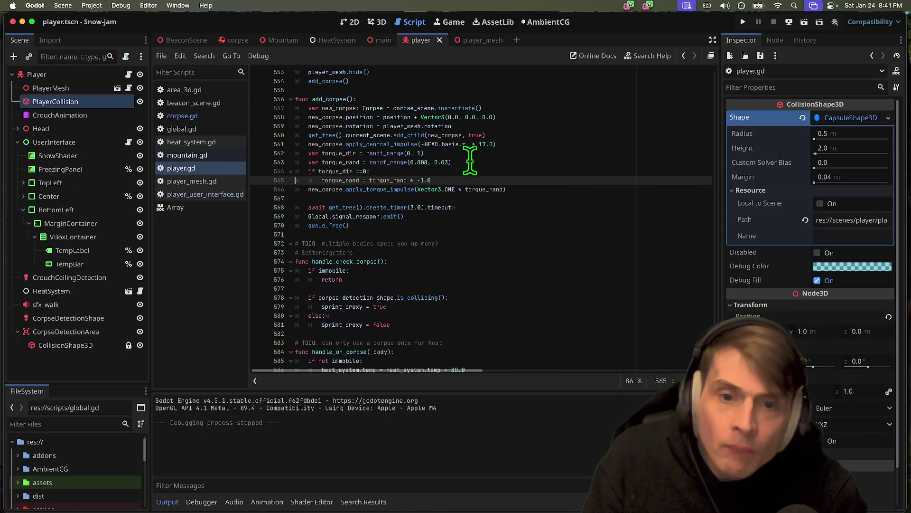
{"action": "key", "text": "super+b"}
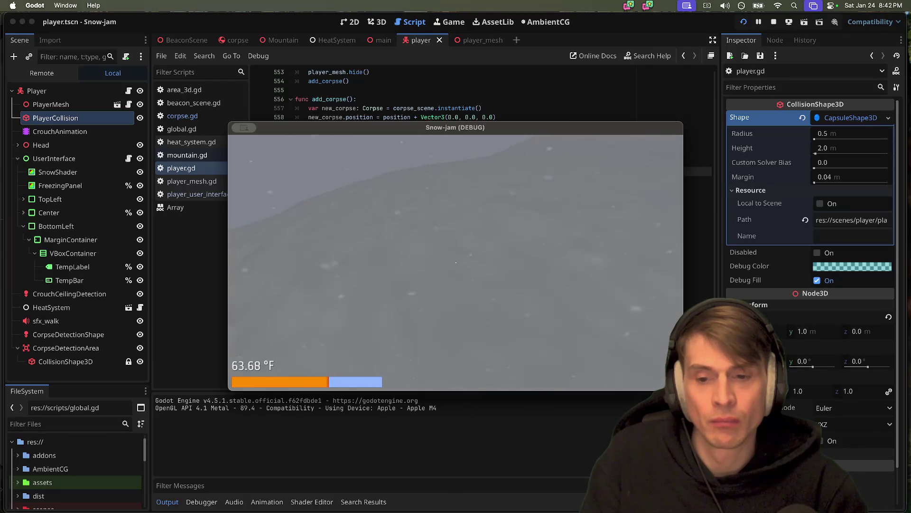
{"action": "key", "text": "Escape"}
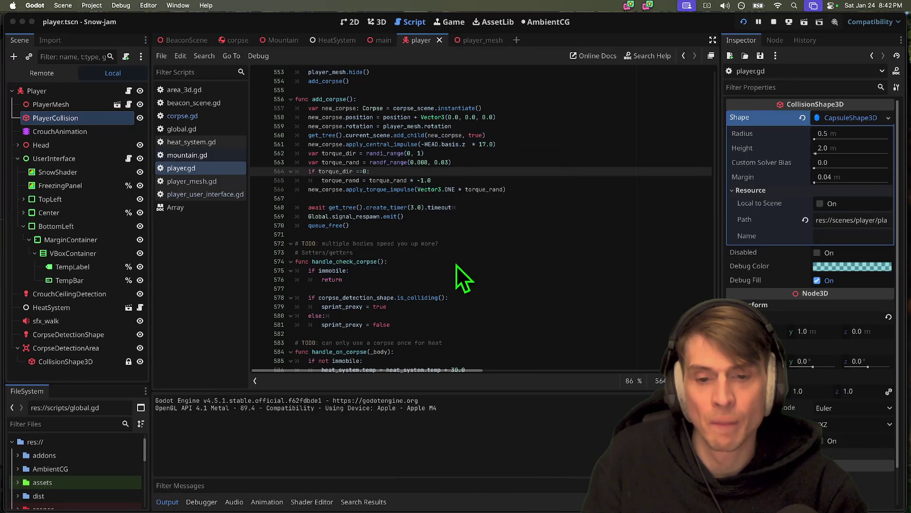
{"action": "key", "text": "ctrl+s"}
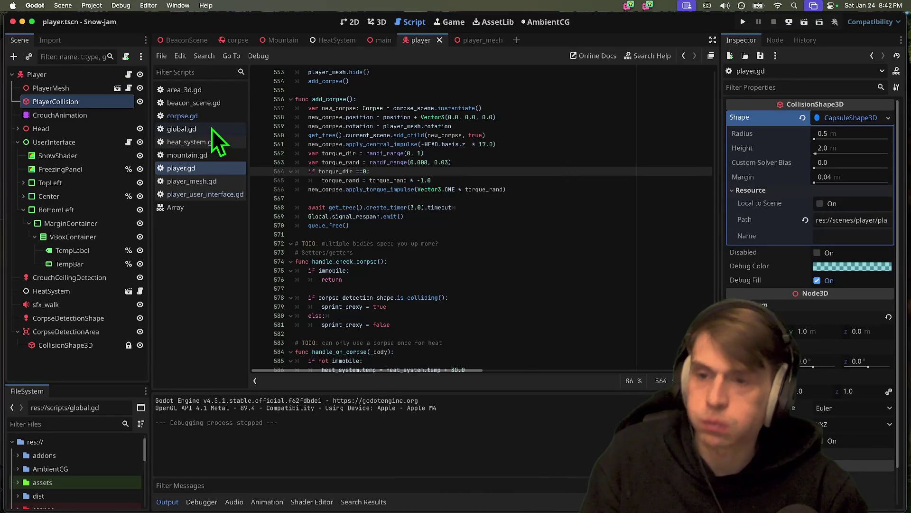
Step: Open heat_system.gd and insert an empty line at the top of on_temp_timer()
{"action": "left_click", "coordinate": [209, 139]}
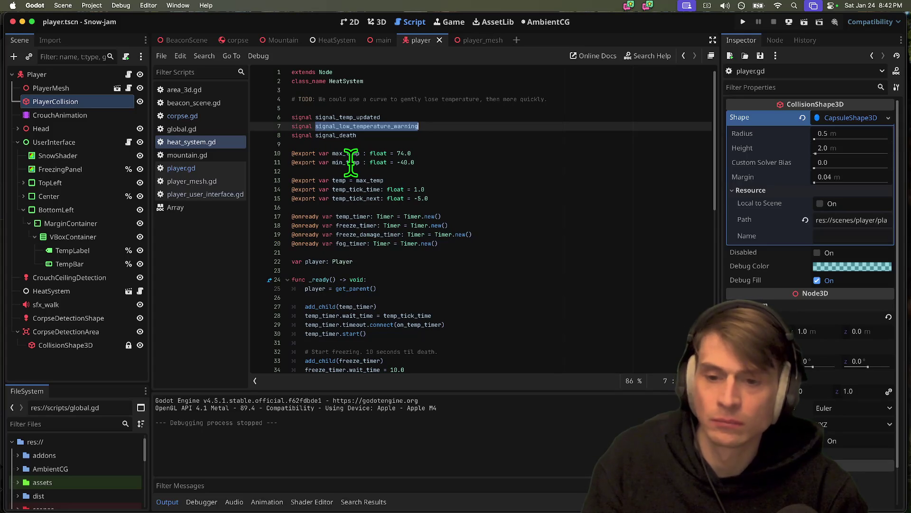
{"action": "scroll", "coordinate": [488, 184], "scroll_direction": "down", "scroll_amount": 10}
{"action": "scroll", "coordinate": [466, 265], "scroll_direction": "down", "scroll_amount": 3}
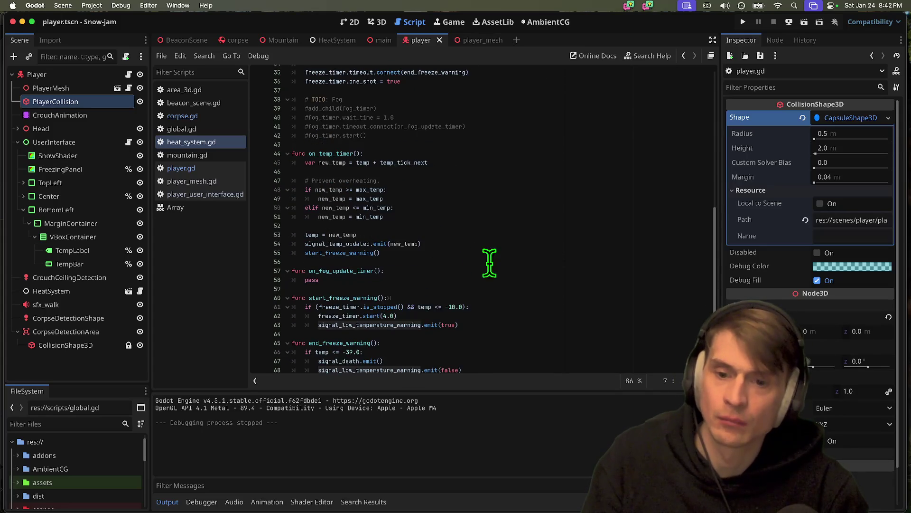
{"action": "left_click", "coordinate": [546, 290]}
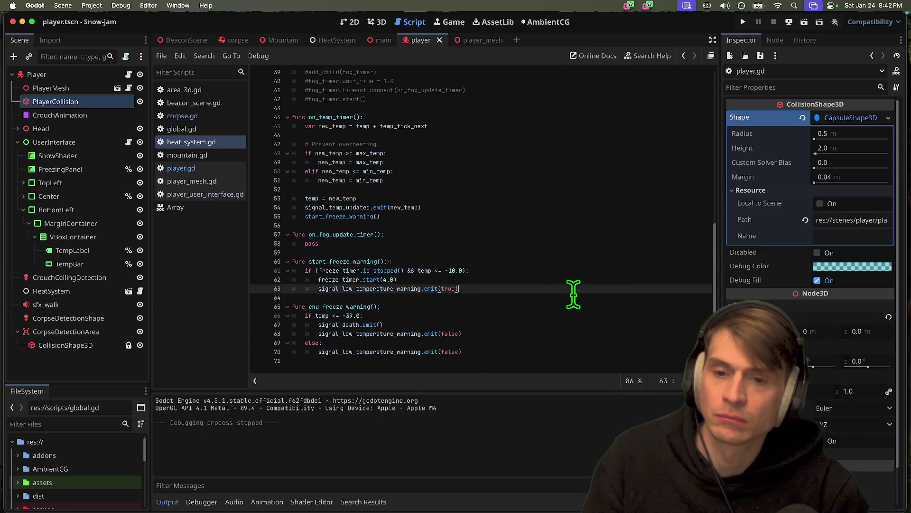
{"action": "left_click", "coordinate": [460, 112]}
{"action": "key", "text": "Down"}
{"action": "key", "text": "Down"}
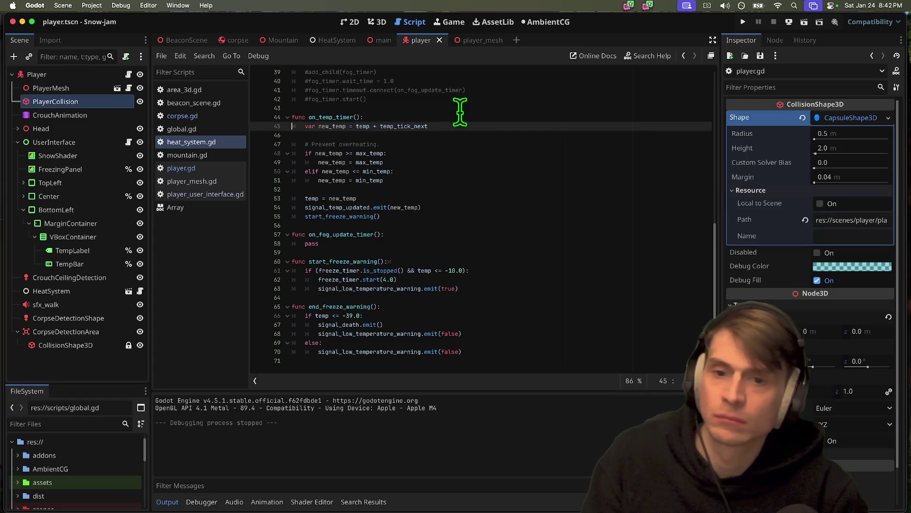
{"action": "key", "text": "Return"}
{"action": "key", "text": "Up"}
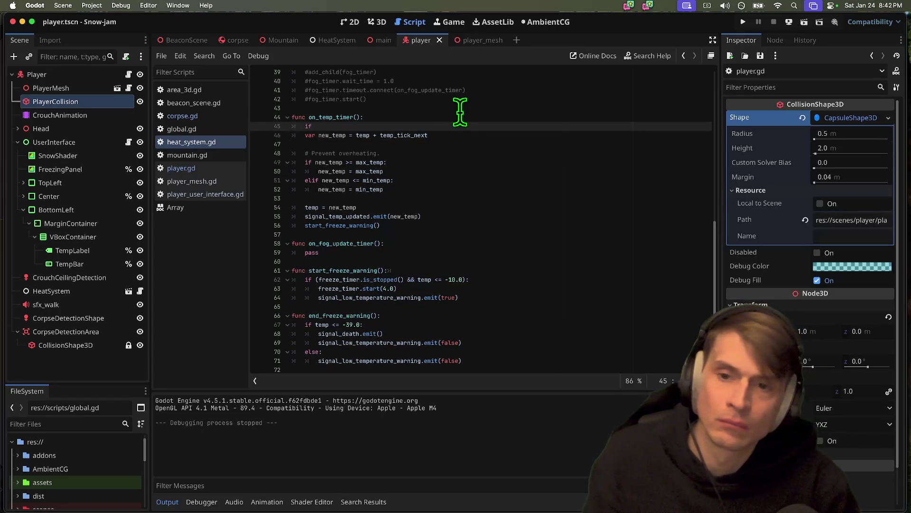
Step: Write 'if player.immobile: return' there and save heat_system.gd
{"action": "type", "text": " player."}
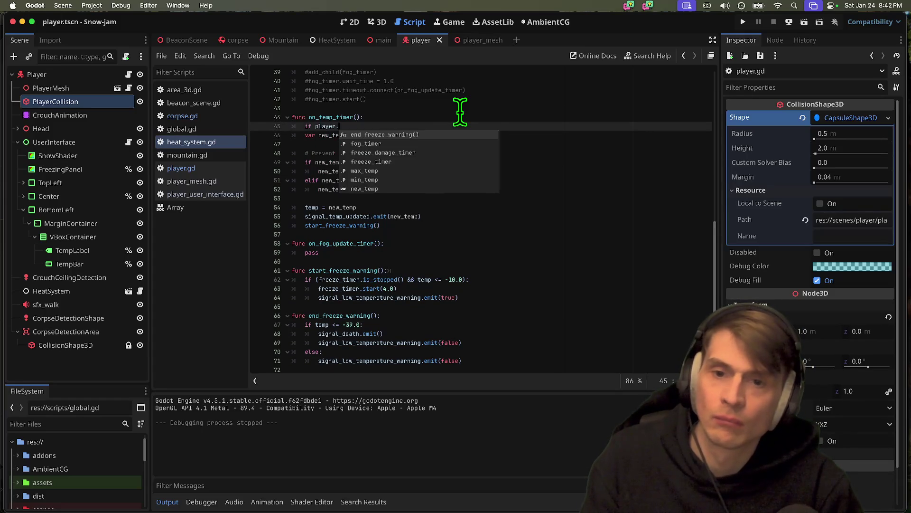
{"action": "type", "text": "immobile:"}
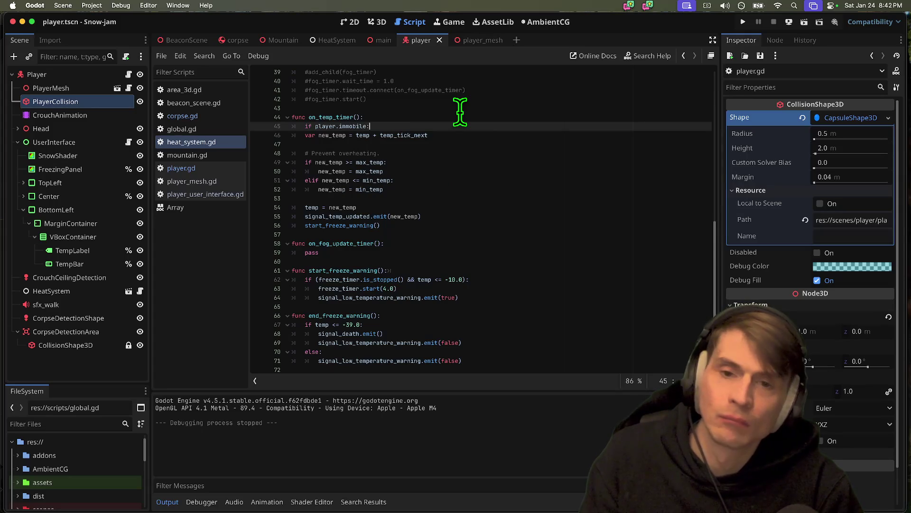
{"action": "key", "text": "Return"}
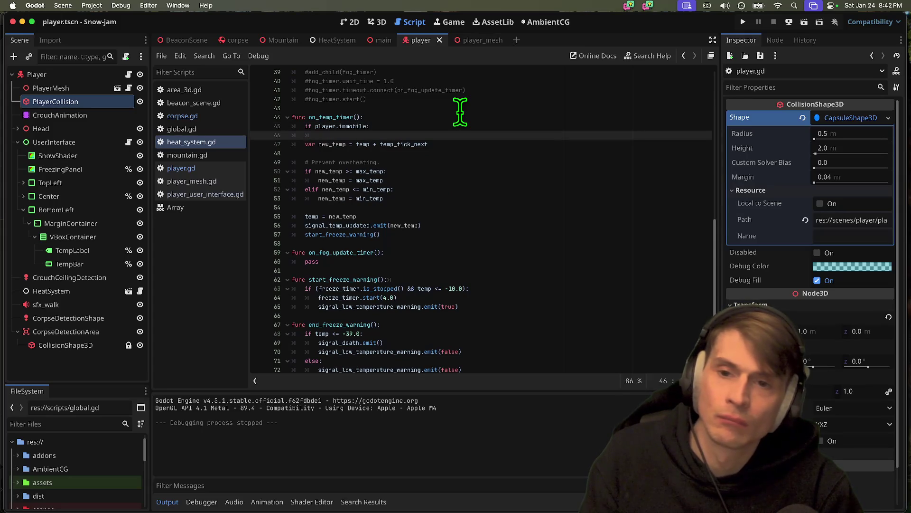
{"action": "type", "text": "return"}
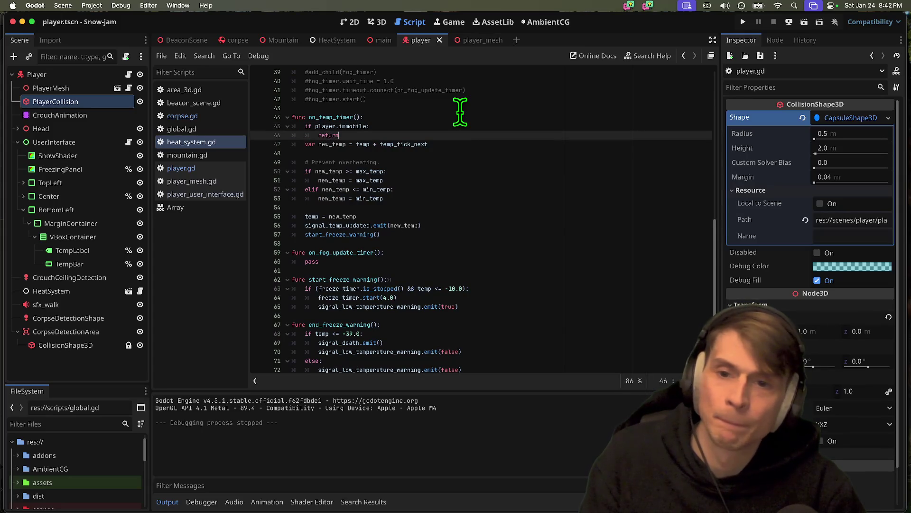
{"action": "key", "text": "Return"}
{"action": "key", "text": "super+s"}
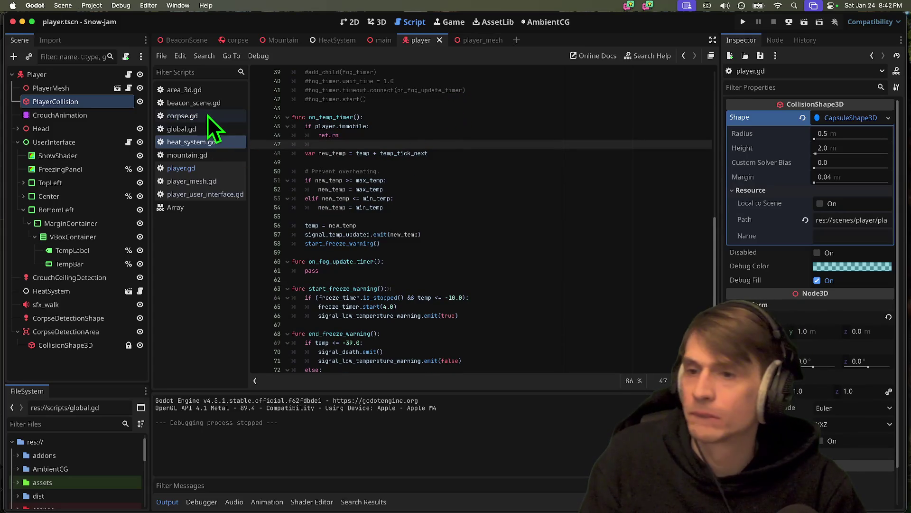
{"action": "left_click", "coordinate": [362, 236]}
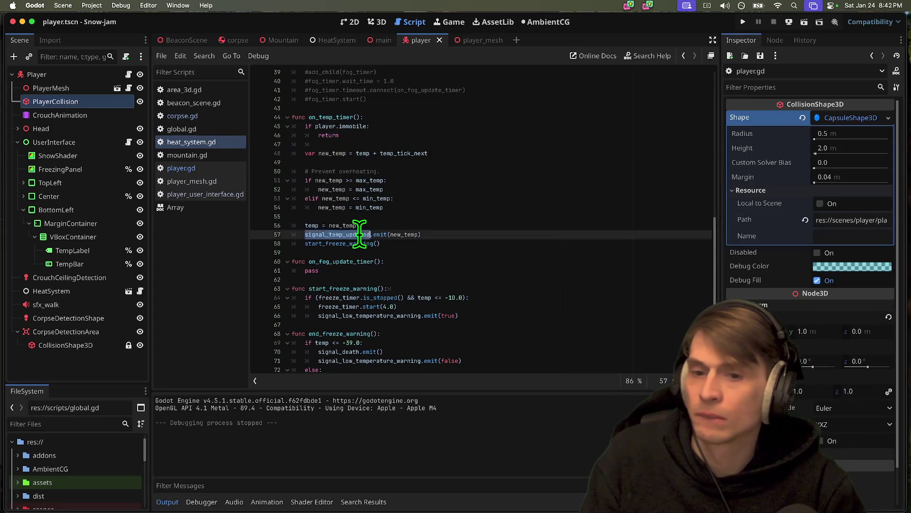
{"action": "left_click", "coordinate": [561, 228]}
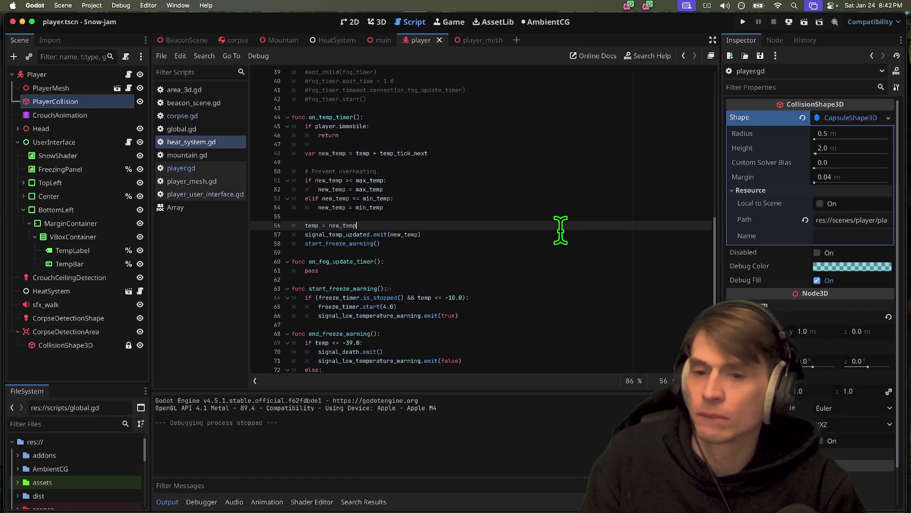
Step: Search player.gd for 'death' and move to the empty line inside death()
{"action": "left_click", "coordinate": [219, 168]}
{"action": "scroll", "coordinate": [545, 258], "scroll_direction": "down", "scroll_amount": 2}
{"action": "key", "text": "super+f"}
{"action": "type", "text": "death"}
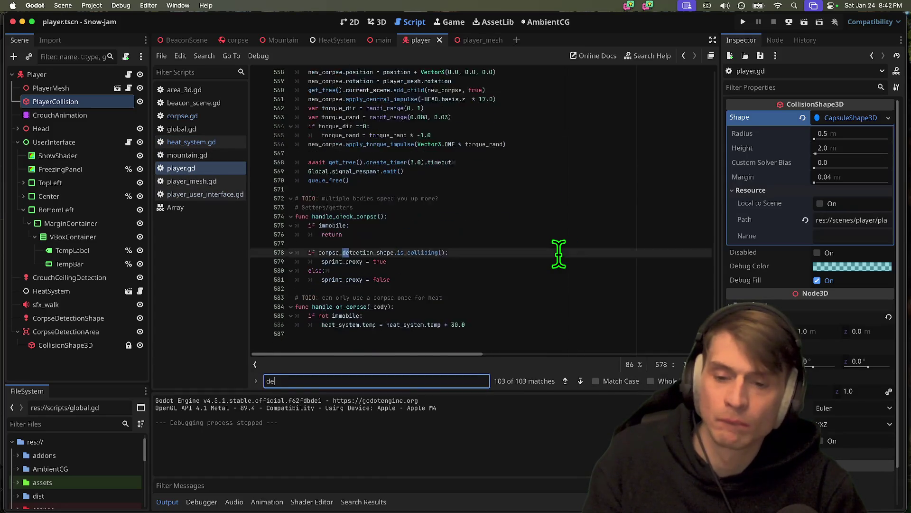
{"action": "key", "text": "Return"}
{"action": "key", "text": "Return"}
{"action": "key", "text": "Return"}
{"action": "key", "text": "Escape"}
{"action": "left_click_drag", "start_coordinate": [370, 234], "coordinate": [295, 161]}
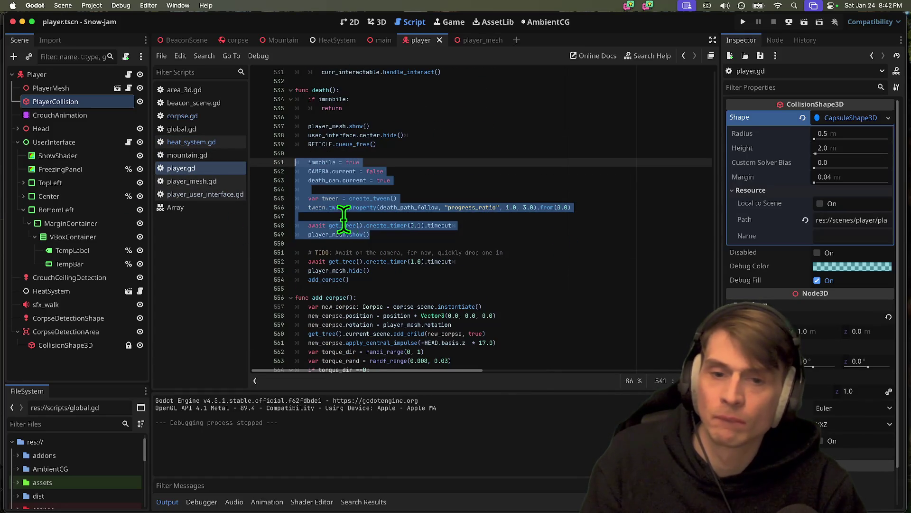
{"action": "key", "text": "super+f"}
{"action": "type", "text": "de"}
{"action": "key", "text": "Return"}
{"action": "key", "text": "Return"}
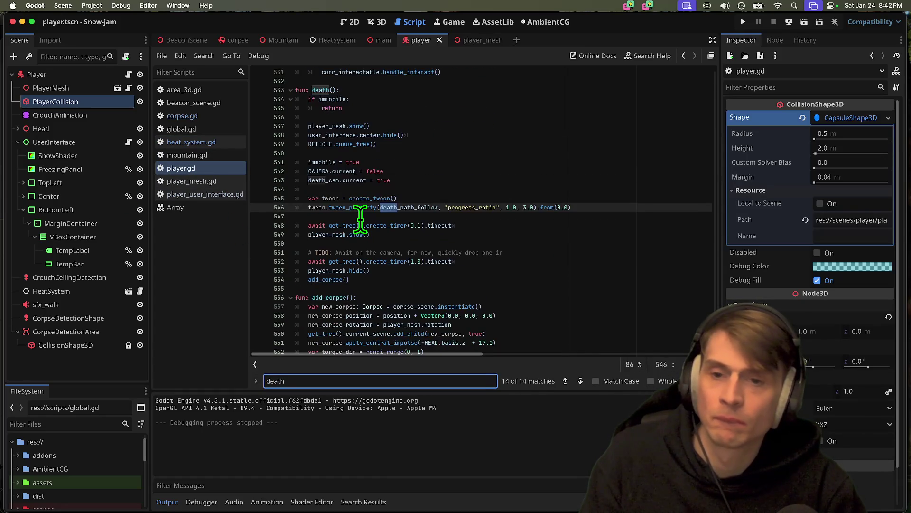
{"action": "key", "text": "Return"}
{"action": "key", "text": "Return"}
{"action": "key", "text": "Return"}
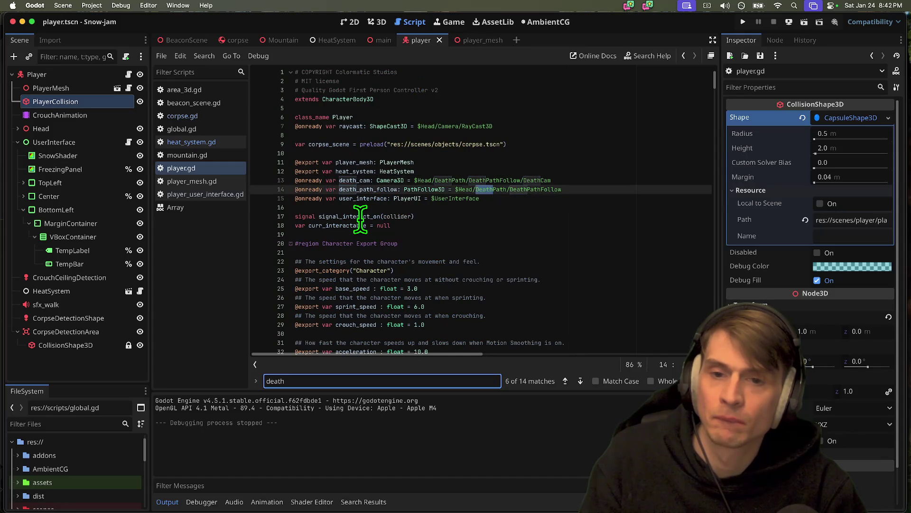
{"action": "key", "text": "Escape"}
{"action": "left_click", "coordinate": [452, 199]}
{"action": "key", "text": "Down"}
{"action": "key", "text": "Down"}
{"action": "key", "text": "Down"}
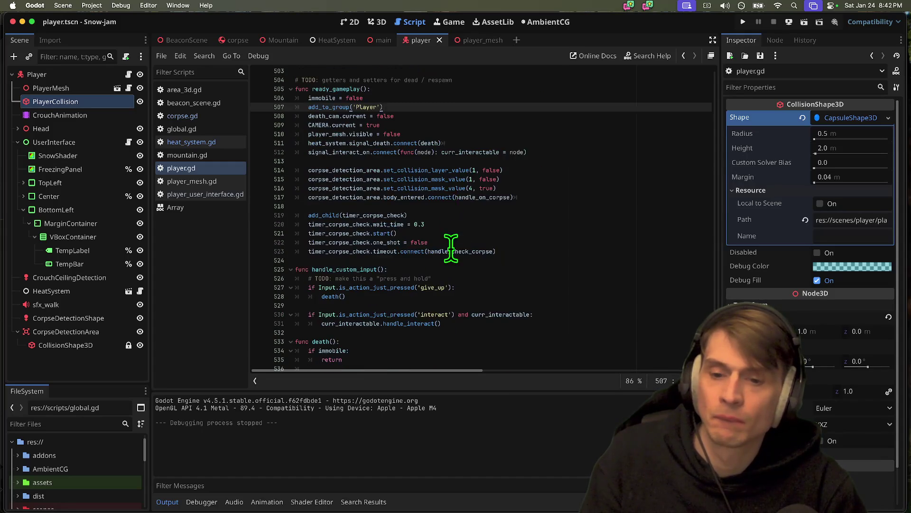
Step: Add heat_system.signal_temp_updated.emit(-40.0) to death(), then save and test-run the game
{"action": "key", "text": "Down"}
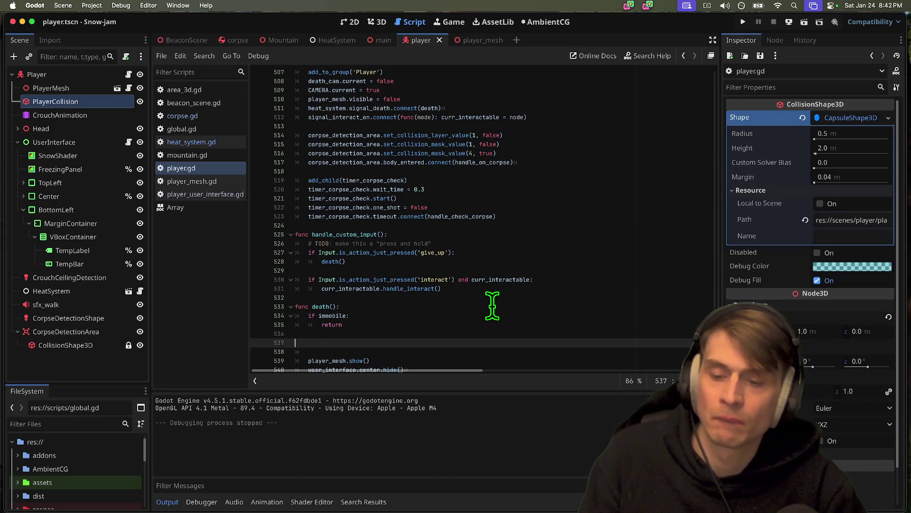
{"action": "key", "text": "super+v"}
{"action": "left_click", "coordinate": [360, 308]}
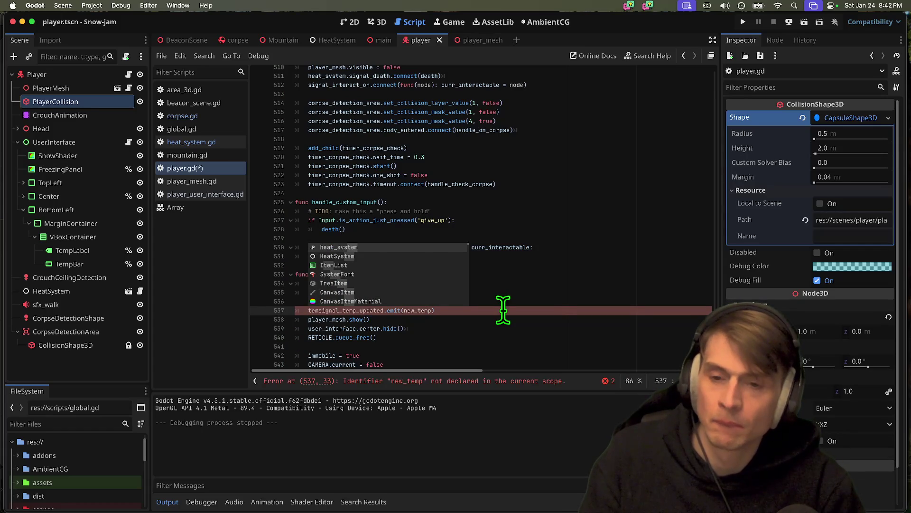
{"action": "key", "text": "Return"}
{"action": "type", "text": ".tem"}
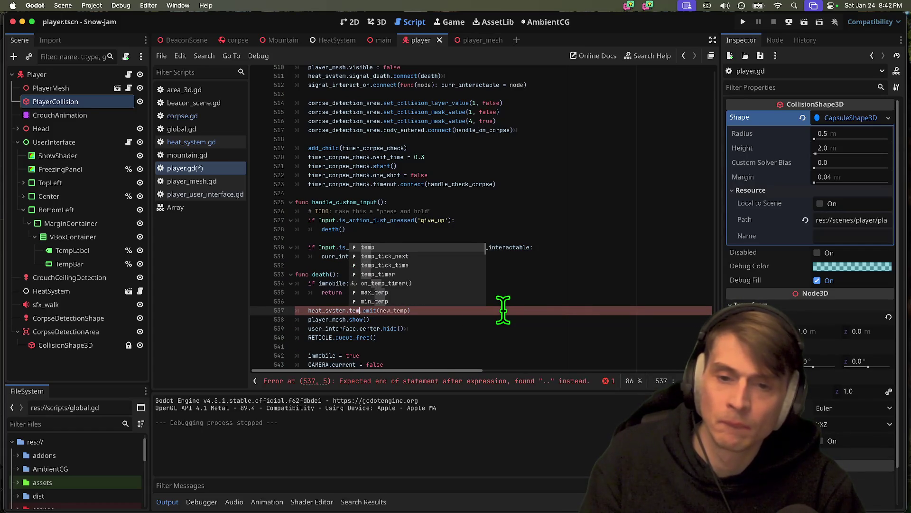
{"action": "type", "text": "p"}
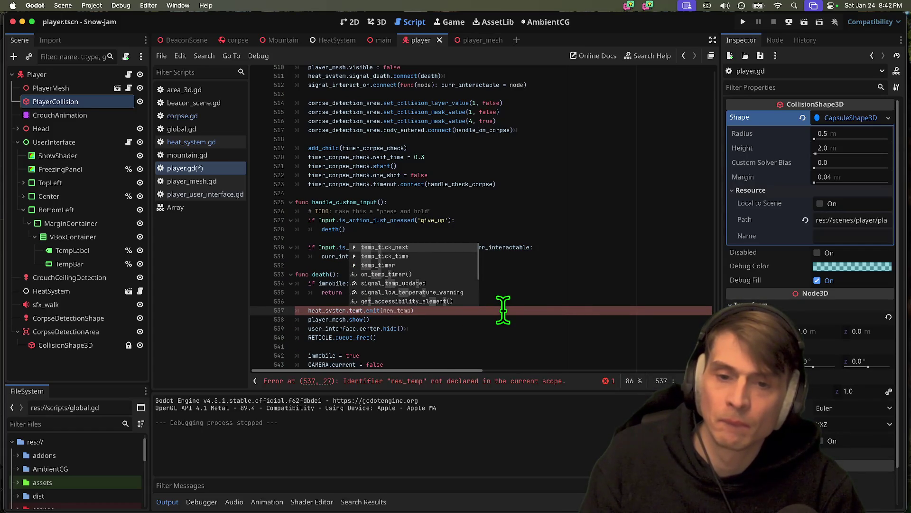
{"action": "key", "text": "BackSpace"}
{"action": "key", "text": "BackSpace"}
{"action": "key", "text": "BackSpace"}
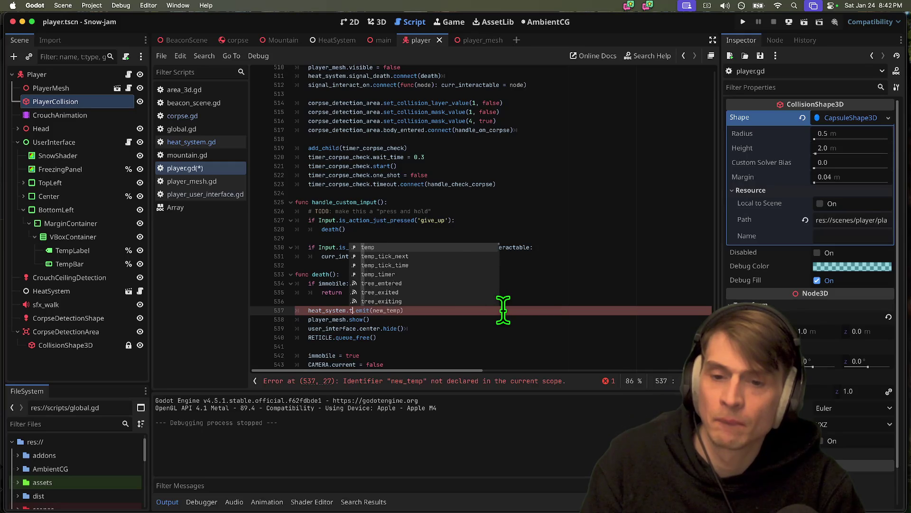
{"action": "type", "text": "sign"}
{"action": "key", "text": "Return"}
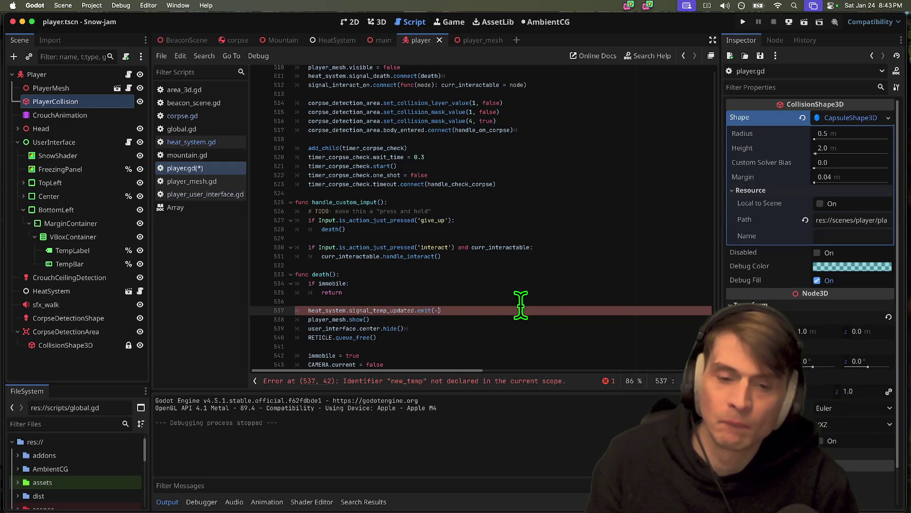
{"action": "key", "text": "super+b"}
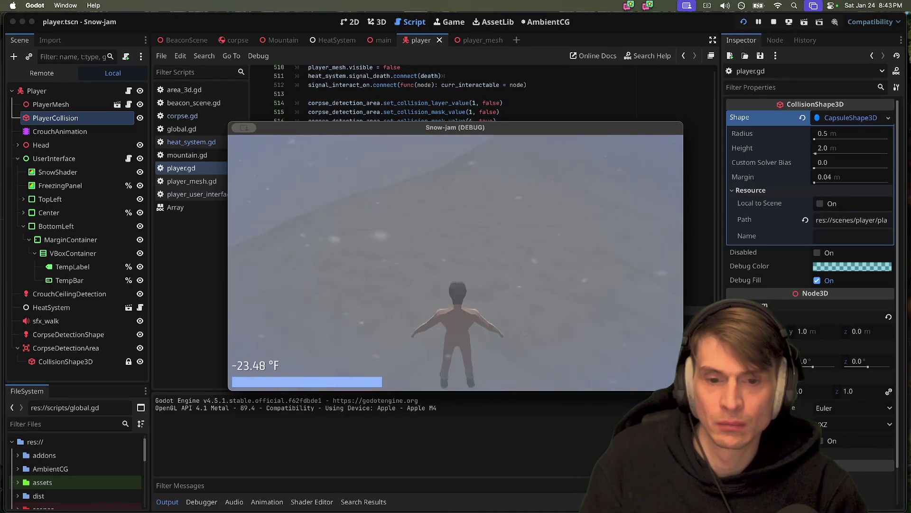
{"action": "key", "text": "Escape"}
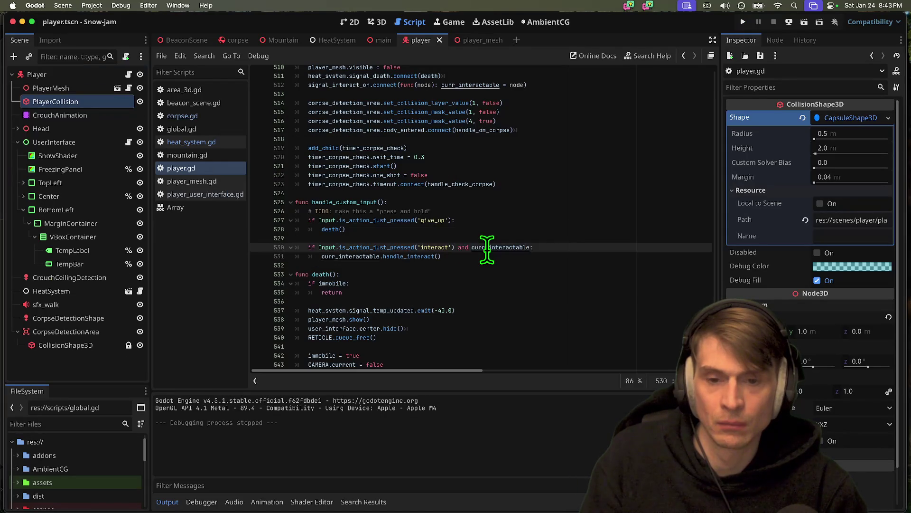
Step: Locate add_corpse's torque code via a 'torq' search and test the 0.008–0.015 torque range
{"action": "key", "text": "super+f"}
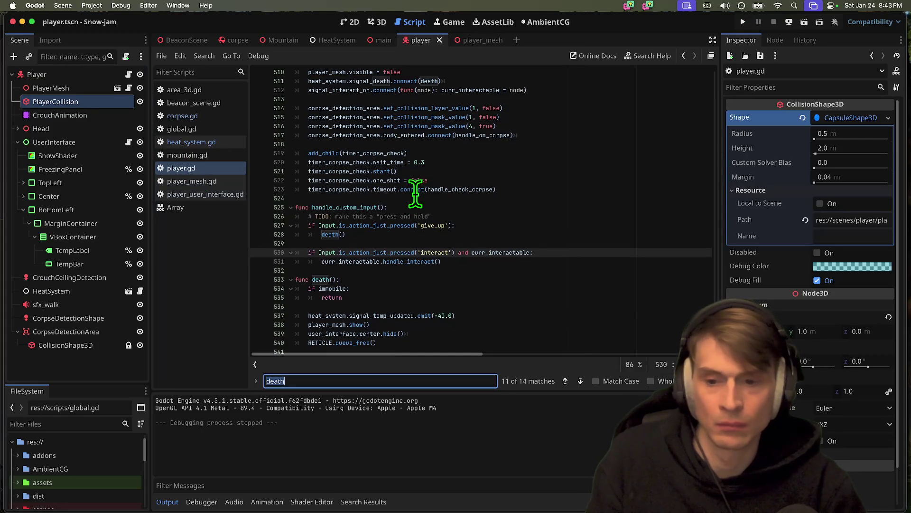
{"action": "type", "text": "torq"}
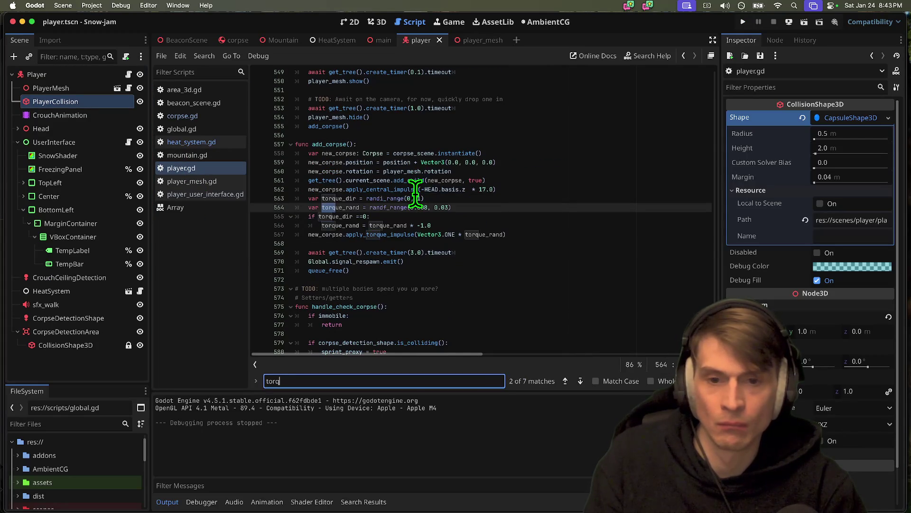
{"action": "key", "text": "Escape"}
{"action": "left_click", "coordinate": [477, 211]}
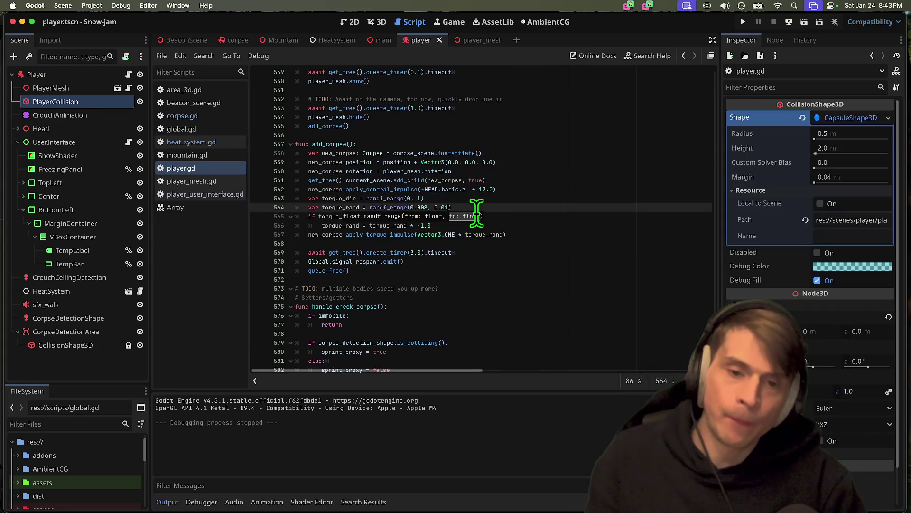
{"action": "key", "text": "super+b"}
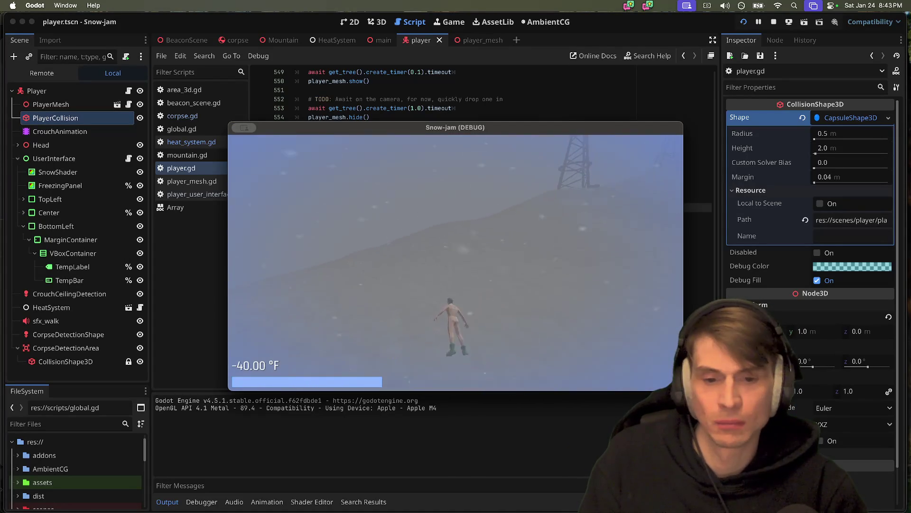
{"action": "key", "text": "super+period"}
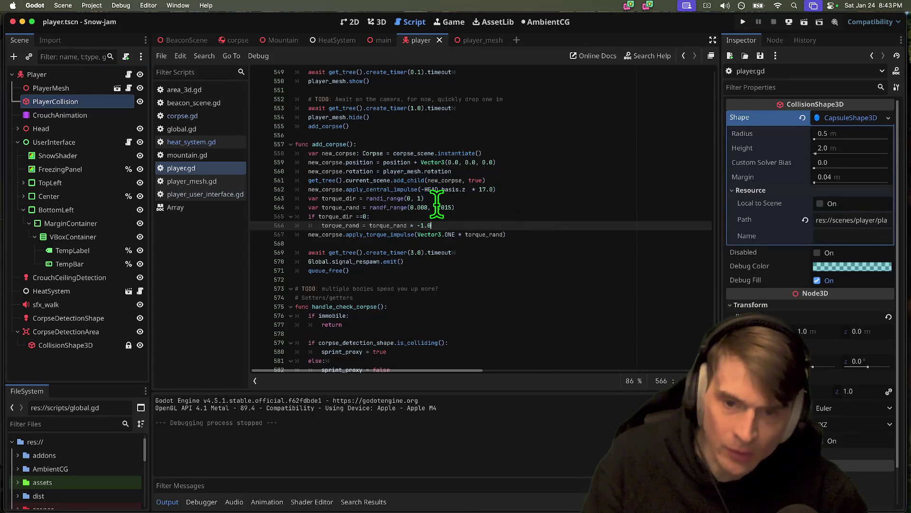
Step: Comment out the apply_torque_impulse line and test the game without corpse spin
{"action": "double_click", "coordinate": [355, 207]}
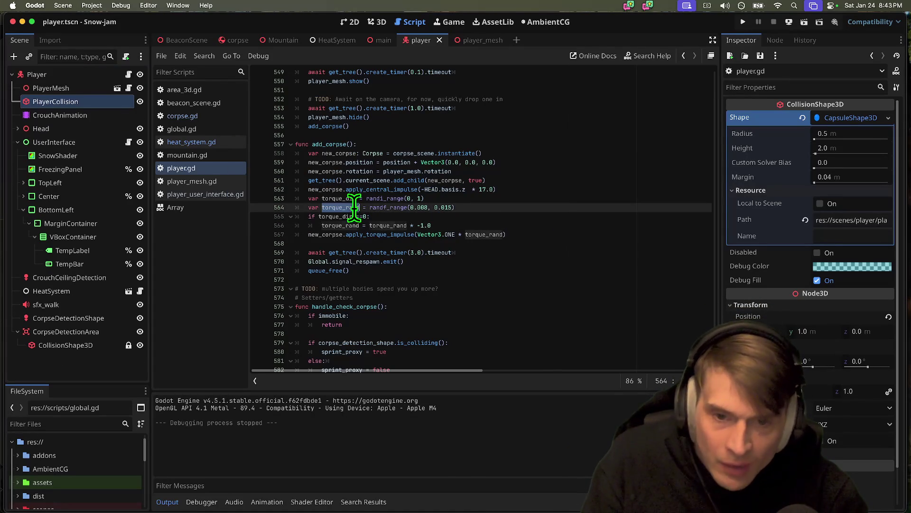
{"action": "double_click", "coordinate": [431, 234]}
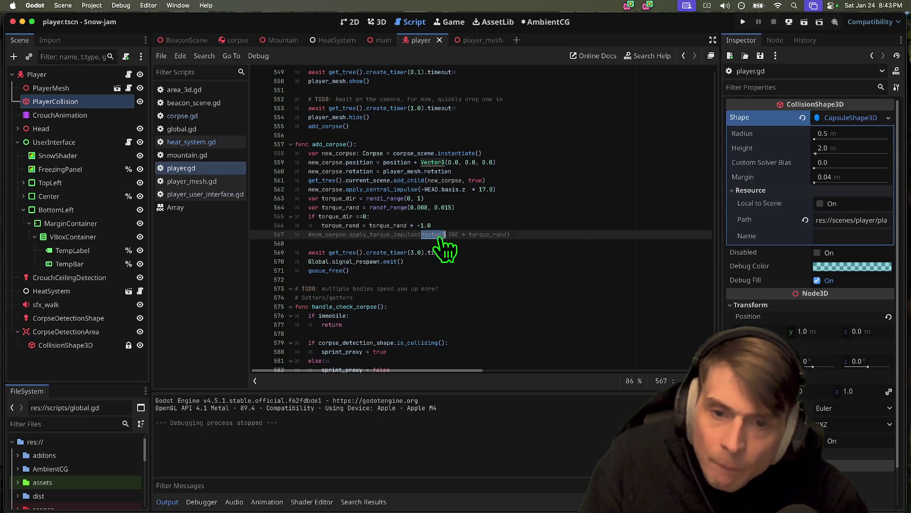
{"action": "key", "text": "super+b"}
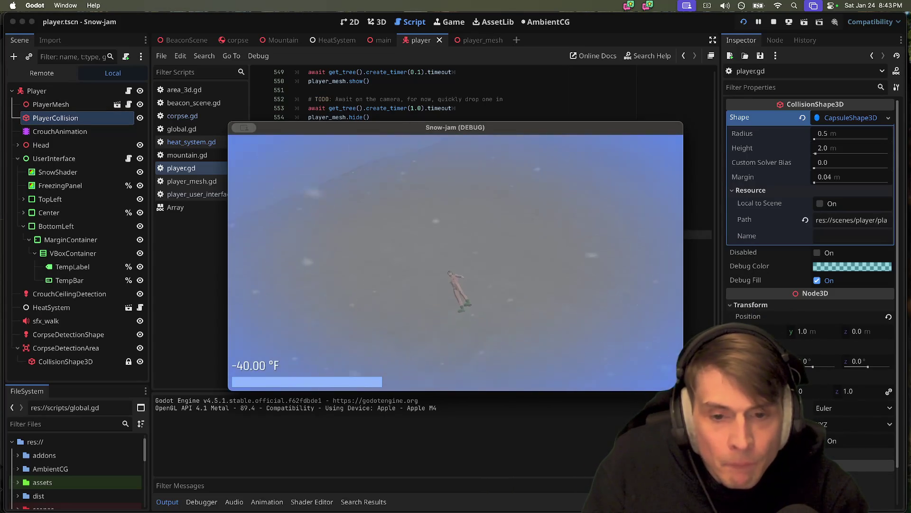
{"action": "key", "text": "super+q"}
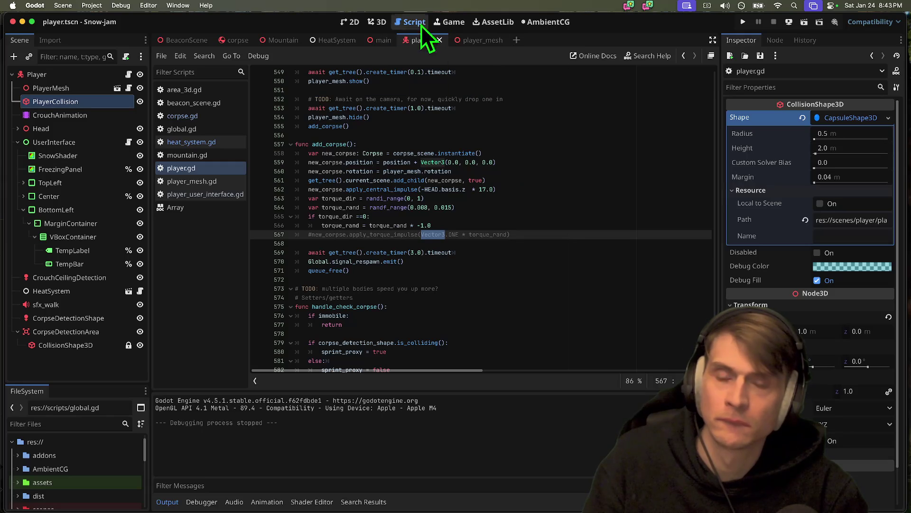
{"action": "key", "text": "super+Tab"}
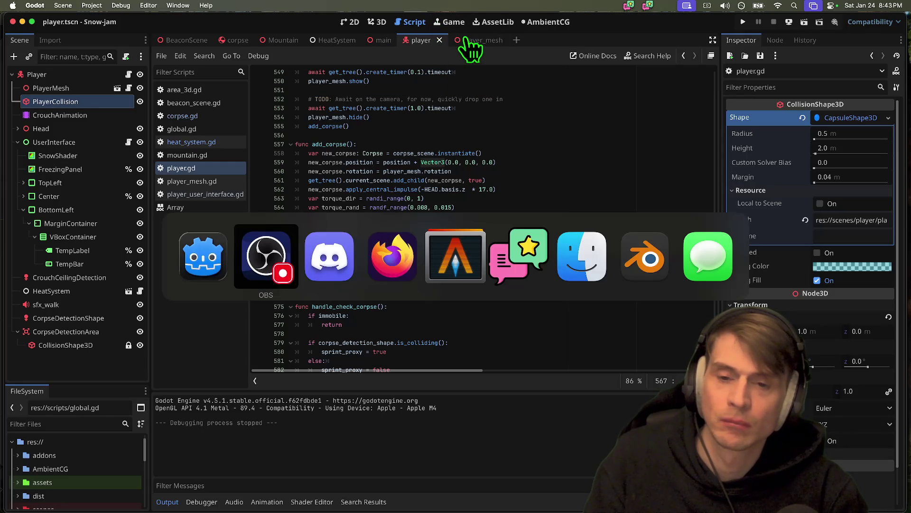
{"action": "key", "text": "Escape"}
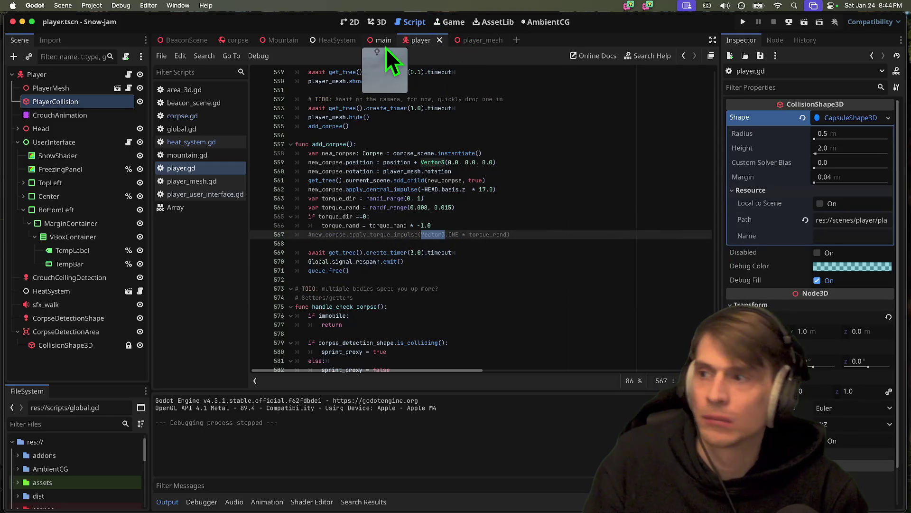
Step: Open the corpse scene and shift its collision shape along the X axis
{"action": "left_click", "coordinate": [475, 46]}
{"action": "left_click", "coordinate": [368, 24]}
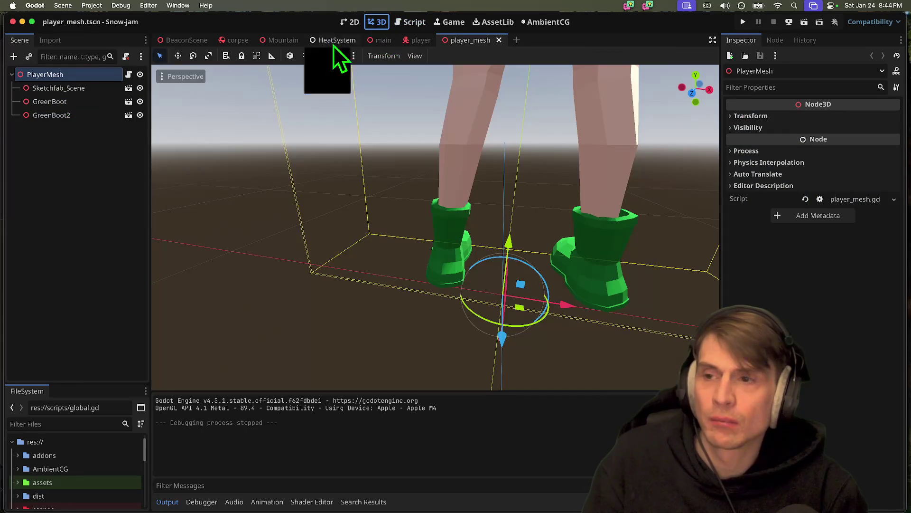
{"action": "scroll", "coordinate": [374, 200], "scroll_direction": "down", "scroll_amount": 4}
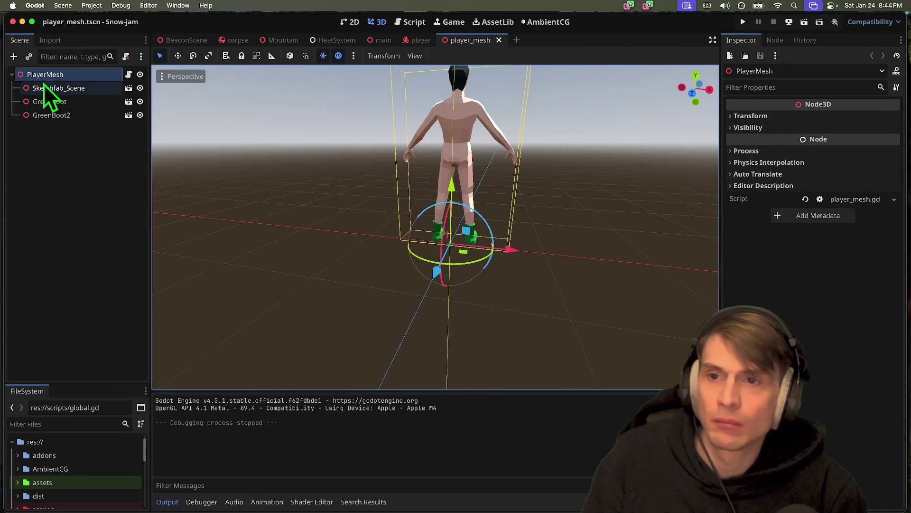
{"action": "left_click", "coordinate": [237, 41]}
{"action": "left_click", "coordinate": [78, 74]}
{"action": "left_click", "coordinate": [73, 86]}
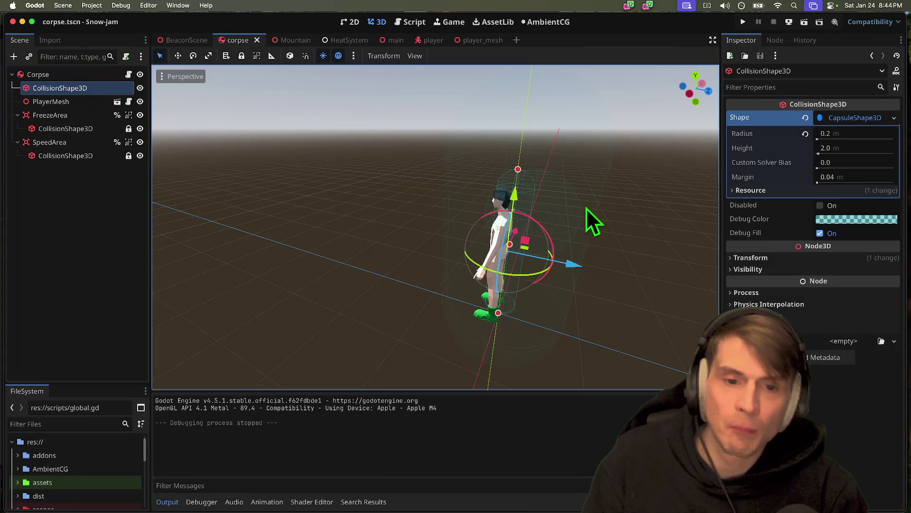
{"action": "left_click_drag", "start_coordinate": [576, 264], "coordinate": [569, 265]}
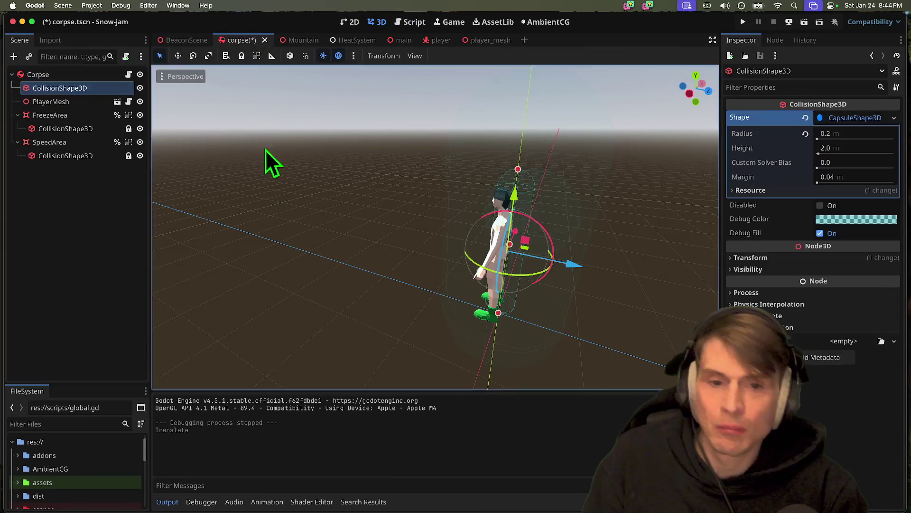
{"action": "scroll", "coordinate": [265, 150], "scroll_direction": "right", "scroll_amount": 5}
{"action": "scroll", "coordinate": [435, 227], "scroll_direction": "up", "scroll_amount": 3}
{"action": "left_click_drag", "start_coordinate": [548, 241], "coordinate": [525, 260]}
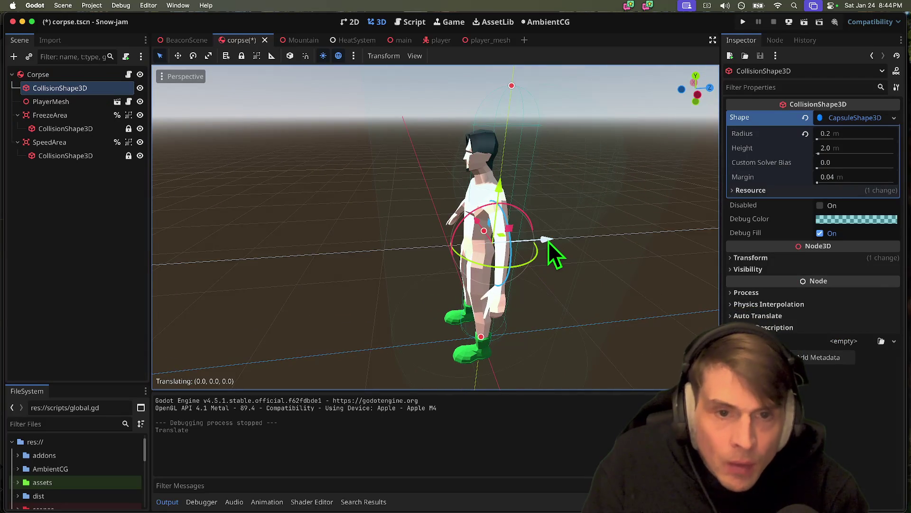
Step: Set the corpse collision capsule radius to 0.3 and save the scene
{"action": "scroll", "coordinate": [525, 261], "scroll_direction": "right", "scroll_amount": 5}
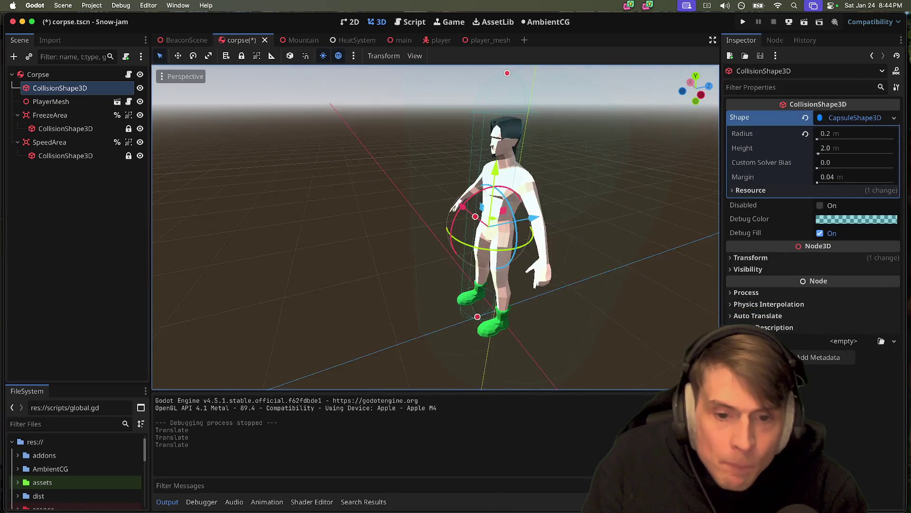
{"action": "scroll", "coordinate": [436, 227], "scroll_direction": "right", "scroll_amount": 5}
{"action": "scroll", "coordinate": [435, 227], "scroll_direction": "up", "scroll_amount": 3}
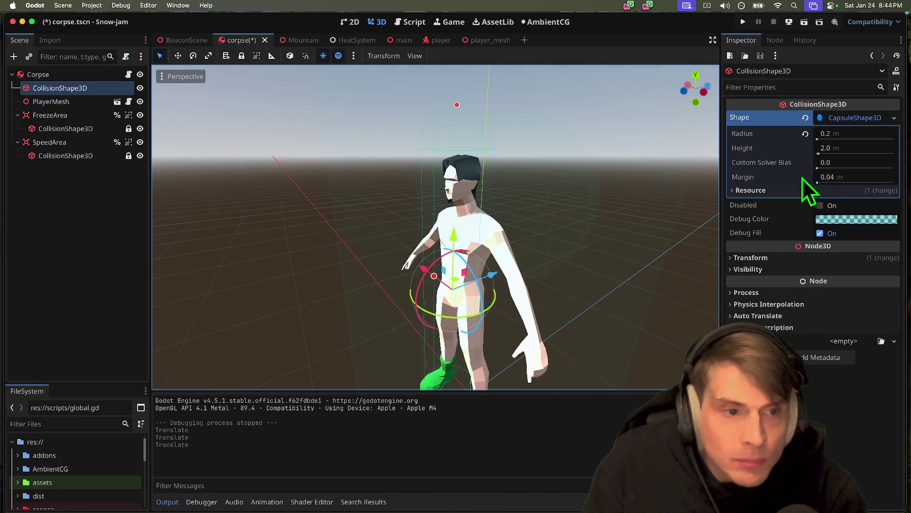
{"action": "left_click", "coordinate": [860, 135]}
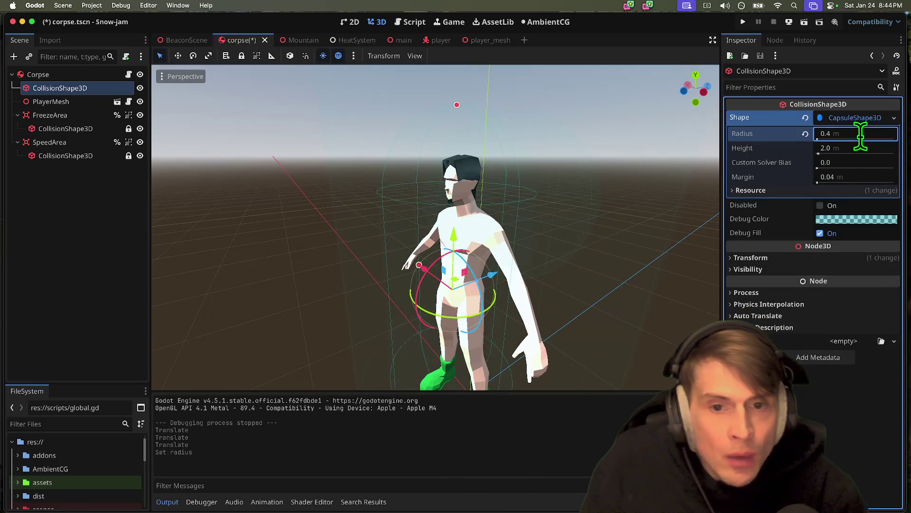
{"action": "key", "text": "Return"}
{"action": "left_click_drag", "start_coordinate": [507, 270], "coordinate": [500, 282]}
{"action": "left_click", "coordinate": [884, 134]}
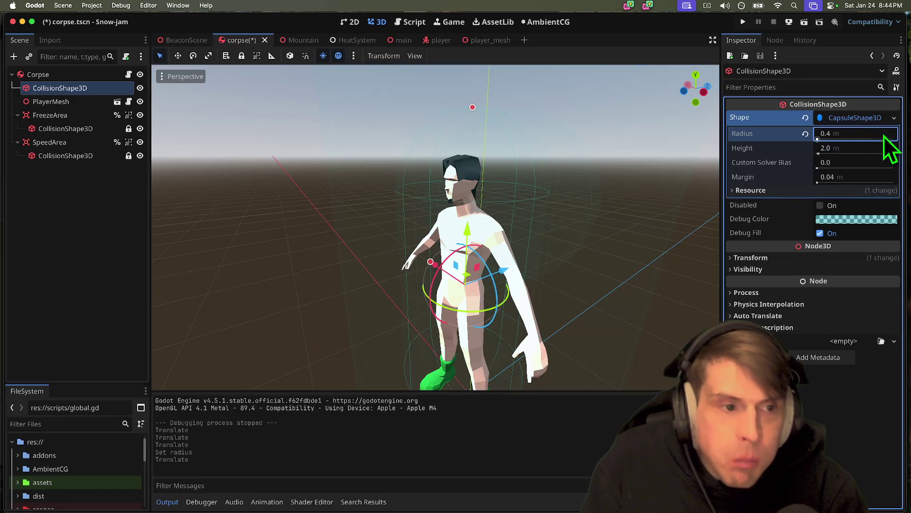
{"action": "type", "text": "0.3"}
{"action": "key", "text": "Return"}
{"action": "key", "text": "cmd+s"}
Step: Nudge the collision capsule along its Z axis
{"action": "scroll", "coordinate": [469, 272], "scroll_direction": "right", "scroll_amount": 3}
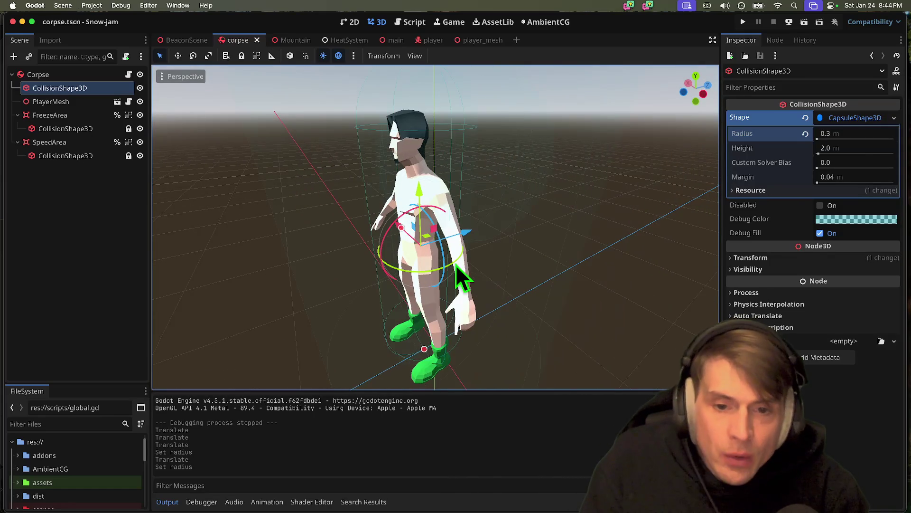
{"action": "left_click_drag", "start_coordinate": [470, 241], "coordinate": [482, 237]}
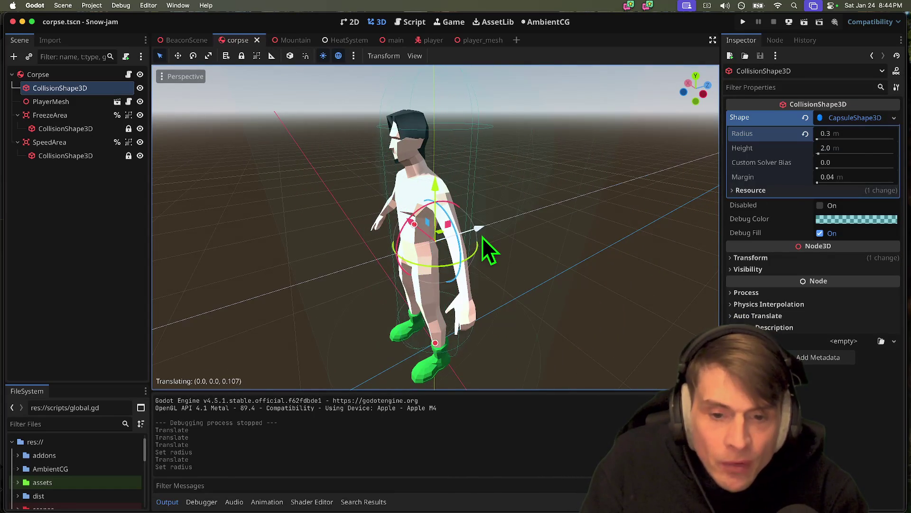
{"action": "key", "text": "super+z"}
{"action": "scroll", "coordinate": [484, 239], "scroll_direction": "right", "scroll_amount": 5}
{"action": "scroll", "coordinate": [483, 240], "scroll_direction": "up", "scroll_amount": 3}
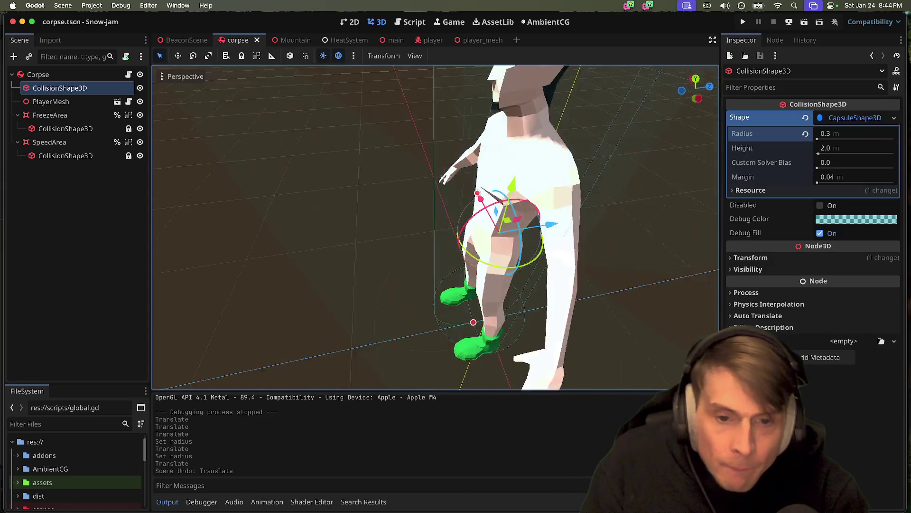
{"action": "left_click_drag", "start_coordinate": [481, 247], "coordinate": [478, 237]}
{"action": "scroll", "coordinate": [477, 237], "scroll_direction": "down", "scroll_amount": 5}
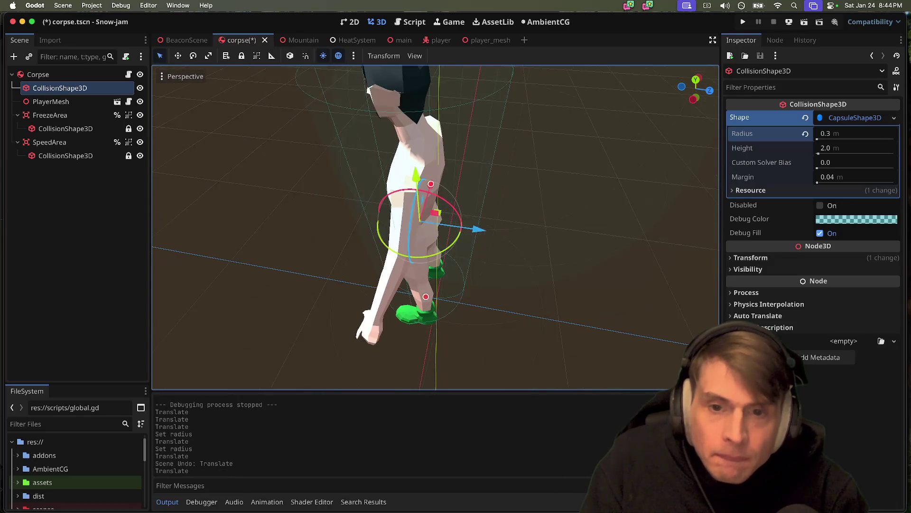
{"action": "scroll", "coordinate": [483, 228], "scroll_direction": "up", "scroll_amount": 5}
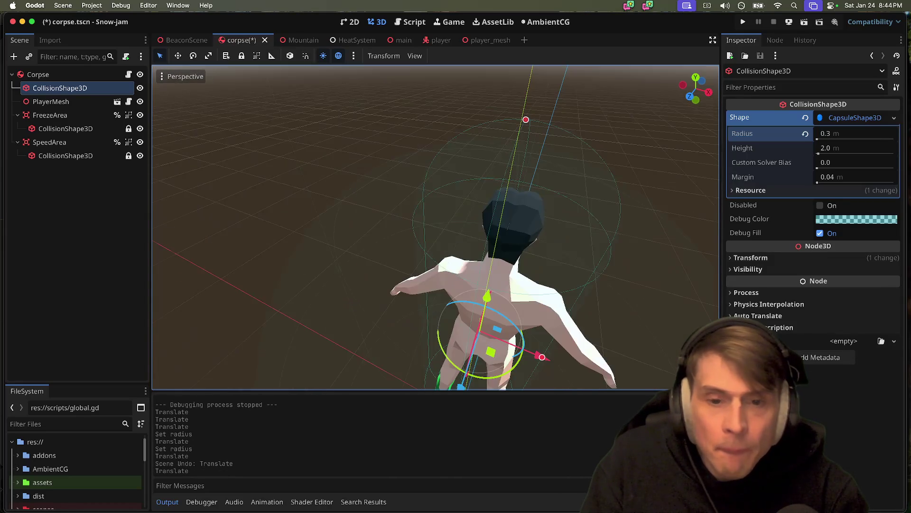
{"action": "scroll", "coordinate": [272, 215], "scroll_direction": "right", "scroll_amount": 5}
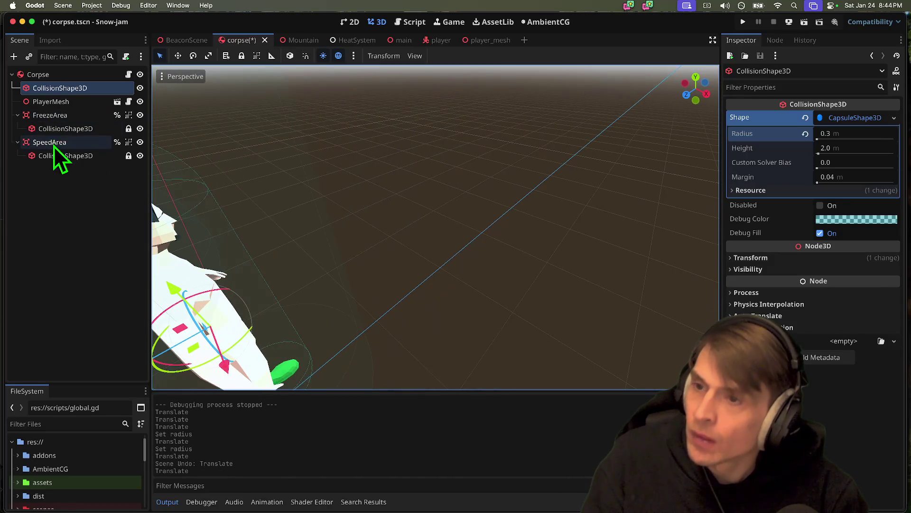
Step: Move FreezeArea over to the character's head and save the scene
{"action": "left_click", "coordinate": [56, 120]}
{"action": "scroll", "coordinate": [436, 227], "scroll_direction": "left", "scroll_amount": 5}
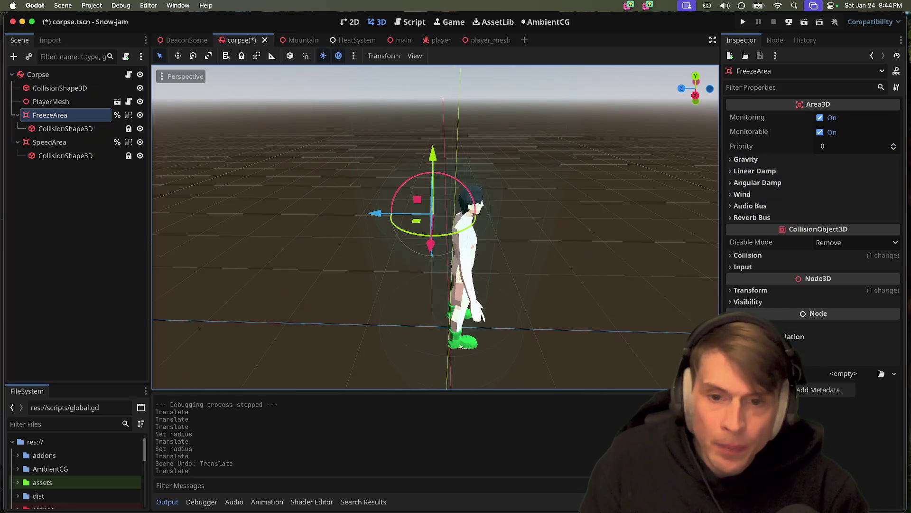
{"action": "mouse_move", "coordinate": [375, 215]}
{"action": "left_mouse_down"}
{"action": "mouse_move", "coordinate": [388, 215]}
{"action": "mouse_move", "coordinate": [362, 215]}
{"action": "left_mouse_up"}
{"action": "key", "text": "super+z"}
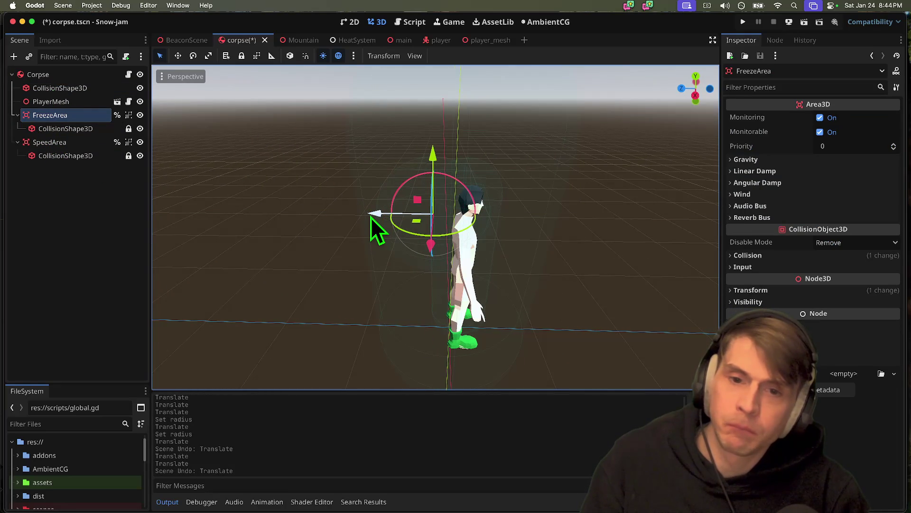
{"action": "left_click_drag", "start_coordinate": [370, 218], "coordinate": [434, 214]}
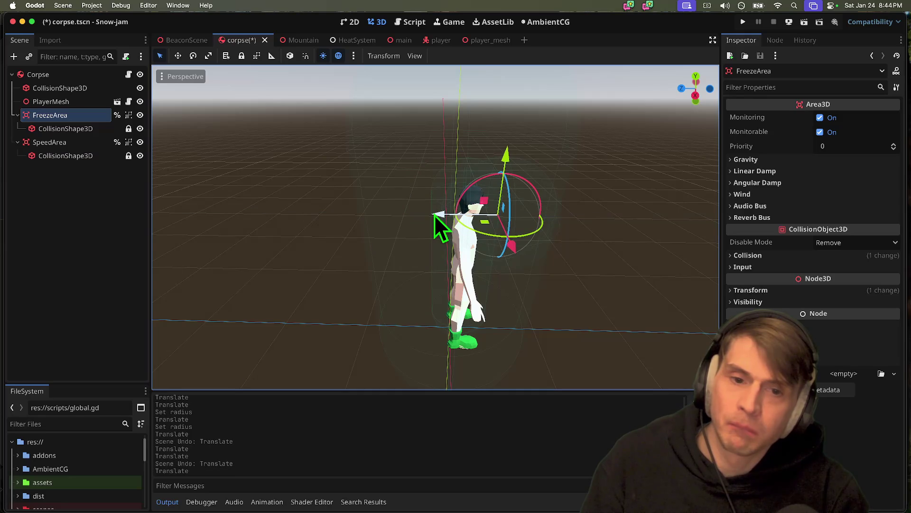
{"action": "key", "text": "super+s"}
{"action": "left_click", "coordinate": [92, 5]}
{"action": "mouse_move", "coordinate": [120, 6]}
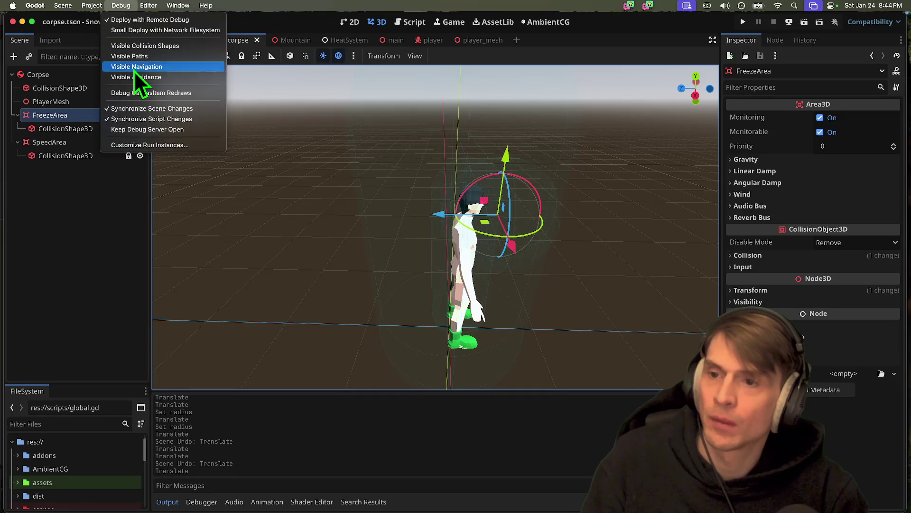
Step: Enable Visible Collision Shapes and uncomment the new-corpse torque impulse line in player.gd
{"action": "left_click", "coordinate": [147, 46]}
{"action": "left_click", "coordinate": [416, 23]}
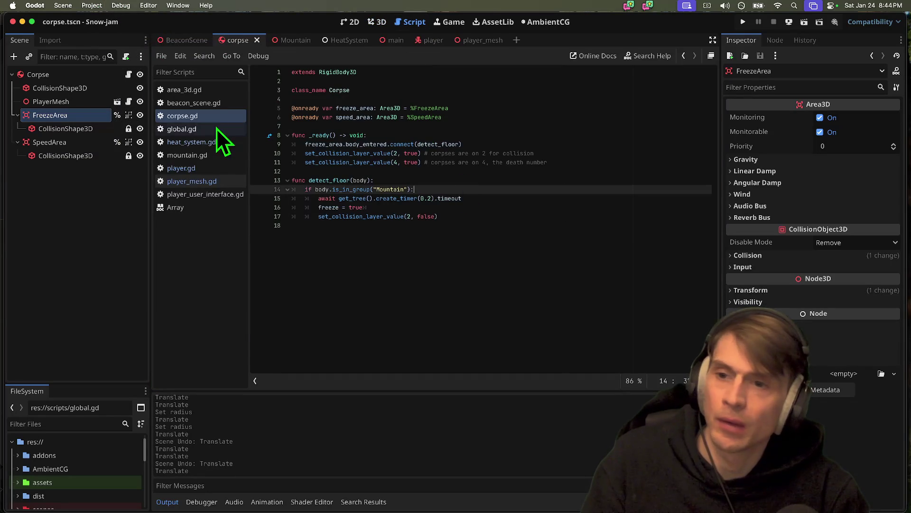
{"action": "left_click", "coordinate": [212, 142]}
{"action": "left_click", "coordinate": [211, 181]}
{"action": "left_click", "coordinate": [212, 168]}
{"action": "scroll", "coordinate": [616, 228], "scroll_direction": "down", "scroll_amount": 2}
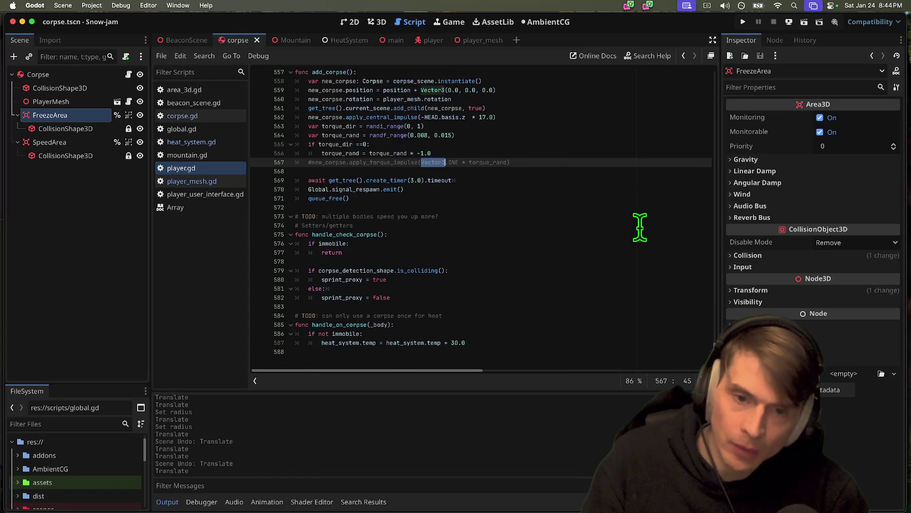
{"action": "key", "text": "ctrl+k"}
Step: Change the torque range to randf_range(0.2, 0.4), save, and run the game
{"action": "scroll", "coordinate": [640, 226], "scroll_direction": "up", "scroll_amount": 1}
{"action": "double_click", "coordinate": [418, 143]}
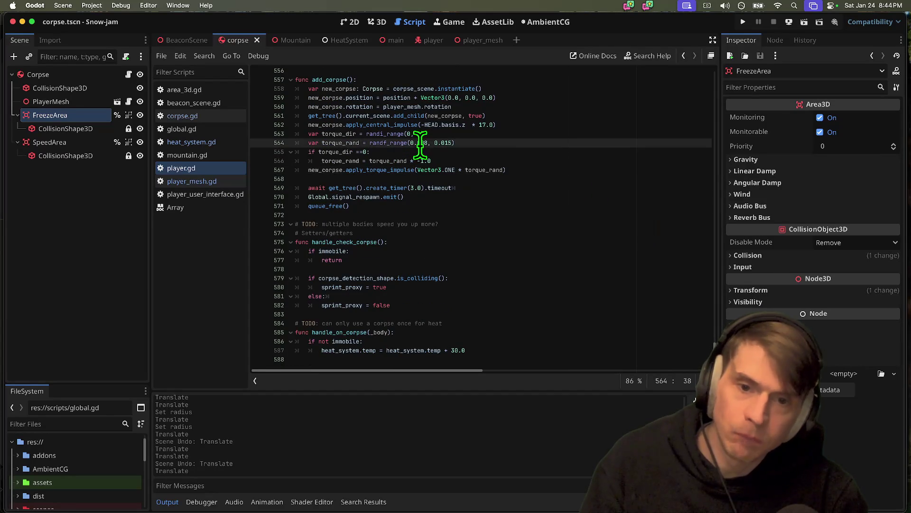
{"action": "type", "text": "0.2"}
{"action": "key", "text": "Down"}
{"action": "left_click", "coordinate": [472, 139]}
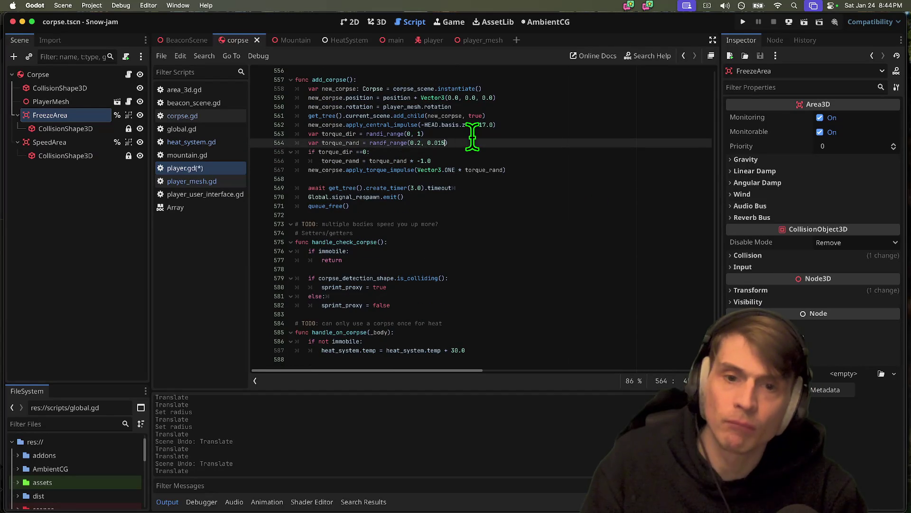
{"action": "type", "text": "4"}
{"action": "left_click", "coordinate": [533, 178]}
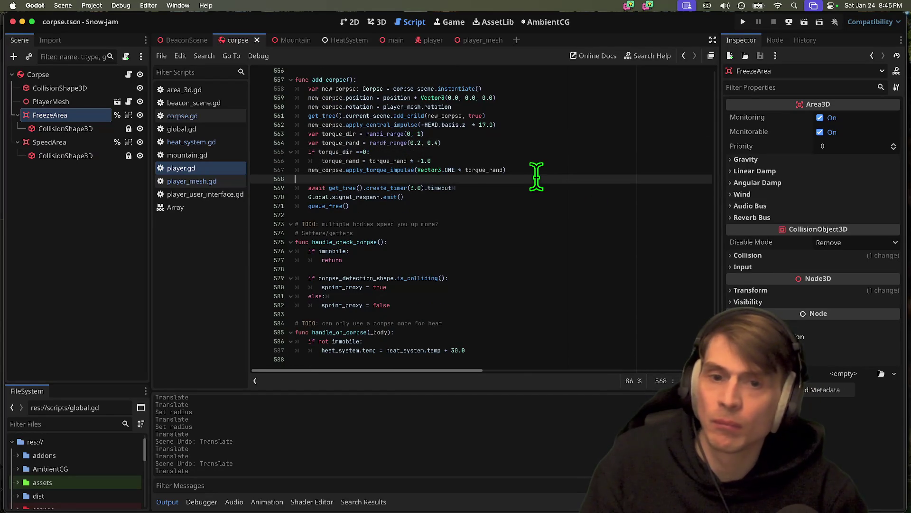
{"action": "key", "text": "super+b"}
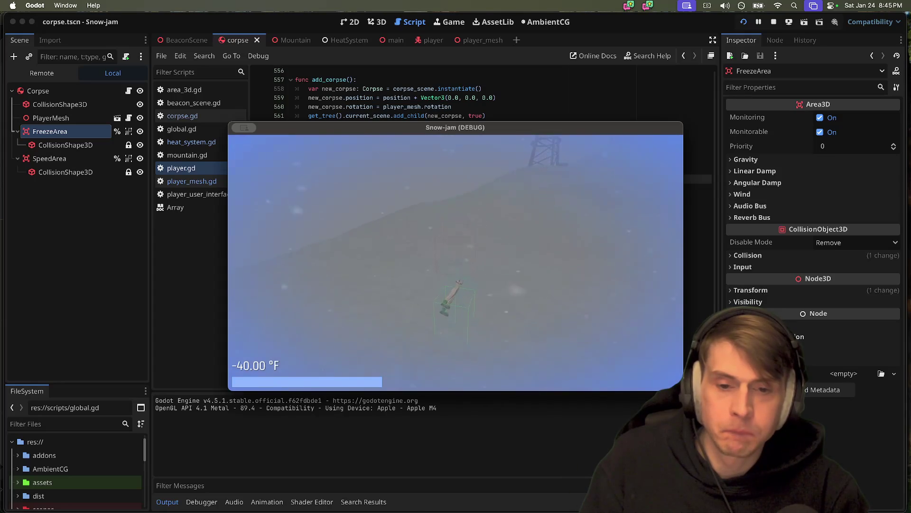
Step: Stop the game and select the corpse scene's CollisionShape3D node
{"action": "key", "text": "super+q"}
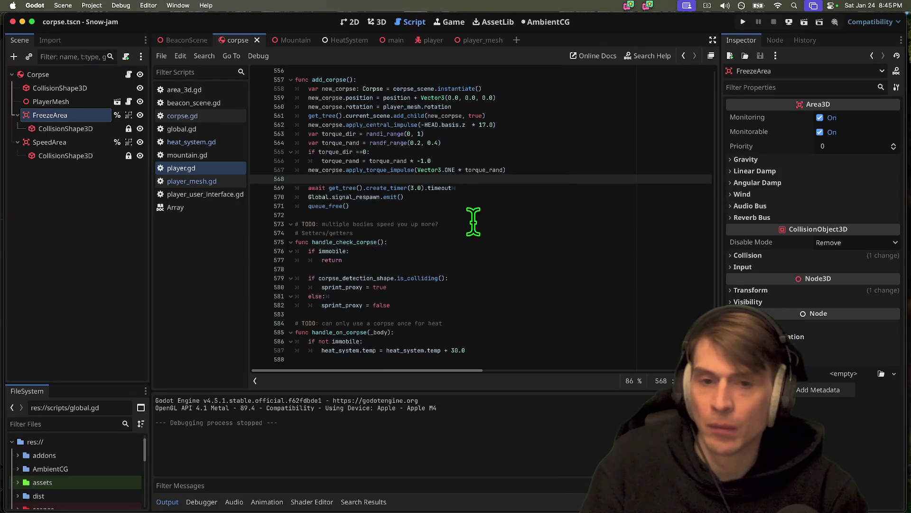
{"action": "left_click", "coordinate": [437, 39]}
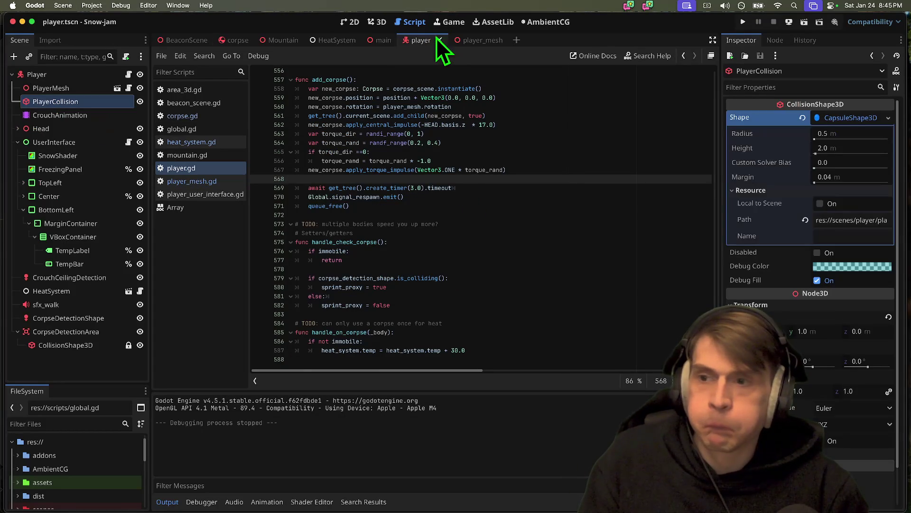
{"action": "left_click", "coordinate": [489, 40]}
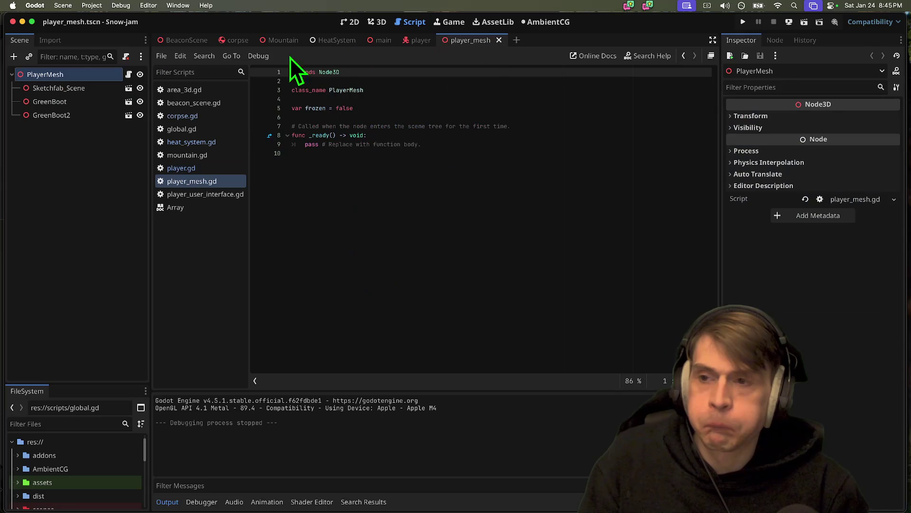
{"action": "left_click", "coordinate": [417, 44]}
{"action": "left_click", "coordinate": [233, 41]}
{"action": "left_click", "coordinate": [56, 88]}
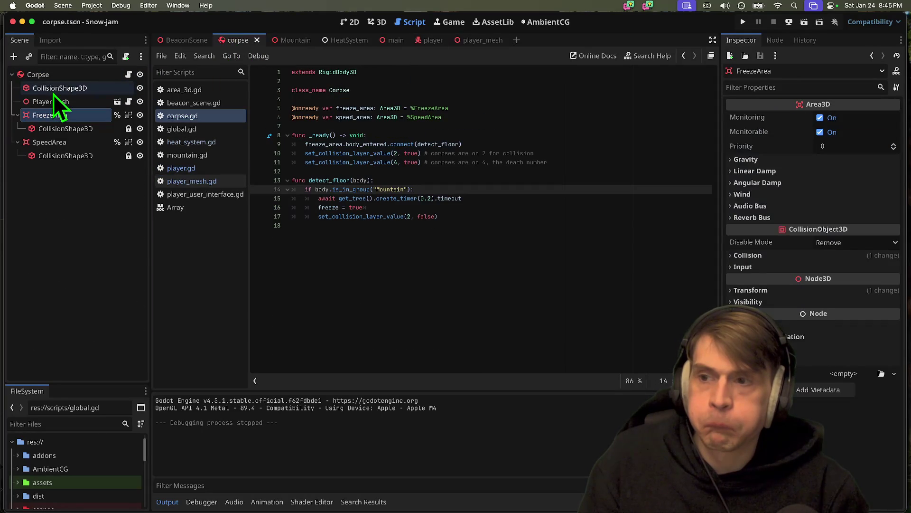
Step: Replace the corpse capsule with a 1.0 × 1.5 × 0.4 BoxShape3D, save, and run the game
{"action": "left_click", "coordinate": [894, 118]}
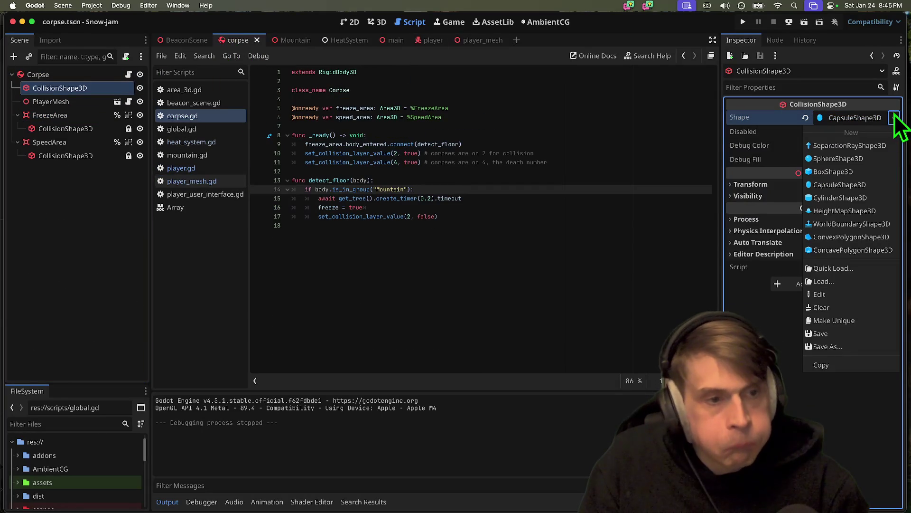
{"action": "left_click", "coordinate": [881, 163]}
{"action": "left_click", "coordinate": [382, 22]}
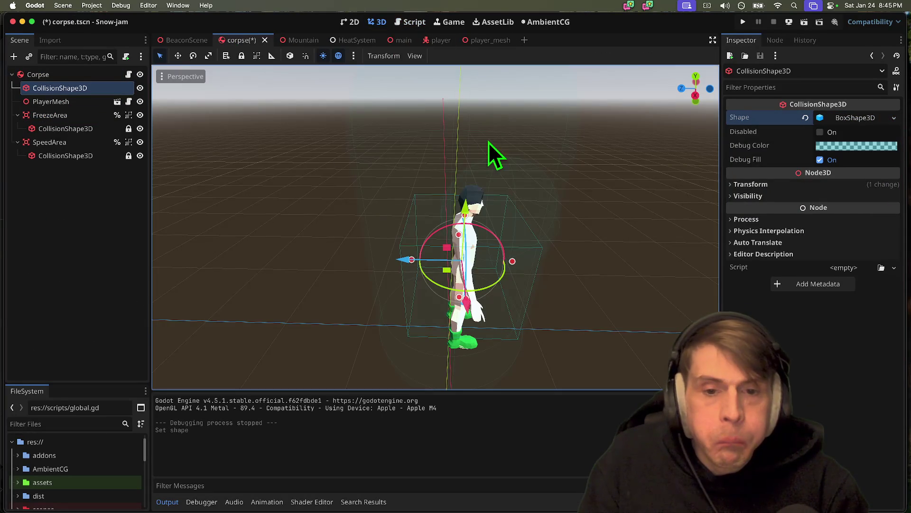
{"action": "left_click", "coordinate": [856, 113]}
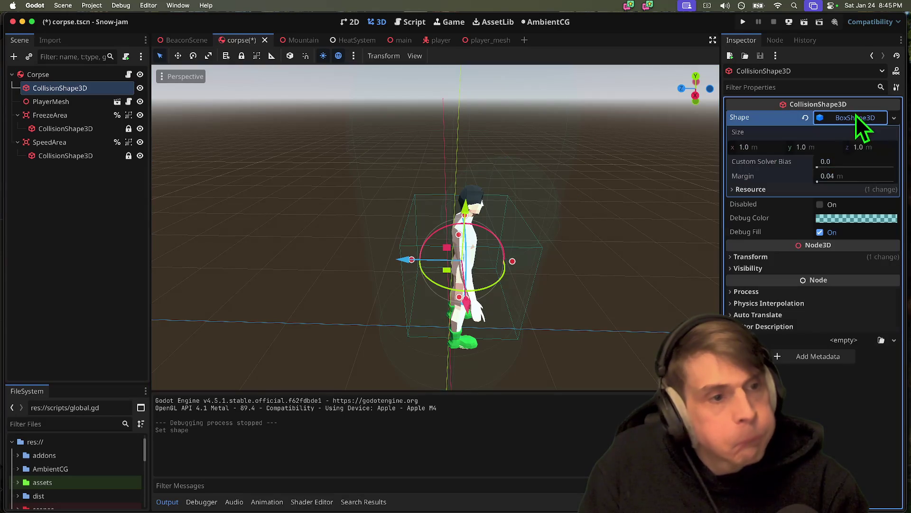
{"action": "left_click", "coordinate": [821, 149]}
{"action": "type", "text": "1.5"}
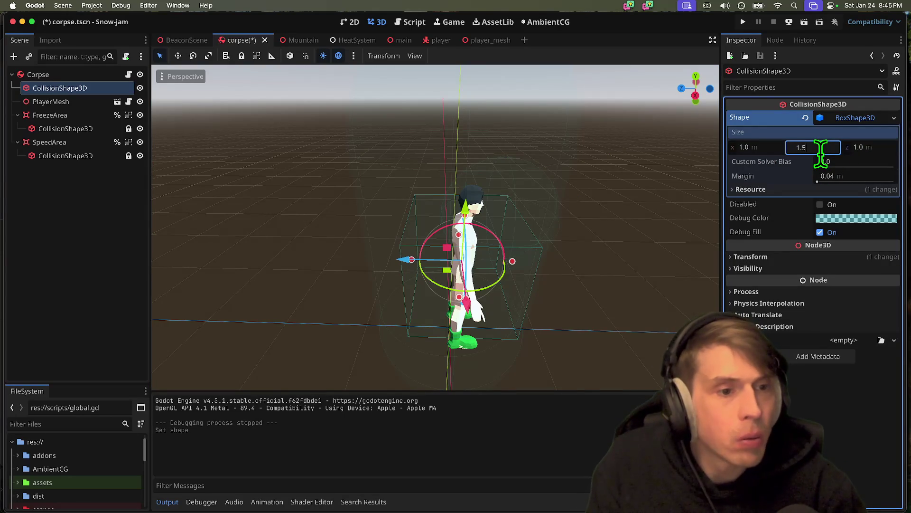
{"action": "key", "text": "Return"}
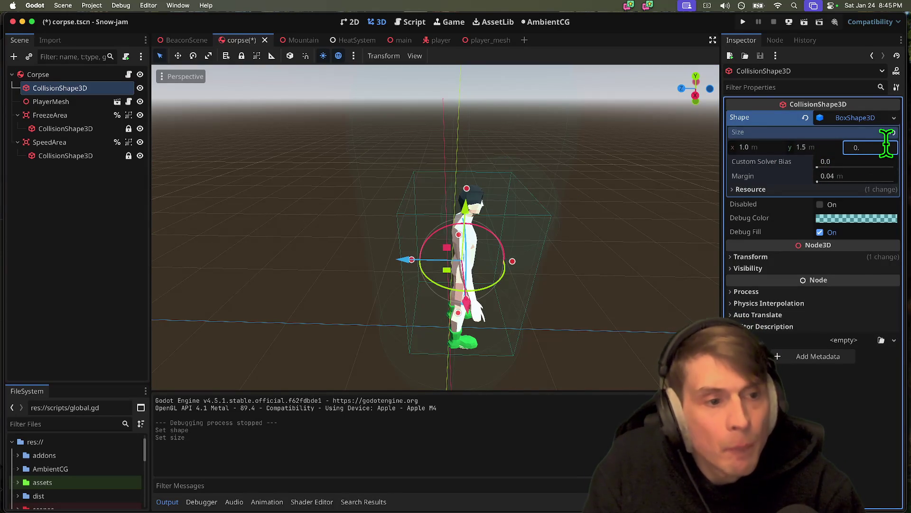
{"action": "type", "text": "4"}
{"action": "key", "text": "Return"}
{"action": "scroll", "coordinate": [534, 166], "scroll_direction": "left", "scroll_amount": 10}
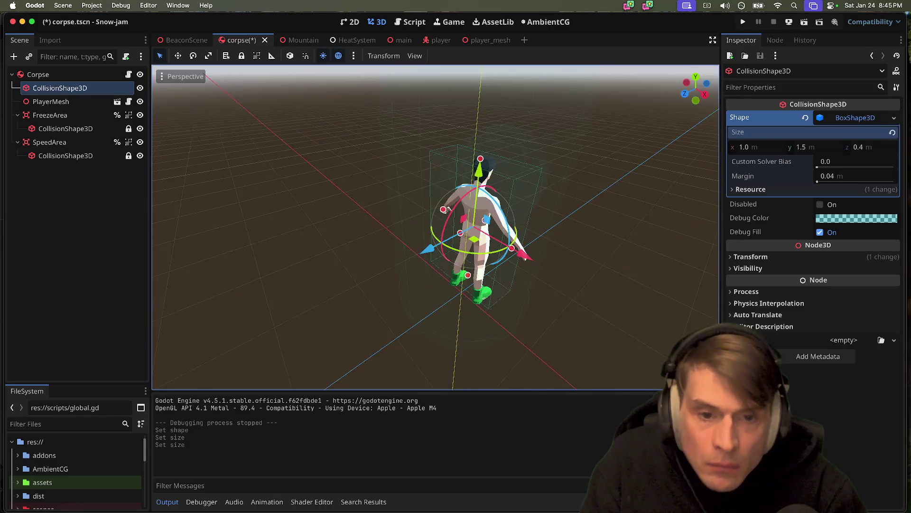
{"action": "key", "text": "super+b"}
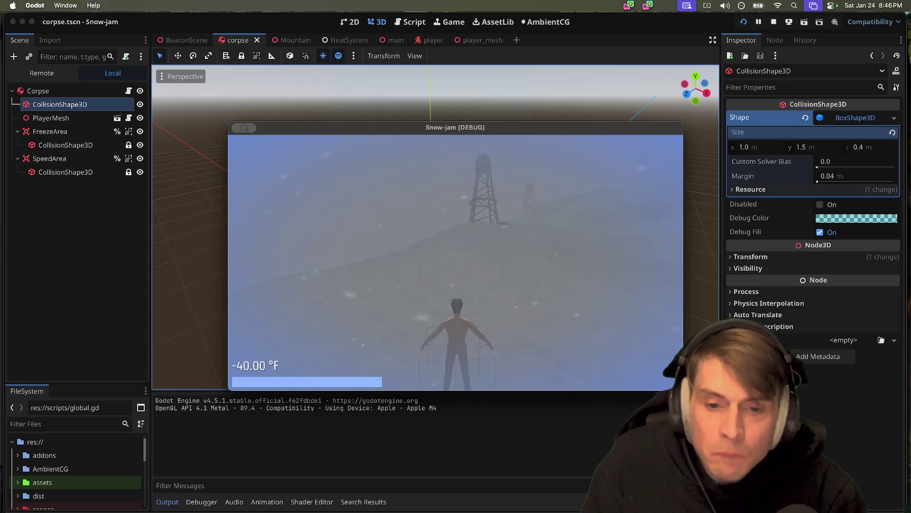
Step: Stop the game, show corpse.gd in the script editor, and save the corpse scene
{"action": "key", "text": "Escape"}
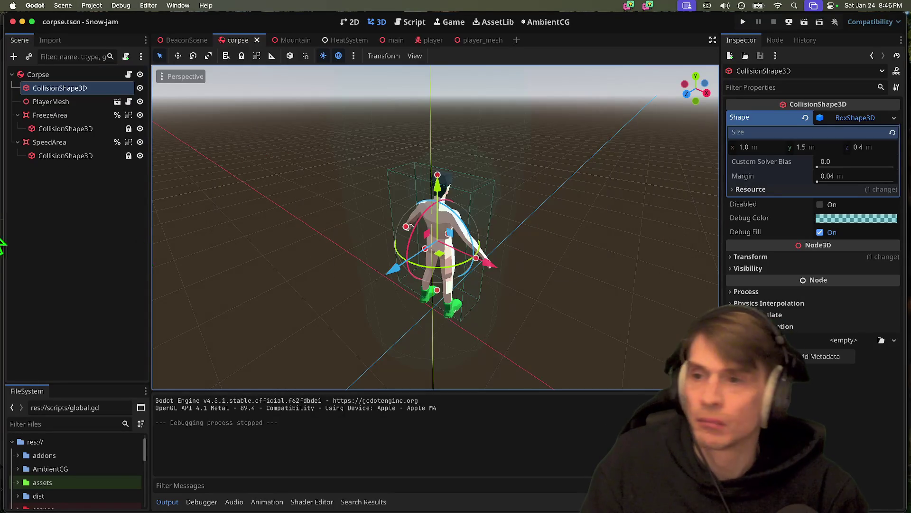
{"action": "left_click", "coordinate": [112, 248]}
{"action": "left_click", "coordinate": [415, 21]}
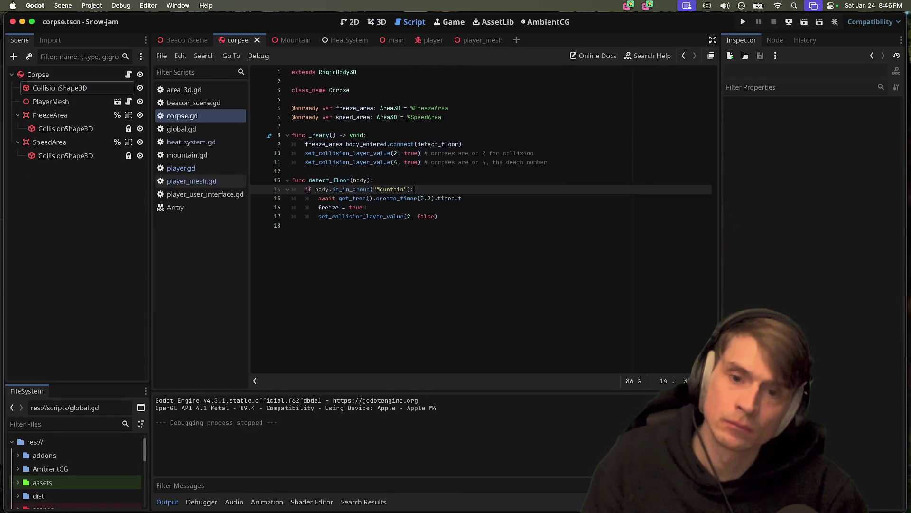
{"action": "left_click", "coordinate": [616, 266]}
{"action": "key", "text": "super+s"}
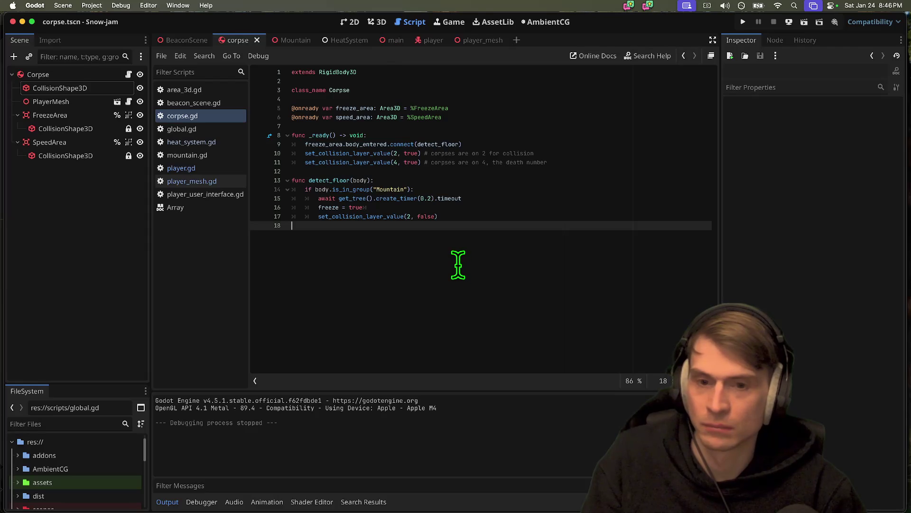
Step: In the Input Map, rebind the give_up action from B (Physical) to F
{"action": "left_click", "coordinate": [93, 6]}
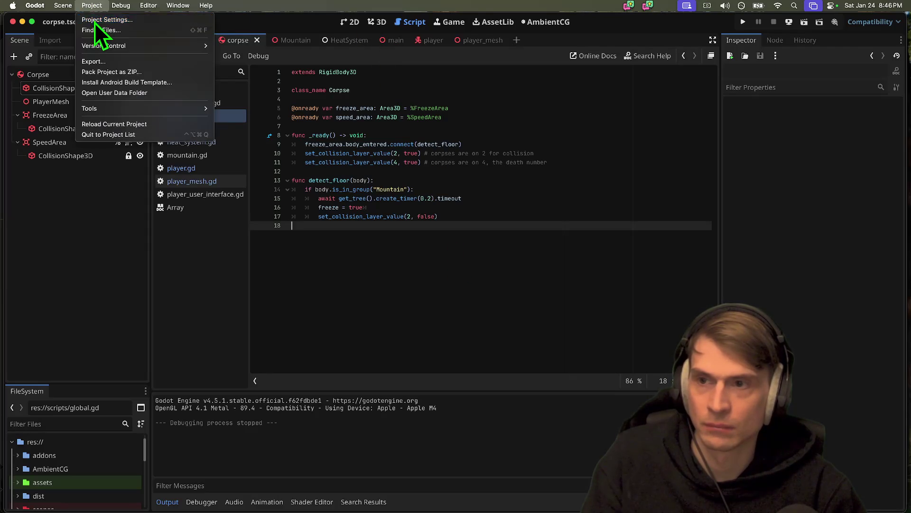
{"action": "left_click", "coordinate": [98, 16]}
{"action": "left_click", "coordinate": [175, 83]}
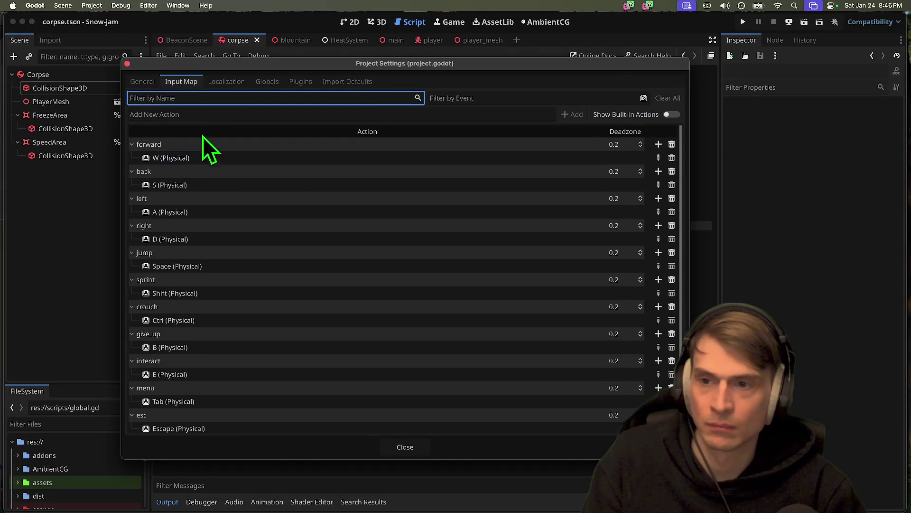
{"action": "left_click", "coordinate": [212, 115]}
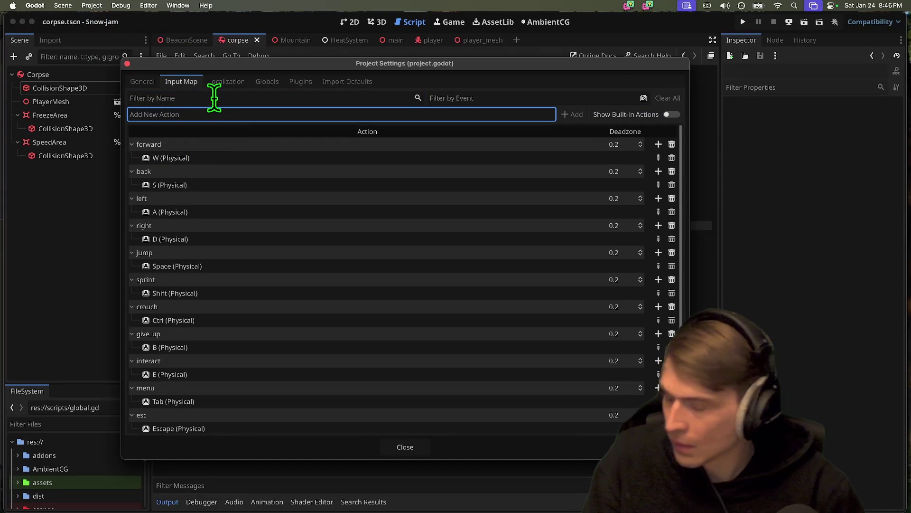
{"action": "key", "text": "shift+Tab"}
{"action": "scroll", "coordinate": [294, 347], "scroll_direction": "down", "scroll_amount": 1}
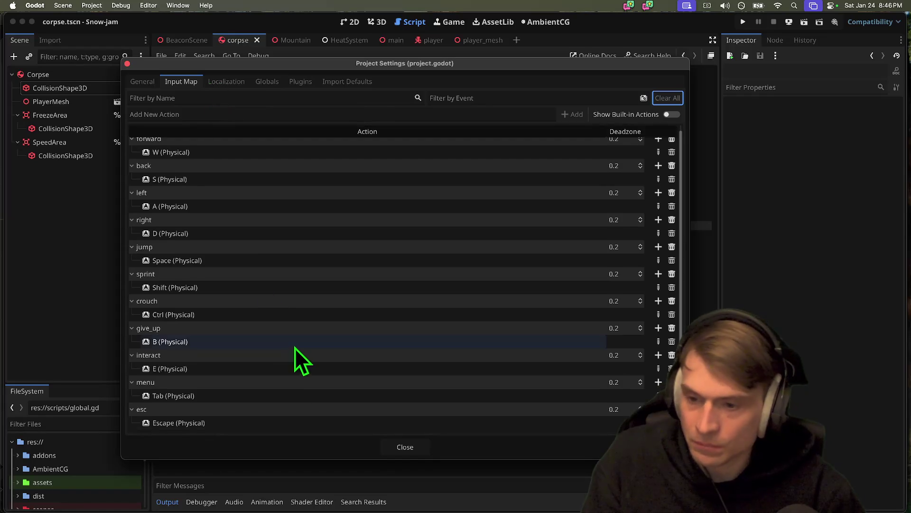
{"action": "left_click", "coordinate": [520, 334]}
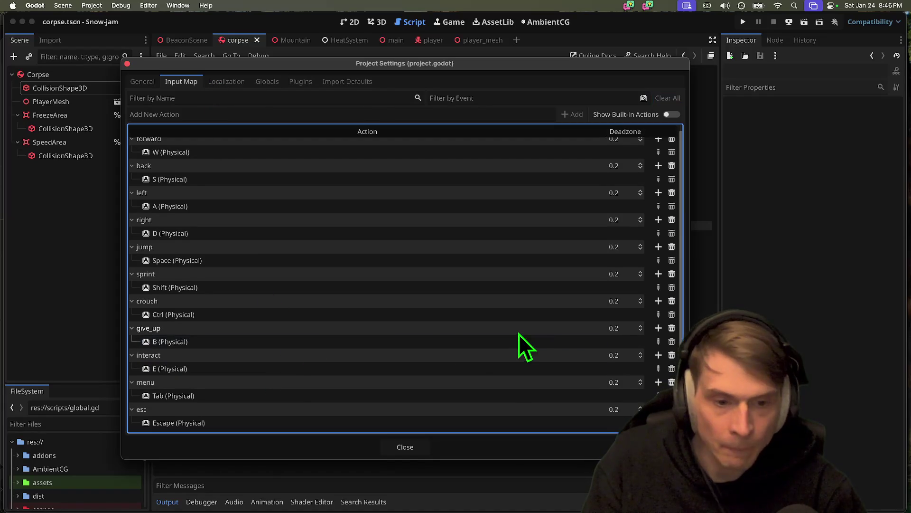
{"action": "left_click", "coordinate": [474, 345]}
{"action": "double_click", "coordinate": [414, 346]}
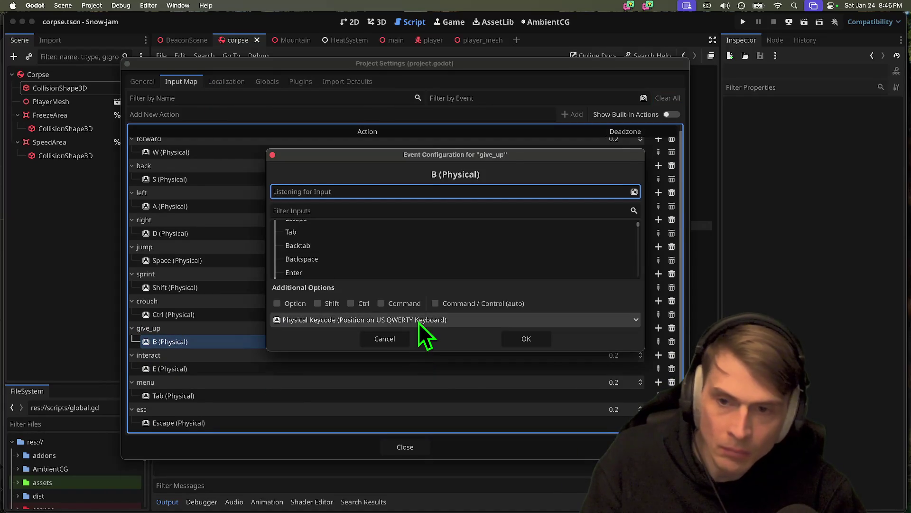
{"action": "key", "text": "f"}
{"action": "left_click", "coordinate": [528, 339]}
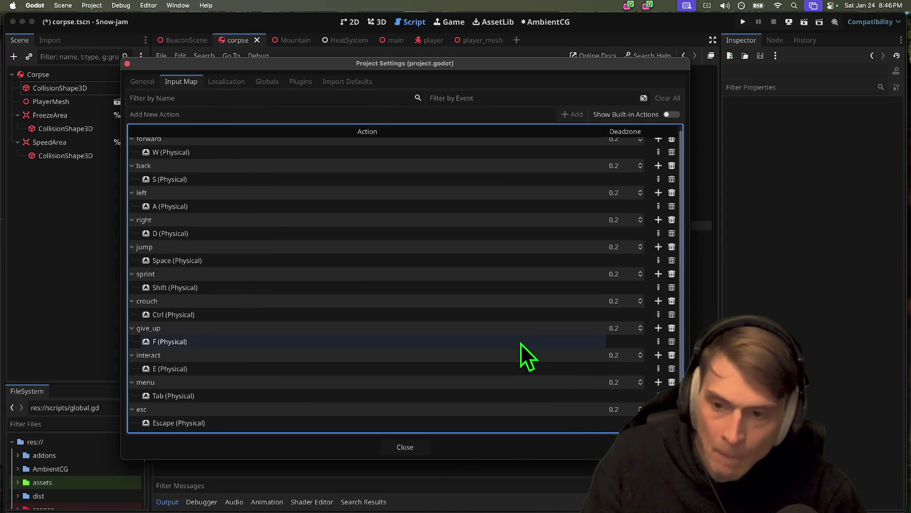
{"action": "left_click", "coordinate": [405, 448]}
{"action": "mouse_move", "coordinate": [442, 509]}
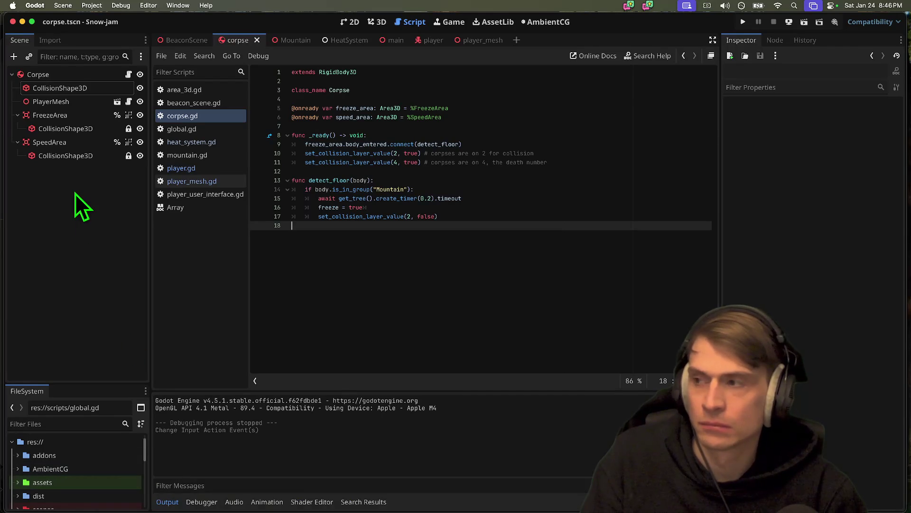
Step: React to the top-priorities message in Discord with :raised_hands:
{"action": "mouse_move", "coordinate": [274, 491]}
{"action": "left_click", "coordinate": [350, 482]}
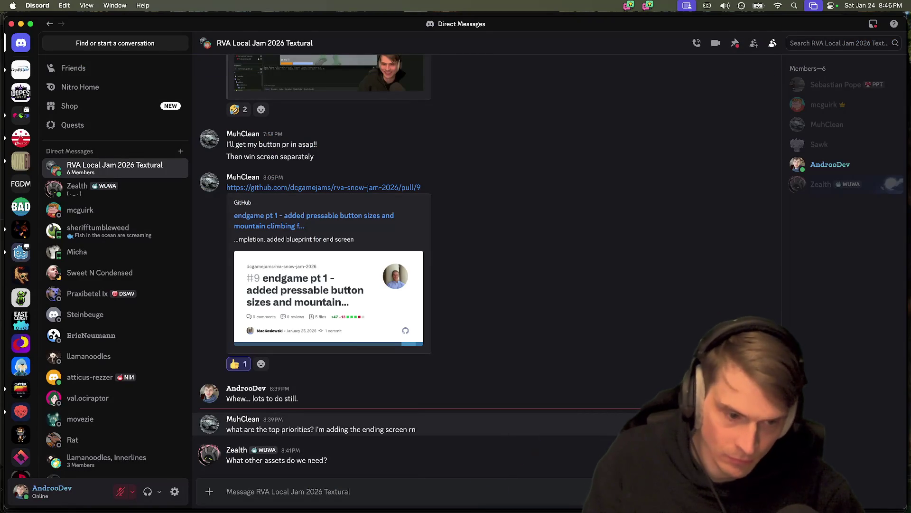
{"action": "type", "text": "hands"}
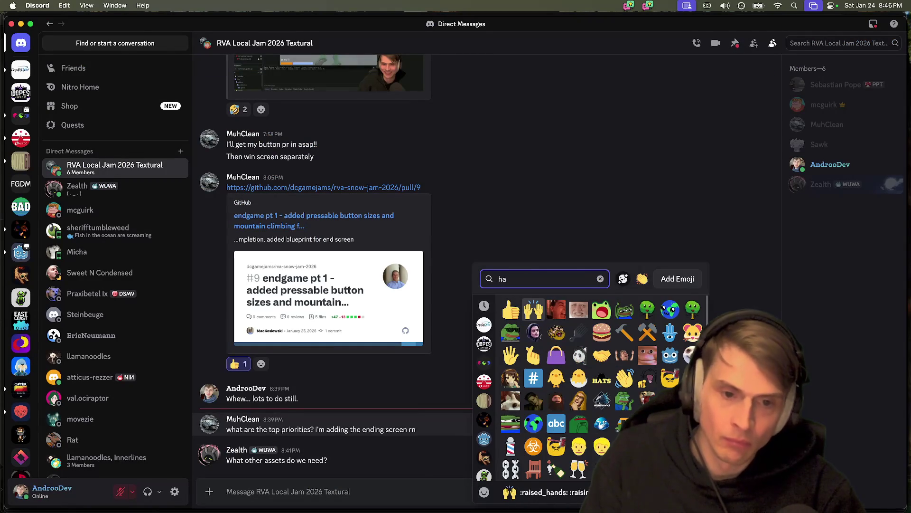
{"action": "key", "text": "Return"}
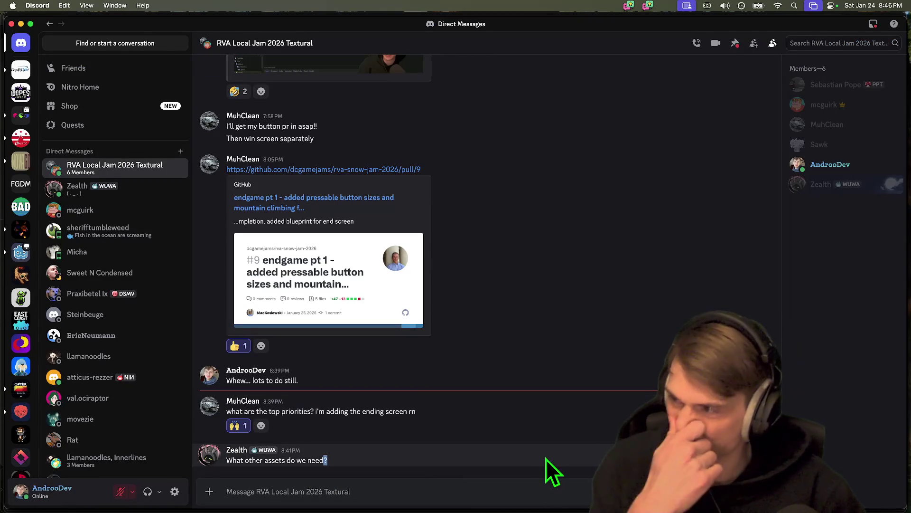
Step: Post a reply listing needed assets: trees, rocks, skull markers, old backpacks, decorations
{"action": "left_click_drag", "start_coordinate": [546, 458], "coordinate": [547, 455]}
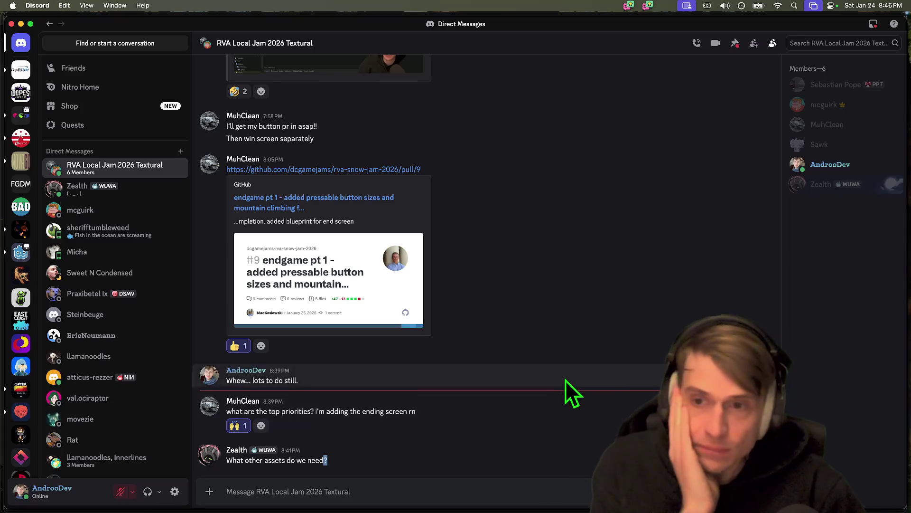
{"action": "scroll", "coordinate": [562, 375], "scroll_direction": "up", "scroll_amount": 5}
{"action": "scroll", "coordinate": [387, 92], "scroll_direction": "down", "scroll_amount": 5}
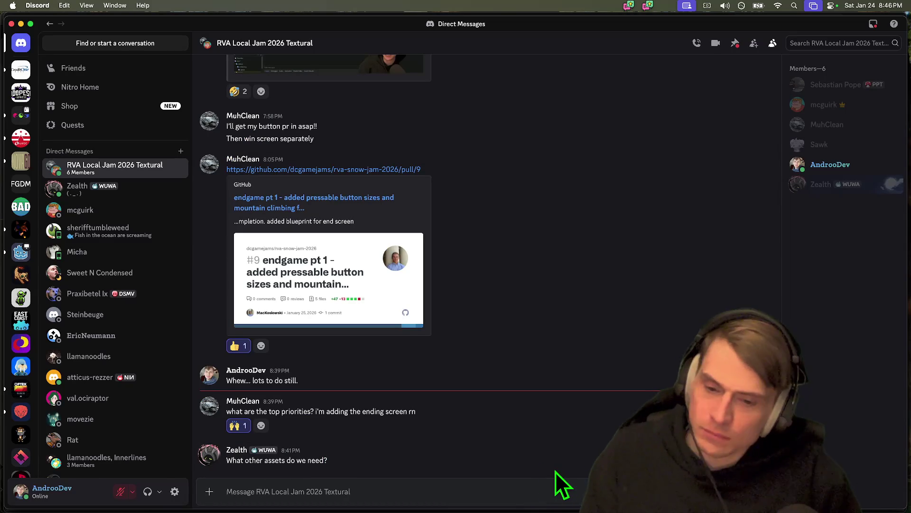
{"action": "type", "text": "Trees, rocks,"}
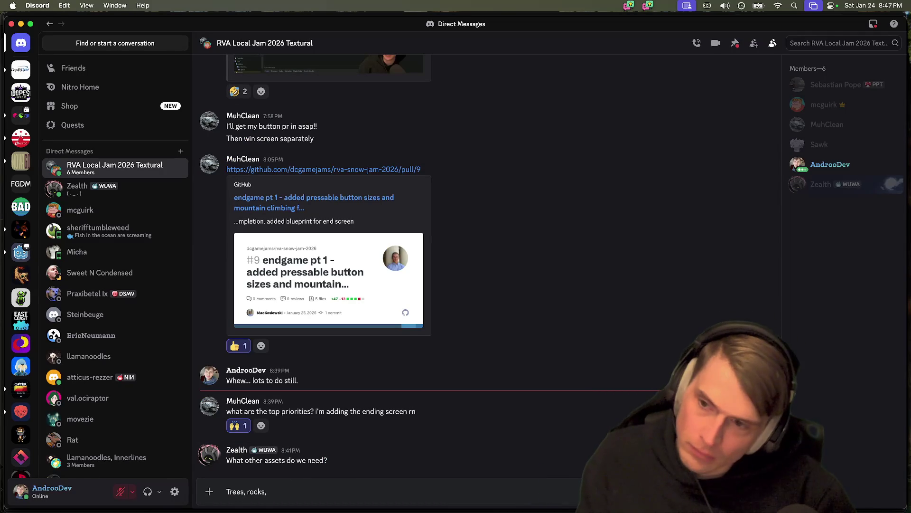
{"action": "scroll", "coordinate": [554, 458], "scroll_direction": "up", "scroll_amount": 5}
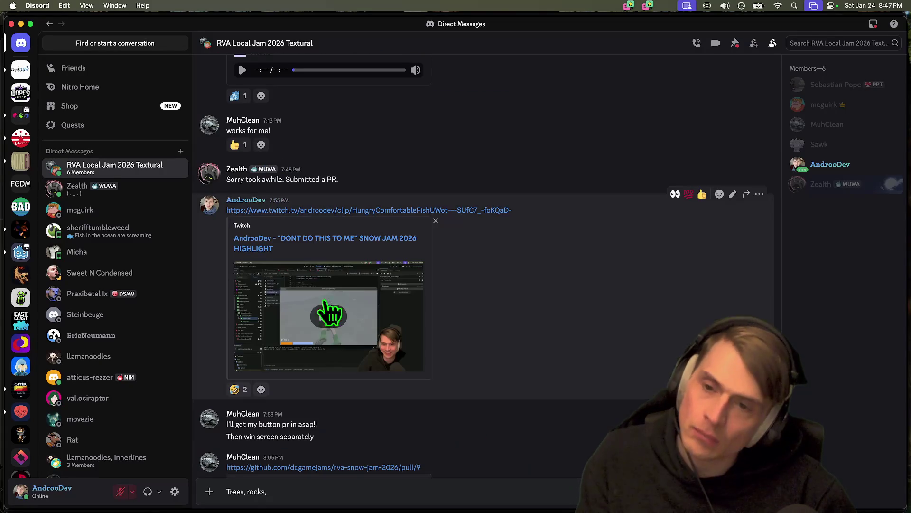
{"action": "scroll", "coordinate": [427, 262], "scroll_direction": "down", "scroll_amount": 5}
{"action": "key", "text": "super+Tab"}
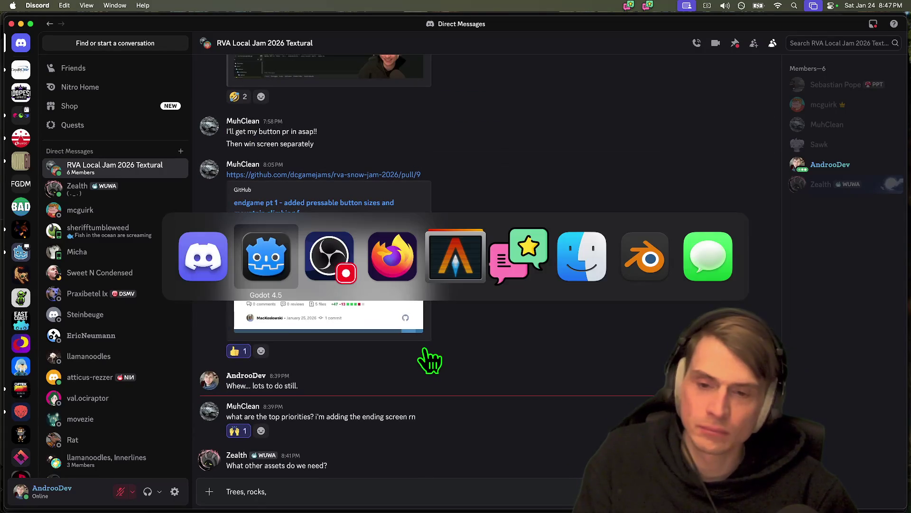
{"action": "key", "text": "super+Tab"}
{"action": "key", "text": "Tab"}
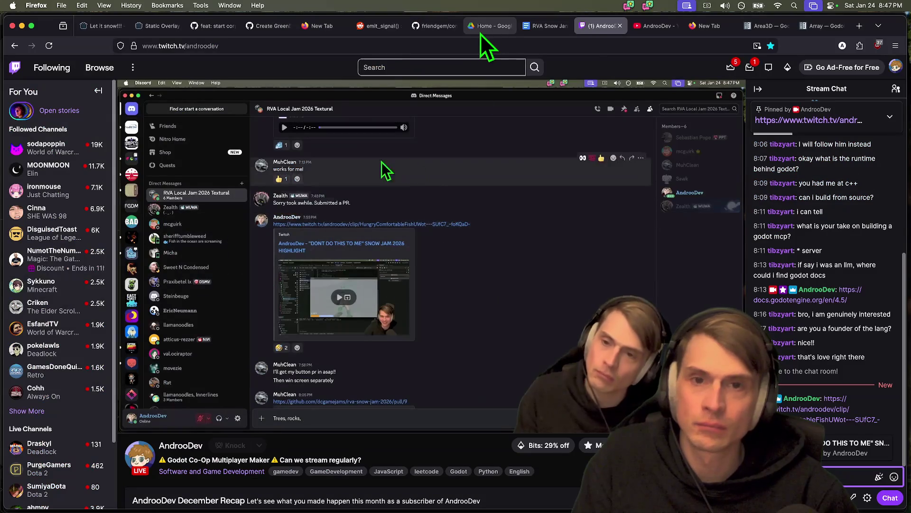
{"action": "left_click", "coordinate": [438, 28]}
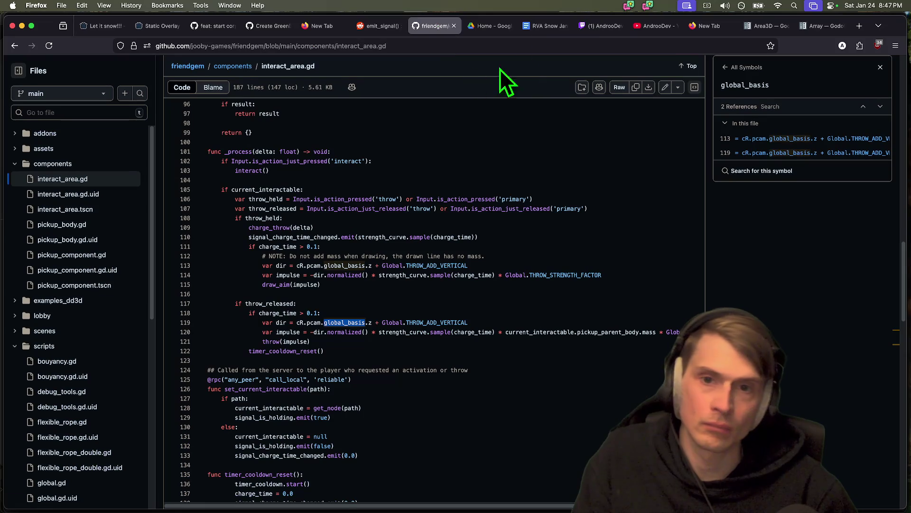
{"action": "key", "text": "super+Tab"}
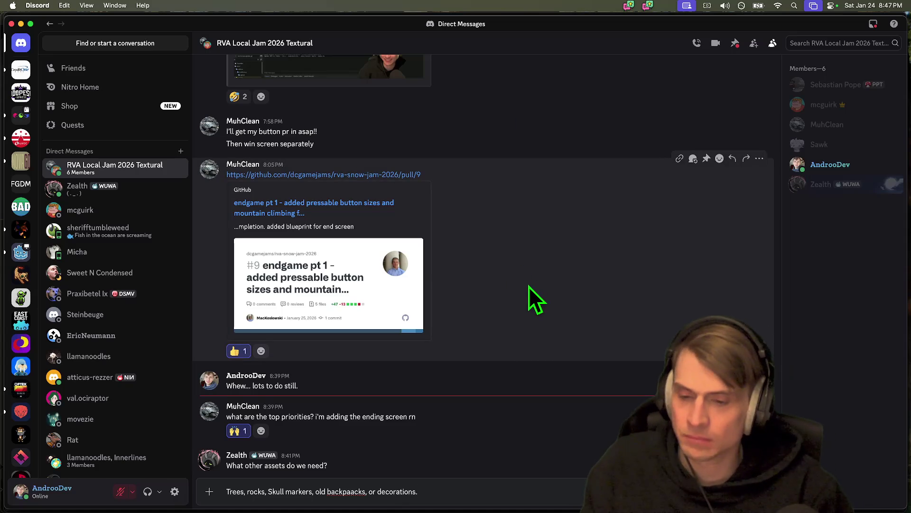
{"action": "key", "text": "shift+Return"}
{"action": "type", "text": "Bas"}
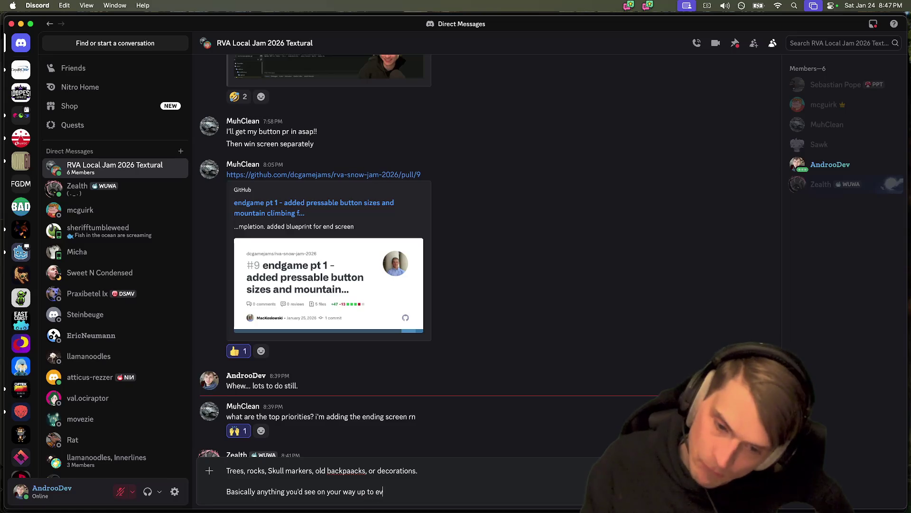
{"action": "type", "text": "erest"}
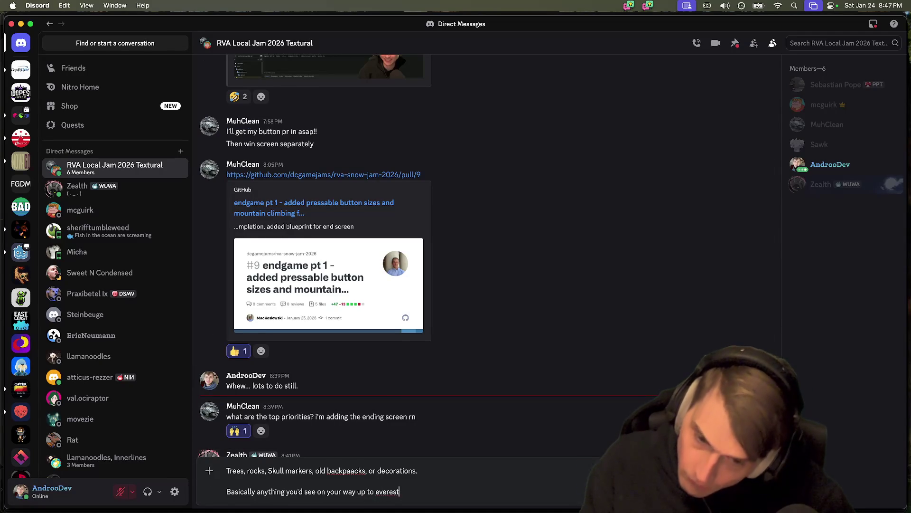
{"action": "key", "text": "Return"}
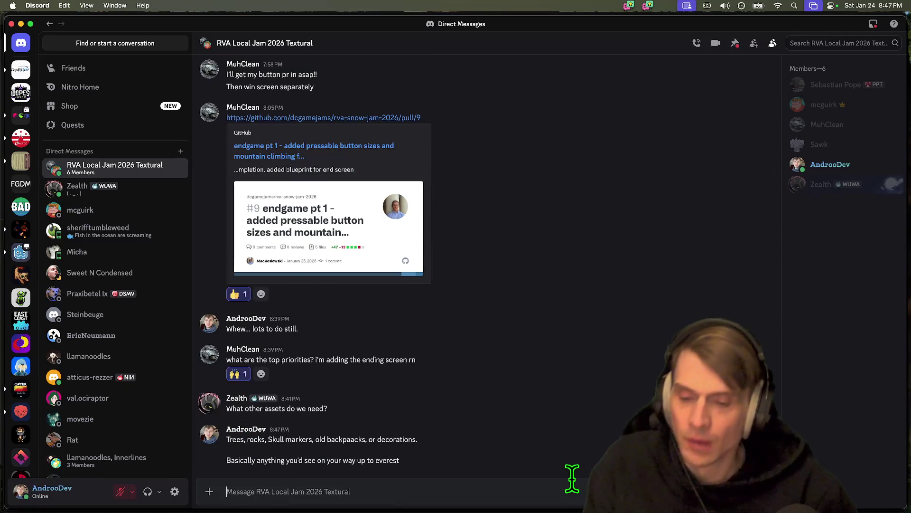
Step: Post asset suggestions for a ski pole, little gloves and a skull monument
{"action": "key", "text": "super+Tab"}
{"action": "key", "text": "super+Tab"}
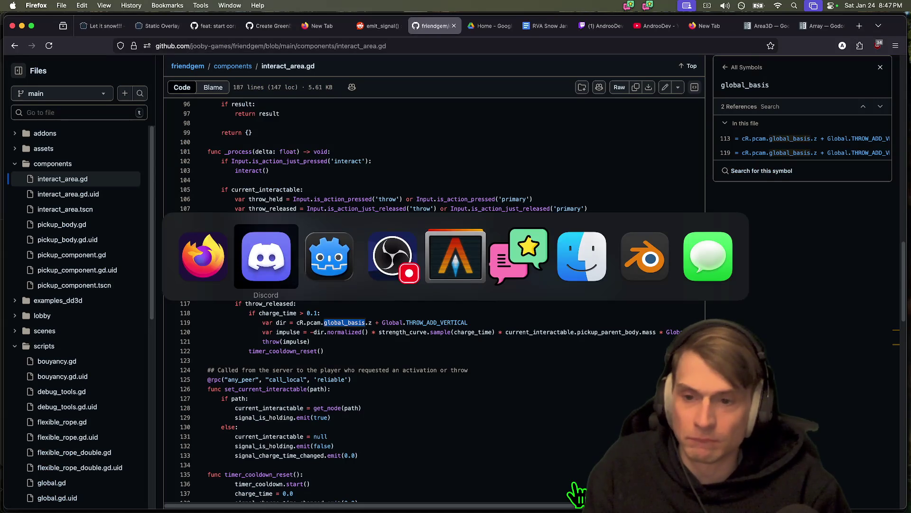
{"action": "type", "text": "skii pole i dunno"}
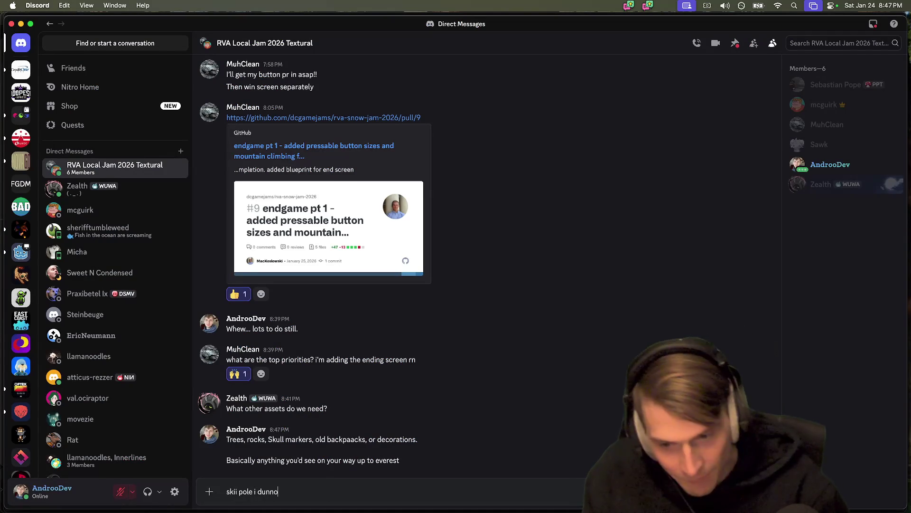
{"action": "key", "text": "Return"}
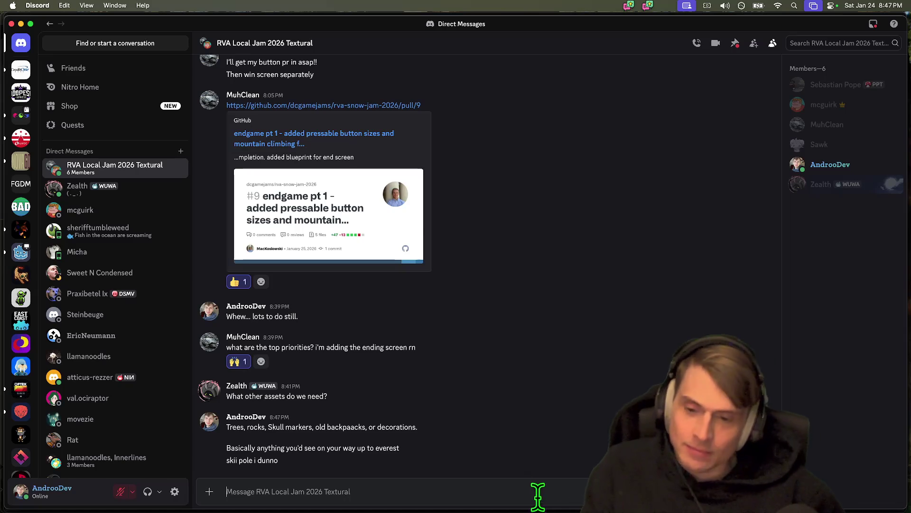
{"action": "type", "text": "little gloves"}
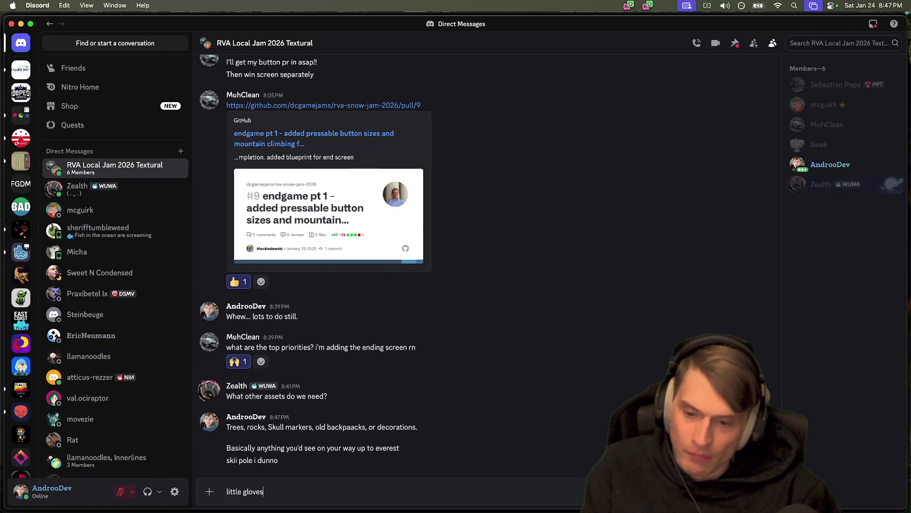
{"action": "key", "text": "Return"}
{"action": "type", "text": "lol"}
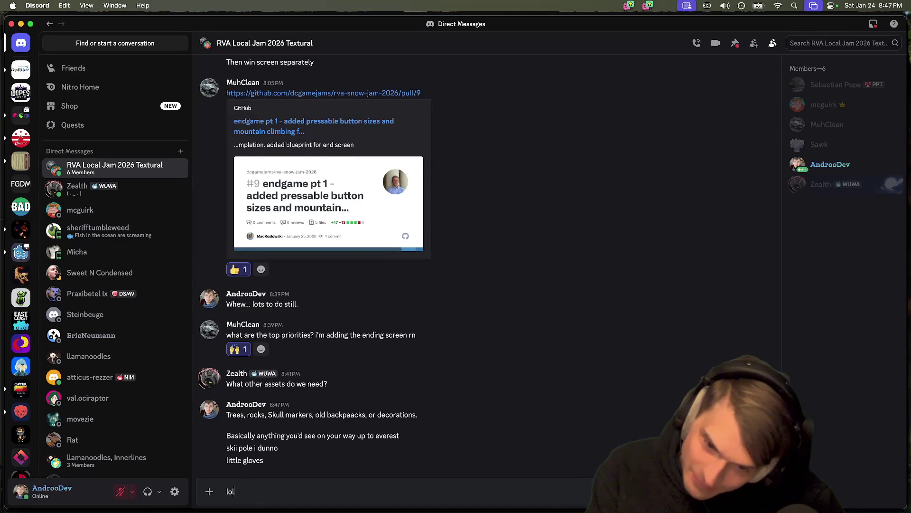
{"action": "key", "text": "BackSpace"}
{"action": "key", "text": "BackSpace"}
{"action": "key", "text": "BackSpace"}
{"action": "type", "text": "a skull monument."}
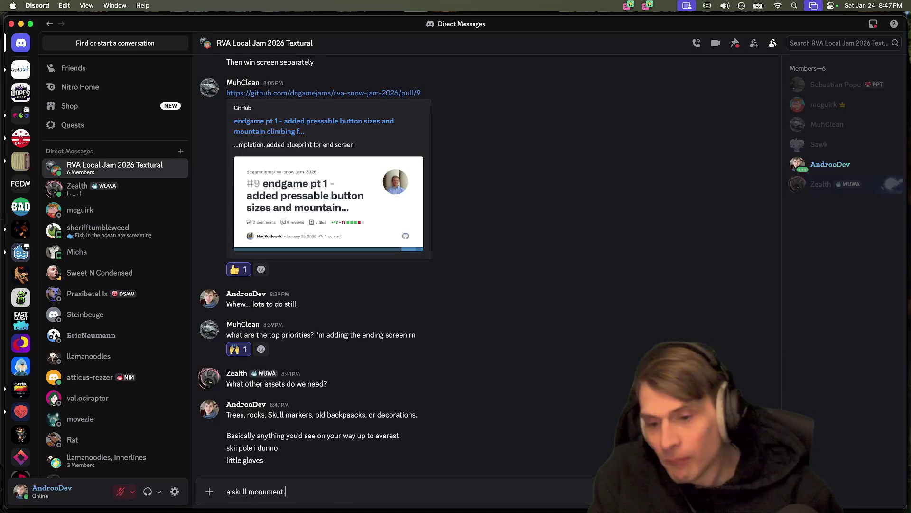
{"action": "key", "text": "Return"}
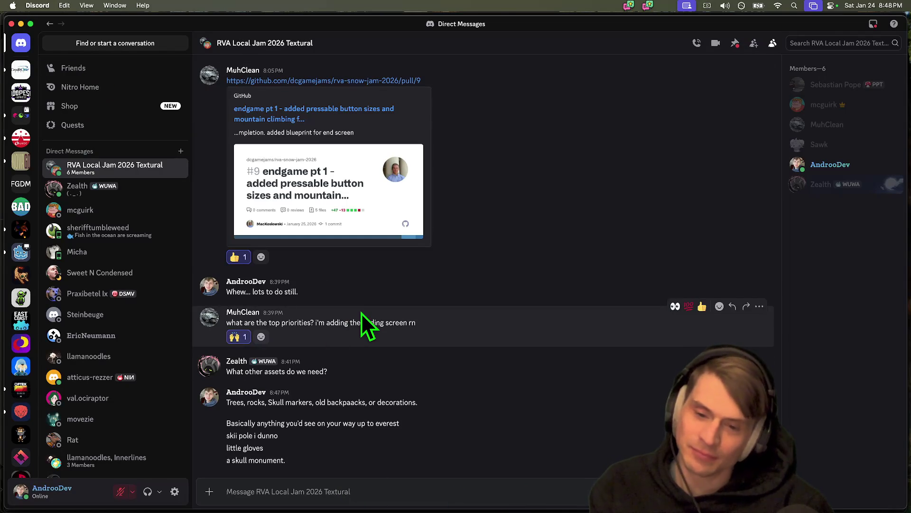
Step: Post 'a rescue helicopter we talked about...' and highlight the suggested asset list
{"action": "type", "text": "there"}
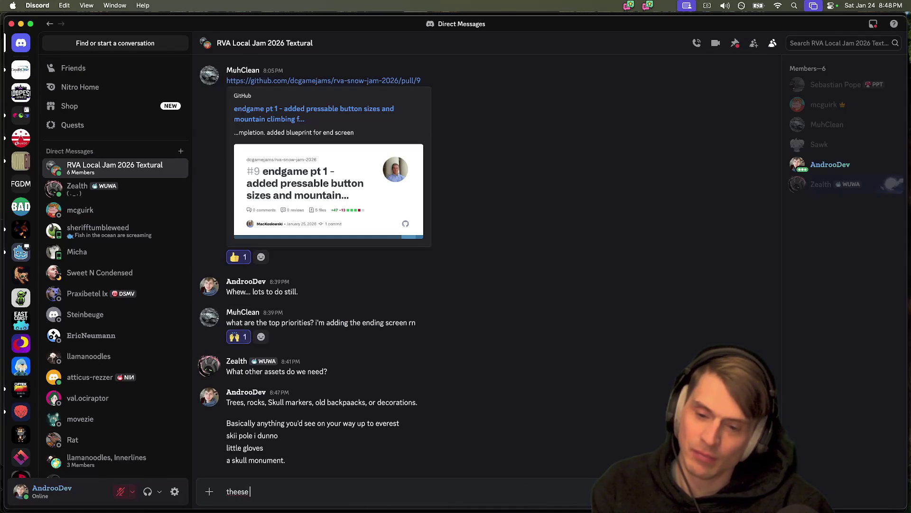
{"action": "key", "text": "BackSpace"}
{"action": "type", "text": "w"}
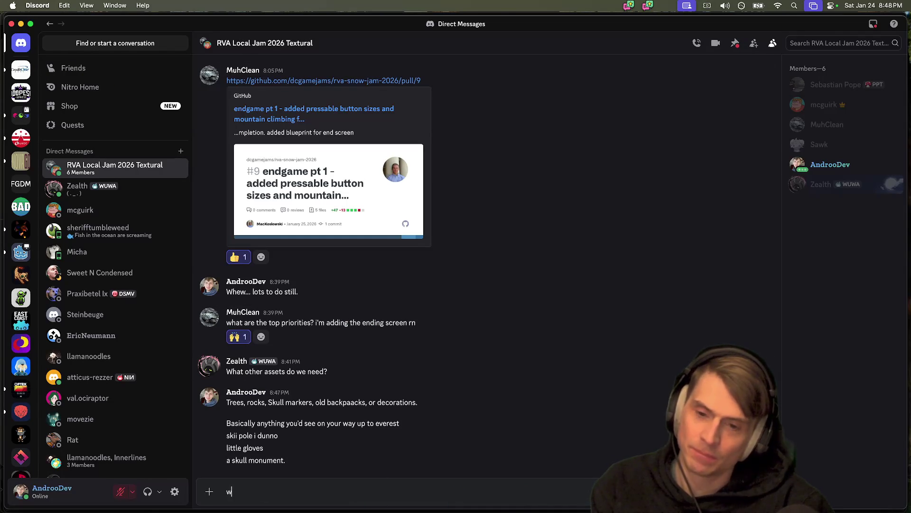
{"action": "key", "text": "BackSpace"}
{"action": "type", "text": "and"}
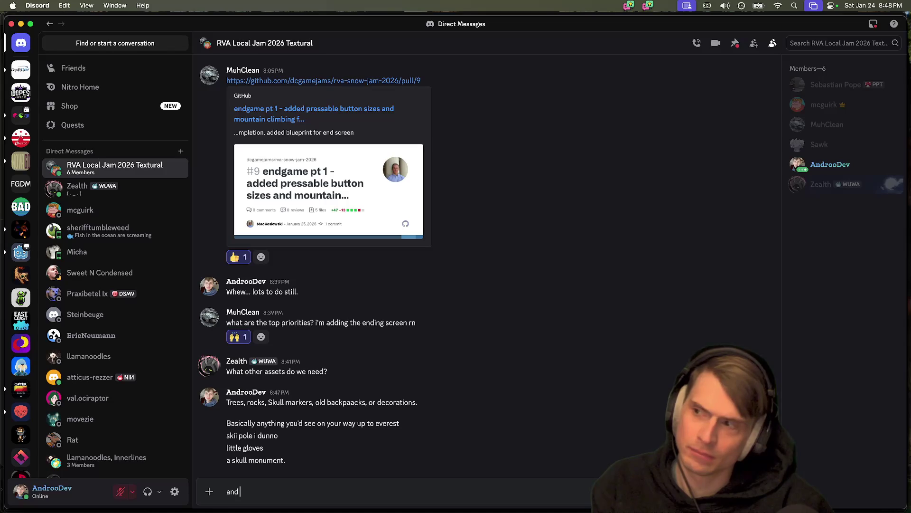
{"action": "key", "text": "BackSpace"}
{"action": "key", "text": "BackSpace"}
{"action": "key", "text": "BackSpace"}
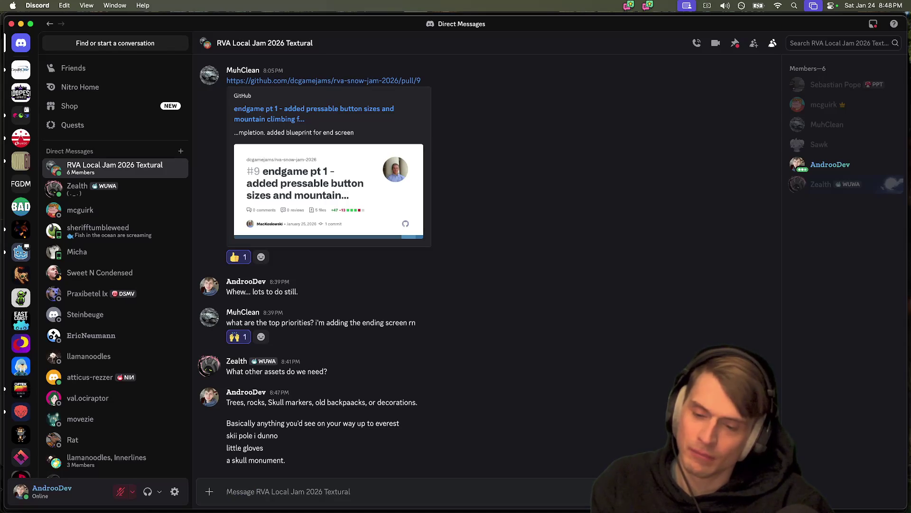
{"action": "type", "text": "a"}
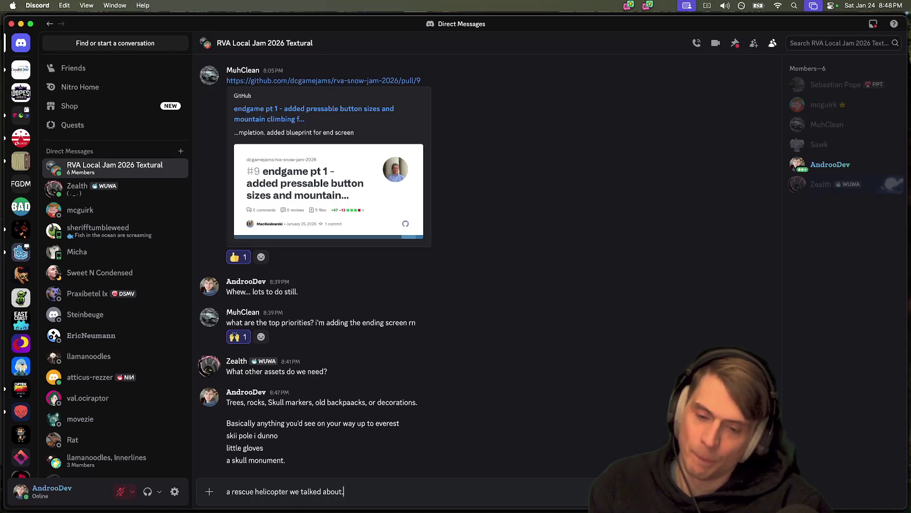
{"action": "key", "text": "Return"}
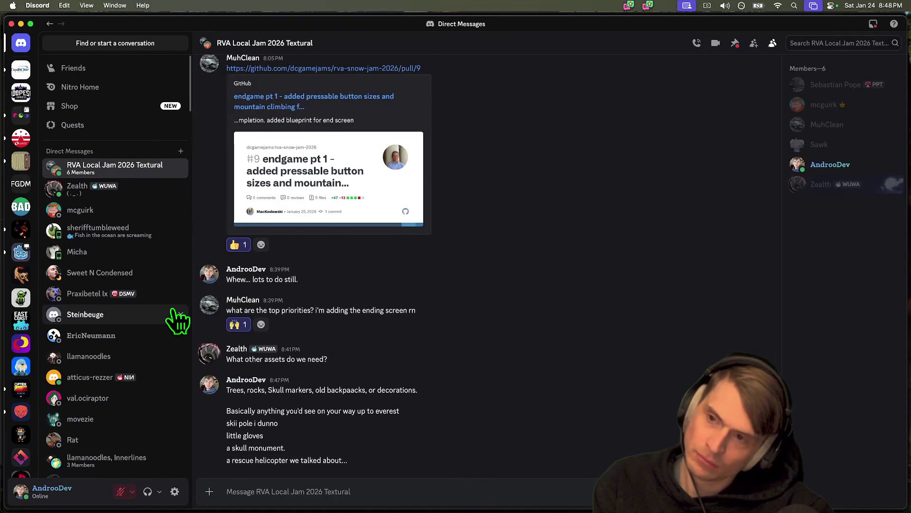
{"action": "key", "text": "super+Tab"}
{"action": "key", "text": "super+Tab"}
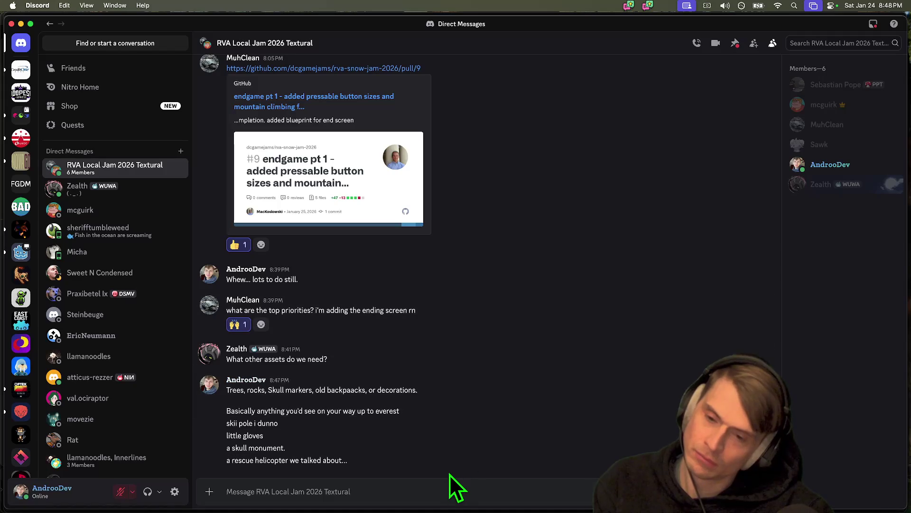
{"action": "left_click_drag", "start_coordinate": [450, 473], "coordinate": [466, 400]}
{"action": "left_click", "coordinate": [460, 489]}
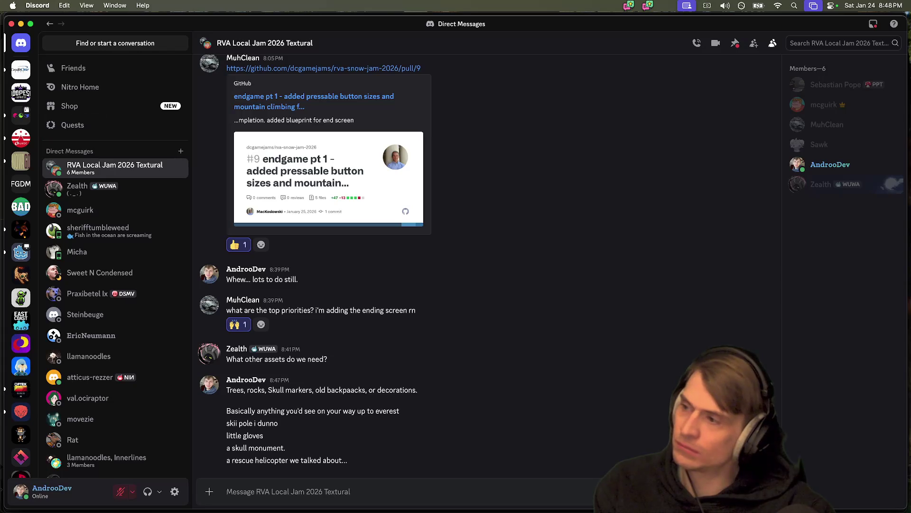
{"action": "key", "text": "super+Tab"}
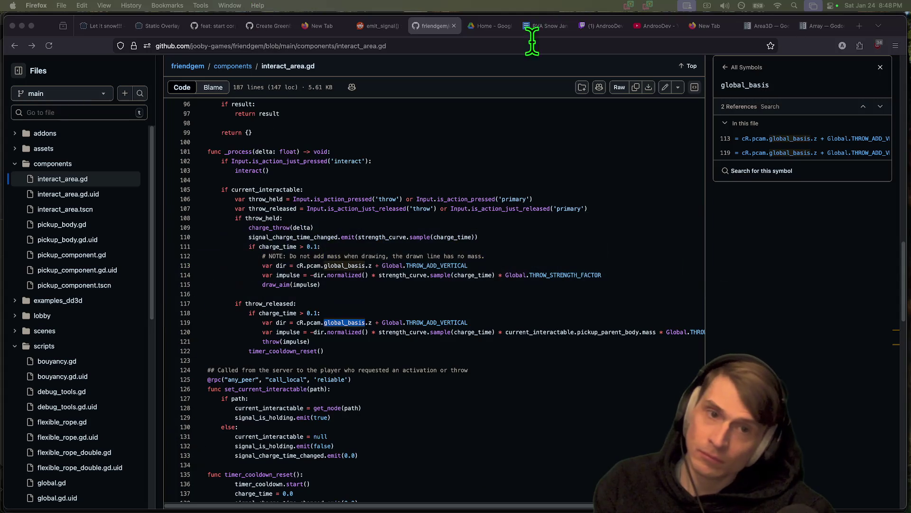
Step: Close the empty New Tab in Firefox
{"action": "left_click", "coordinate": [591, 30]}
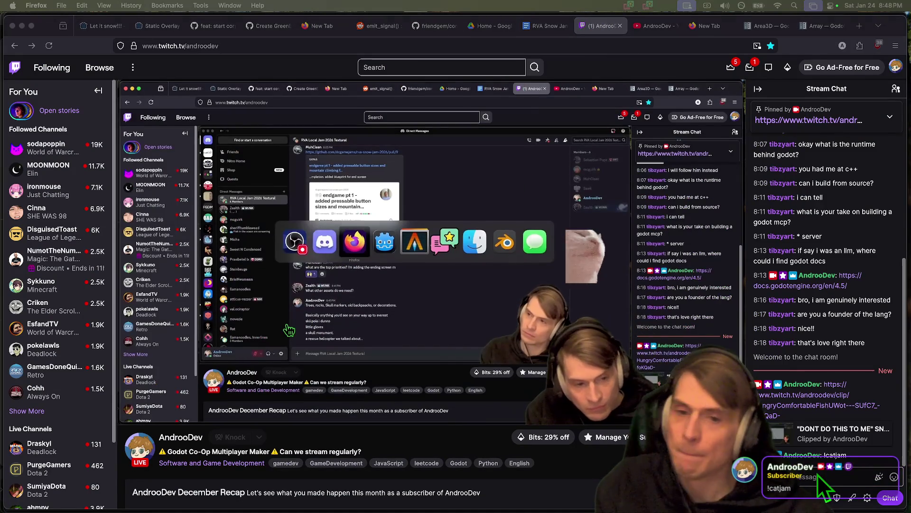
{"action": "left_click", "coordinate": [321, 25]}
{"action": "type", "text": "gt"}
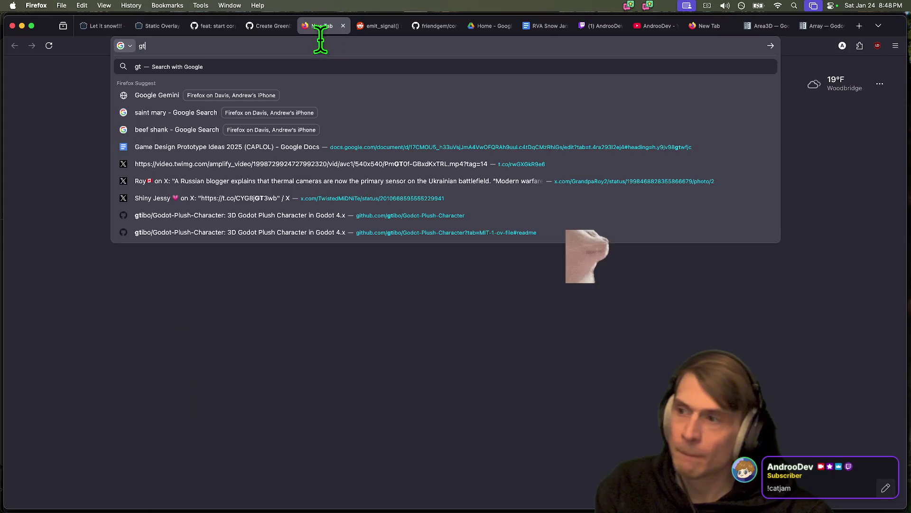
{"action": "left_click", "coordinate": [352, 372]}
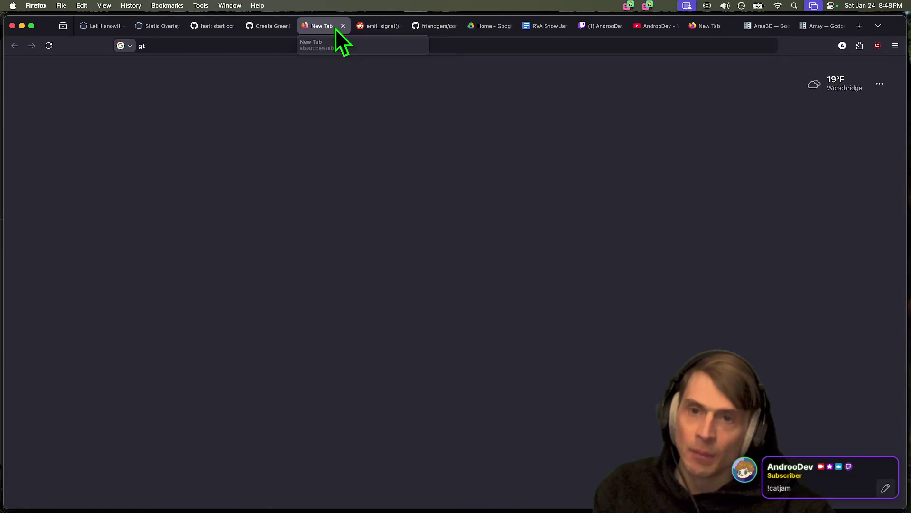
{"action": "left_click", "coordinate": [343, 26]}
Step: Copy the emit_signal() Reddit meme image and return to Discord
{"action": "right_click", "coordinate": [408, 212]}
{"action": "left_click", "coordinate": [475, 251]}
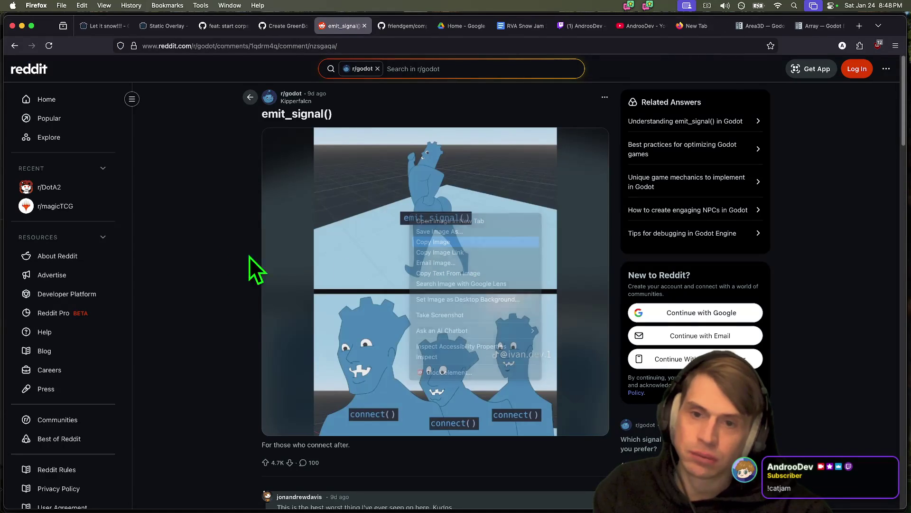
{"action": "key", "text": "super+Tab"}
{"action": "key", "text": "super+Tab"}
{"action": "key", "text": "super+Tab"}
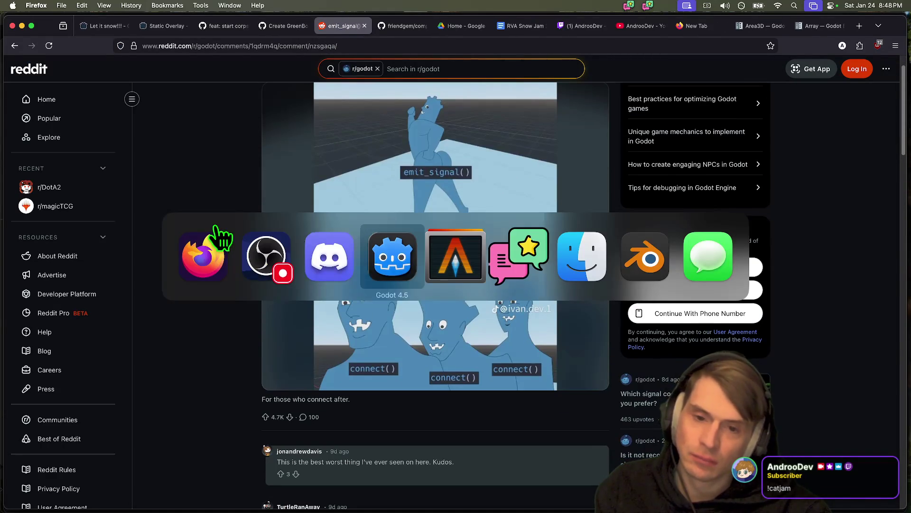
{"action": "key", "text": "super+Tab"}
{"action": "key", "text": "super+Tab"}
{"action": "key", "text": "super+Tab"}
{"action": "key", "text": "Escape"}
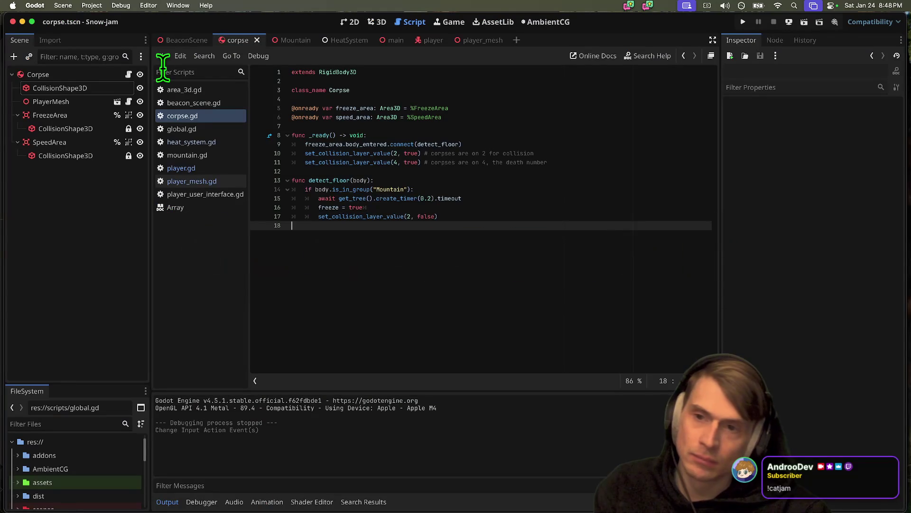
{"action": "key", "text": "super+Tab"}
{"action": "key", "text": "super+Tab"}
{"action": "key", "text": "super+Tab"}
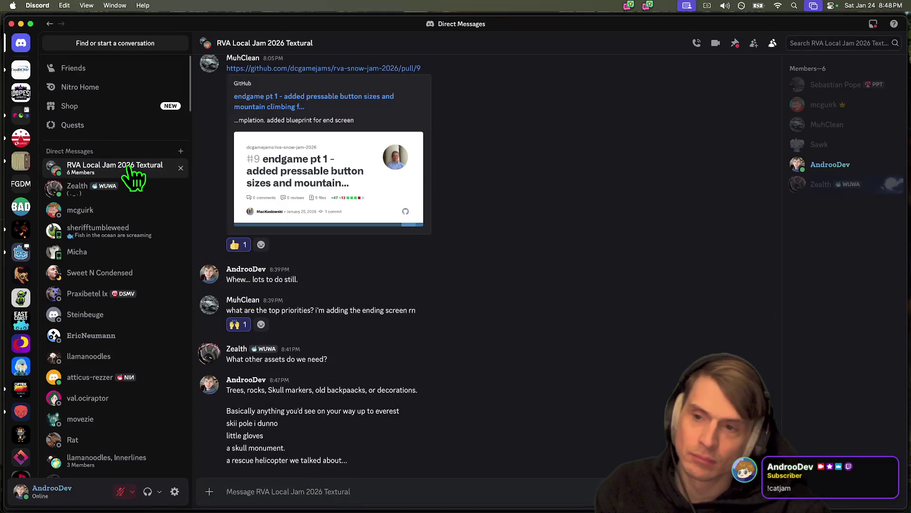
Step: Post the emit_signal() meme to the jam group chat with the caption 'signals crash course'
{"action": "left_click", "coordinate": [422, 480]}
{"action": "key", "text": "super+v"}
{"action": "type", "text": "sign"}
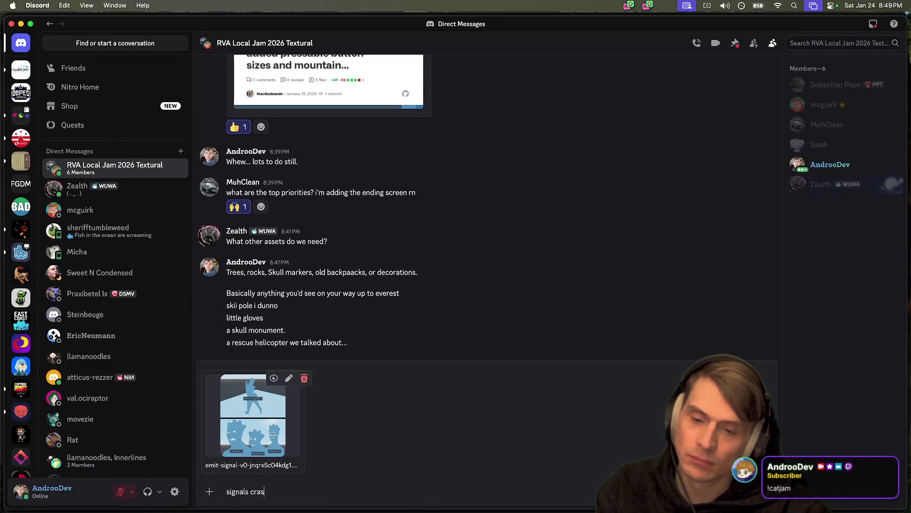
{"action": "type", "text": "se"}
{"action": "key", "text": "Return"}
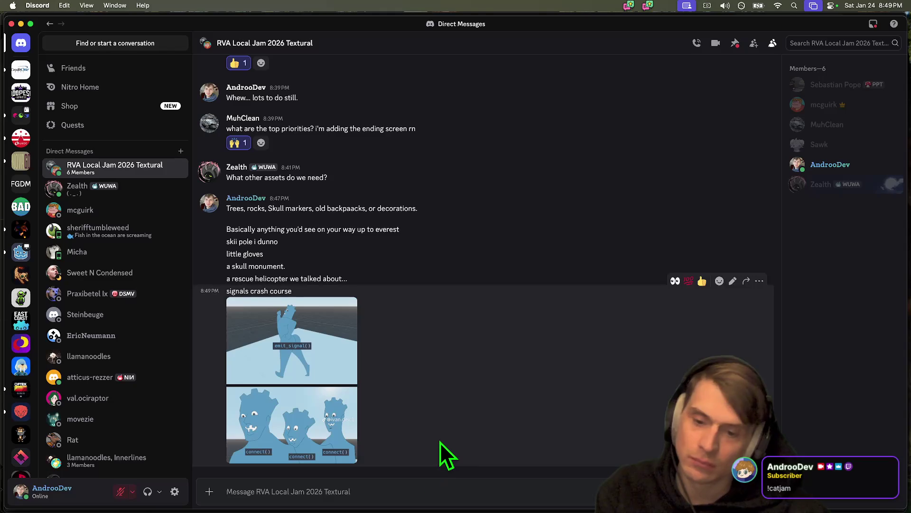
{"action": "key", "text": "super+Tab"}
{"action": "key", "text": "super+Tab"}
{"action": "key", "text": "super+Tab"}
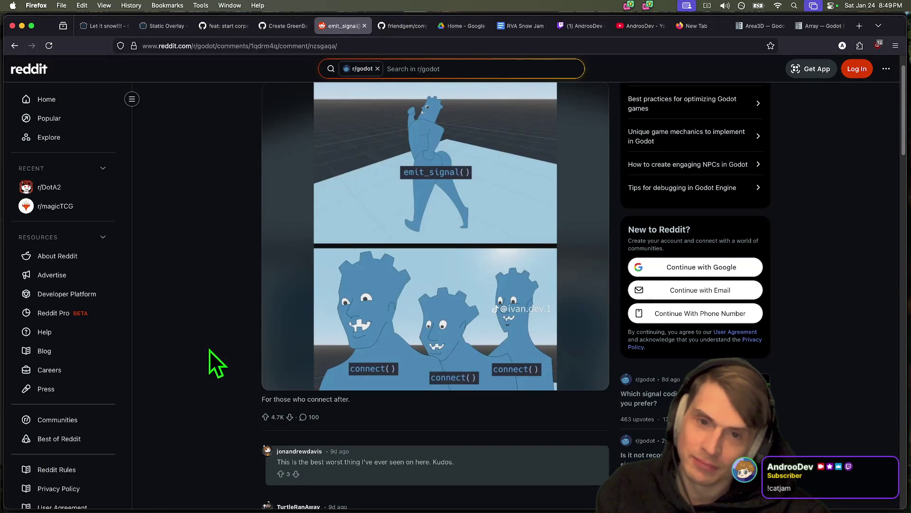
Step: Read through the Reddit post and its first comment in Firefox
{"action": "scroll", "coordinate": [212, 349], "scroll_direction": "down", "scroll_amount": 1}
{"action": "scroll", "coordinate": [212, 348], "scroll_direction": "up", "scroll_amount": 2}
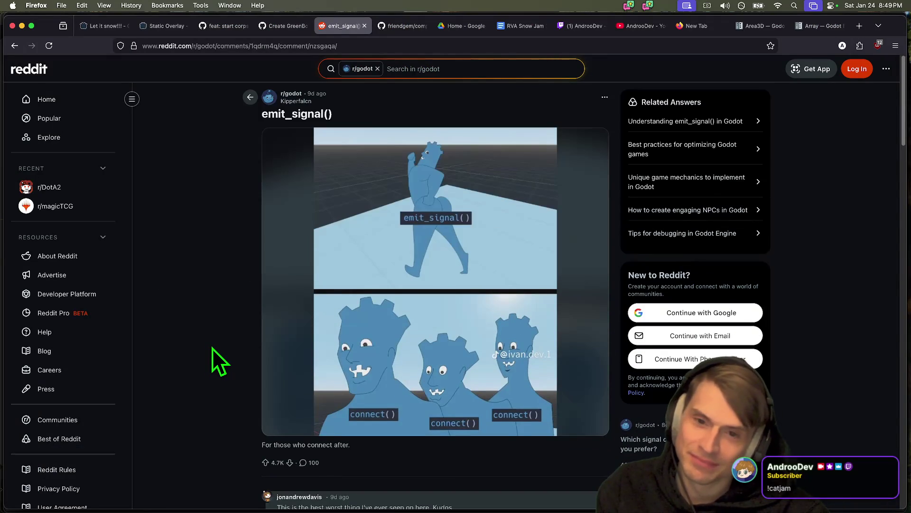
{"action": "key", "text": "super+Tab"}
{"action": "mouse_move", "coordinate": [592, 493]}
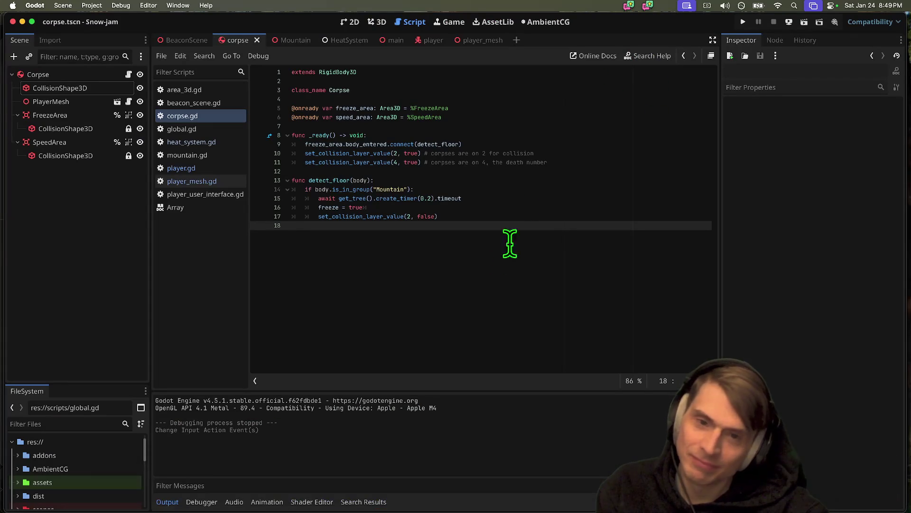
{"action": "key", "text": "super+Tab"}
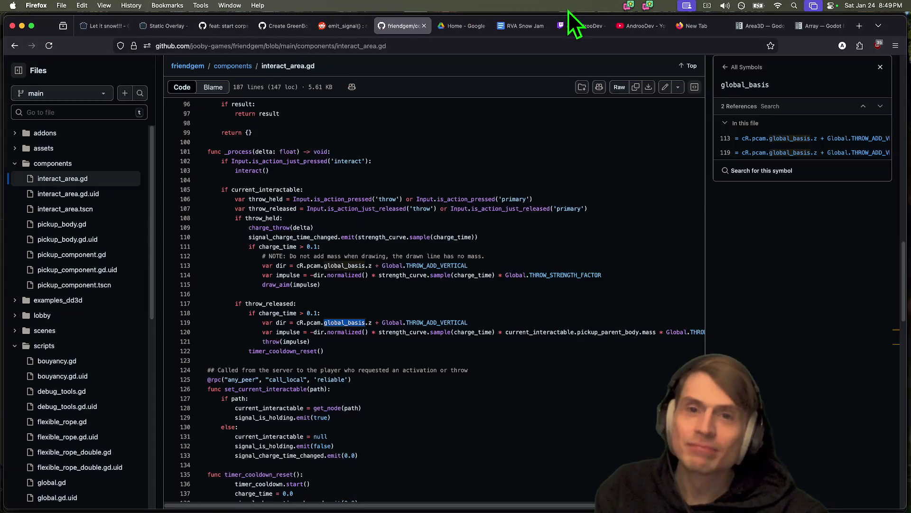
{"action": "scroll", "coordinate": [791, 352], "scroll_direction": "down", "scroll_amount": 5}
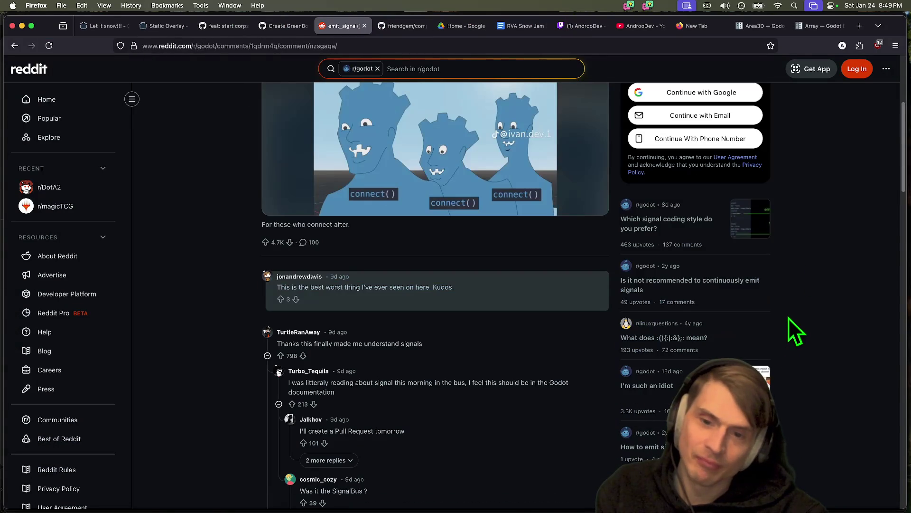
{"action": "left_click", "coordinate": [439, 277]}
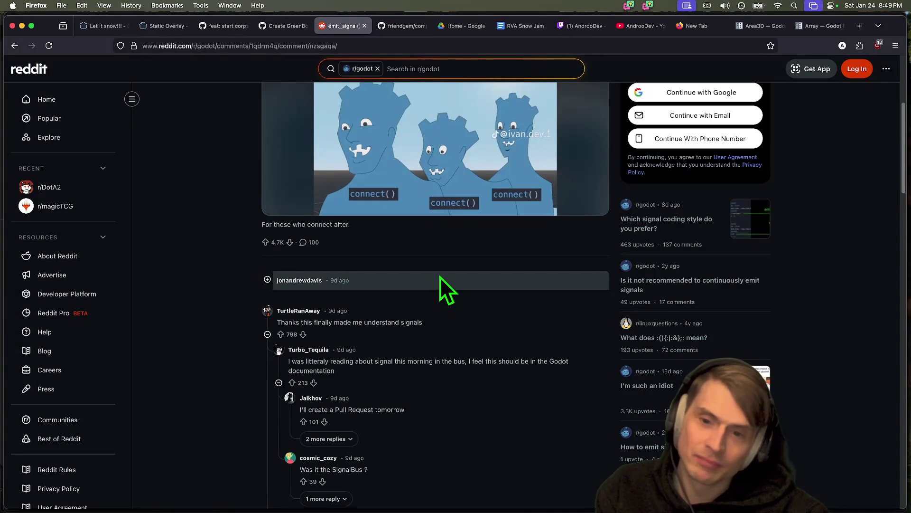
{"action": "left_click", "coordinate": [498, 290]}
{"action": "scroll", "coordinate": [548, 440], "scroll_direction": "up", "scroll_amount": 5}
Step: Close the Reddit post and GitHub friendgem tabs, leaving the YouTube channel tab showing
{"action": "key", "text": "cmd+w"}
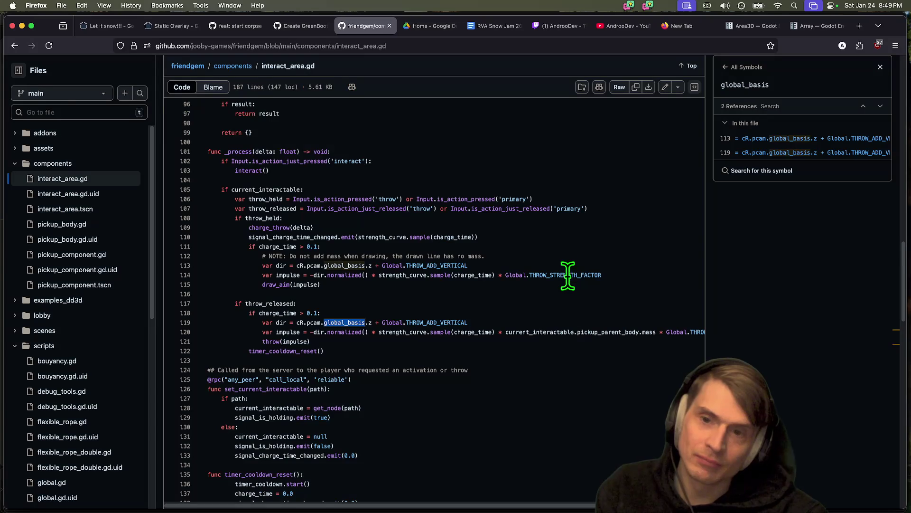
{"action": "scroll", "coordinate": [576, 268], "scroll_direction": "up", "scroll_amount": 10}
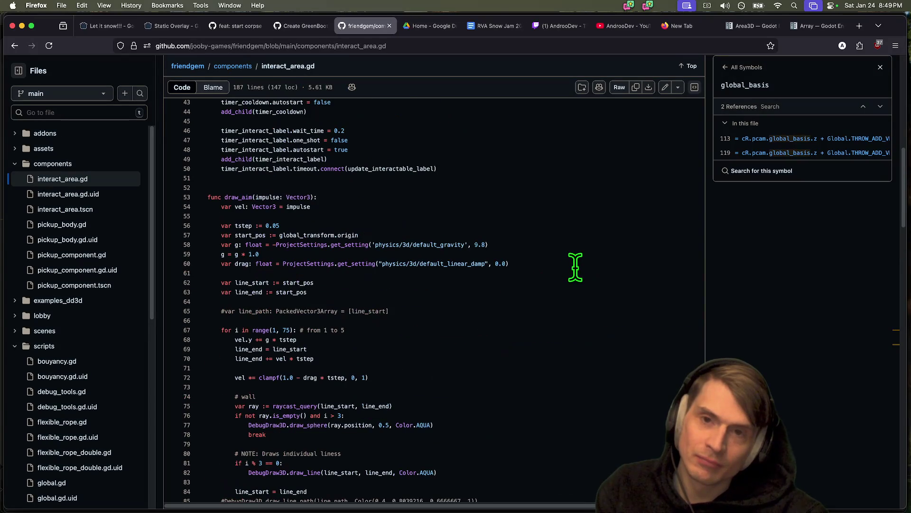
{"action": "key", "text": "super+w"}
{"action": "key", "text": "super+w"}
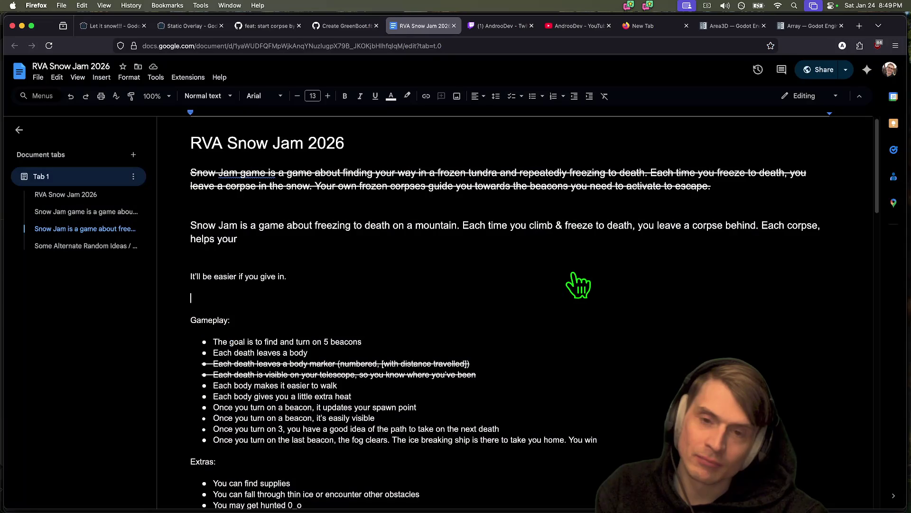
{"action": "key", "text": "ctrl+Tab"}
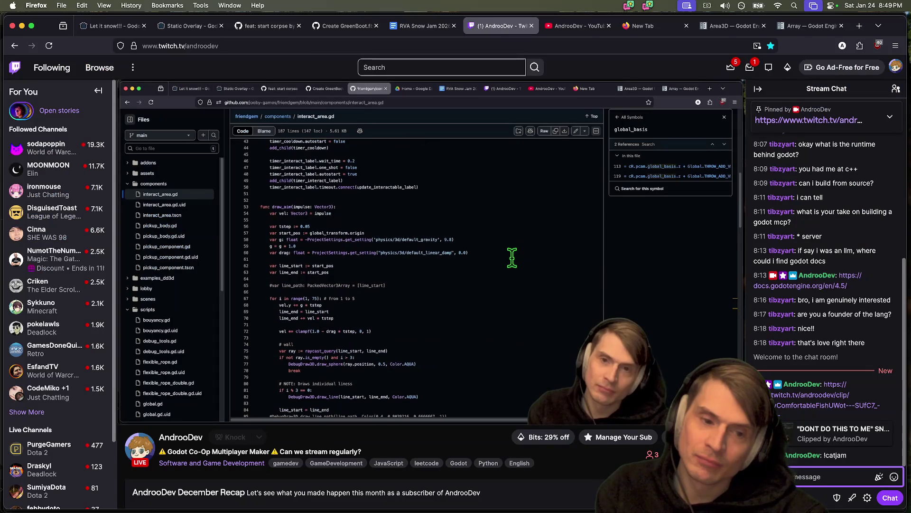
{"action": "key", "text": "ctrl+Tab"}
{"action": "key", "text": "super+Tab"}
{"action": "key", "text": "super+Tab"}
{"action": "key", "text": "super+Tab"}
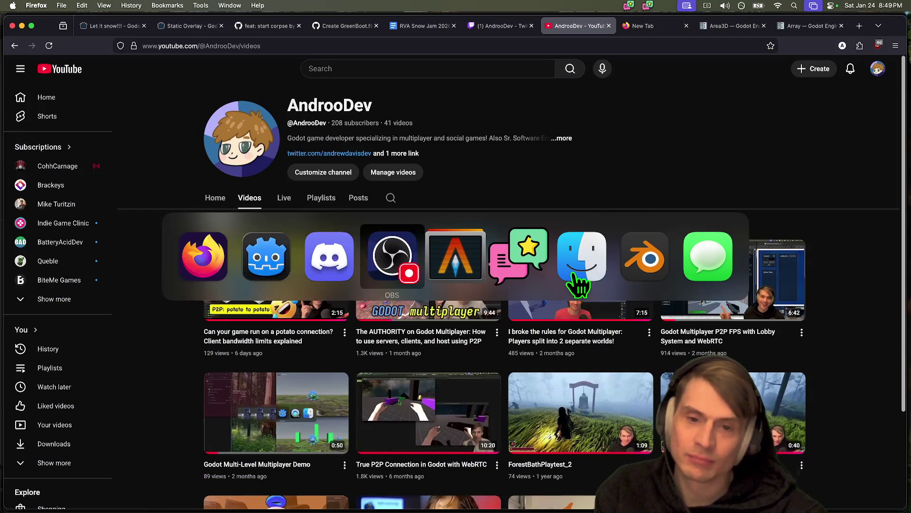
{"action": "key", "text": "super+Tab"}
Step: Check git status, stage all 13 changed files and commit as 'feat: switch physics and corpse it up!'
{"action": "type", "text": "st"}
{"action": "key", "text": "Return"}
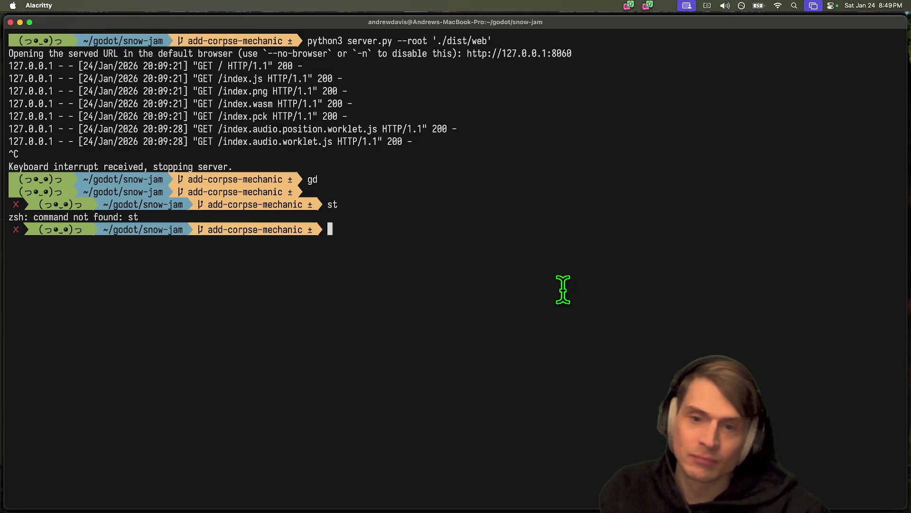
{"action": "key", "text": "Return"}
{"action": "type", "text": "git add ."}
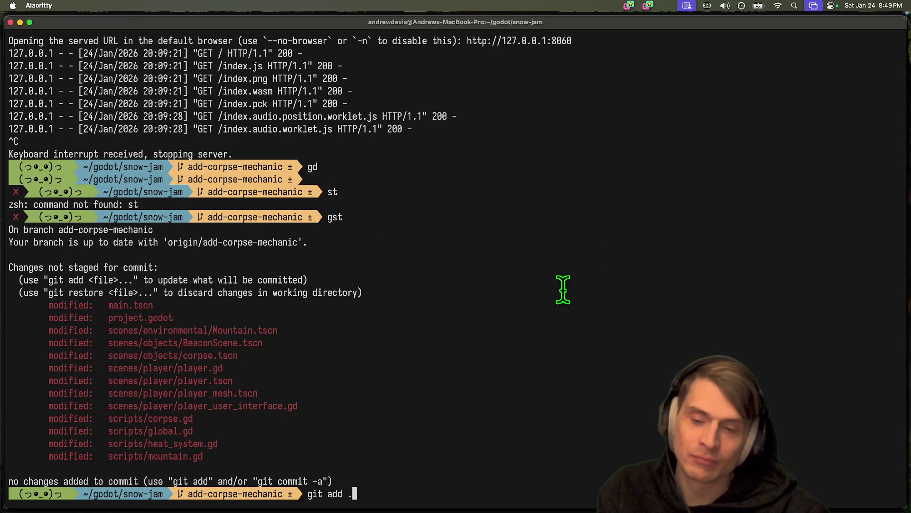
{"action": "type", "text": "."}
{"action": "key", "text": "Return"}
{"action": "type", "text": "gcam"}
{"action": "type", "text": " 'feat: temp down"}
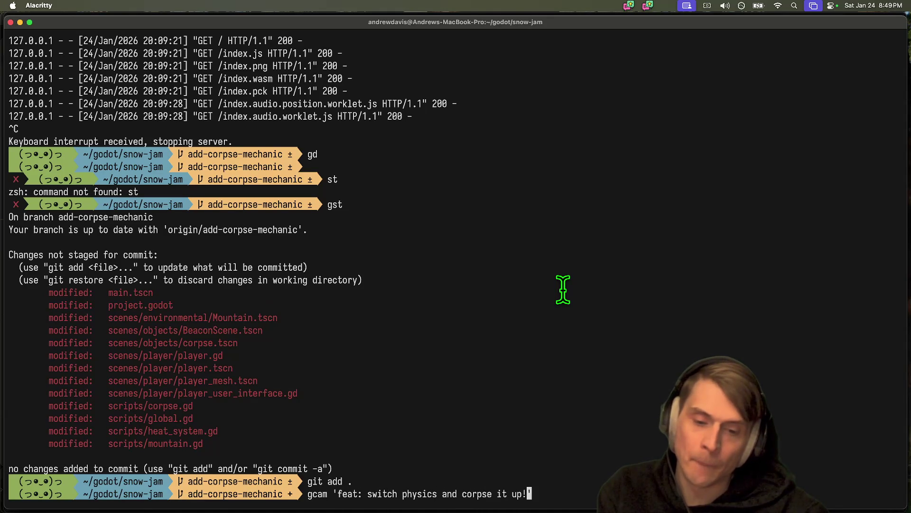
{"action": "key", "text": "Return"}
Step: Push the commit to the add-corpse-mechanic branch
{"action": "type", "text": "git push"}
{"action": "key", "text": "Return"}
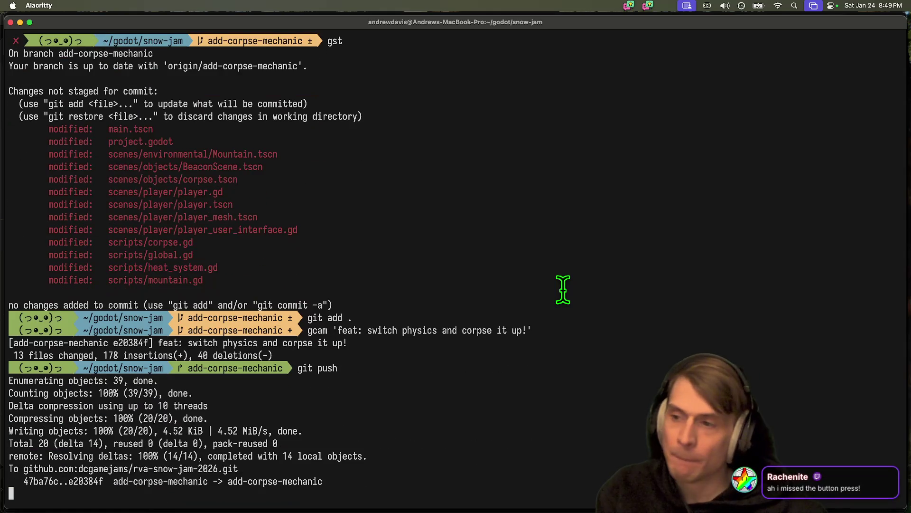
{"action": "key", "text": "super+Tab"}
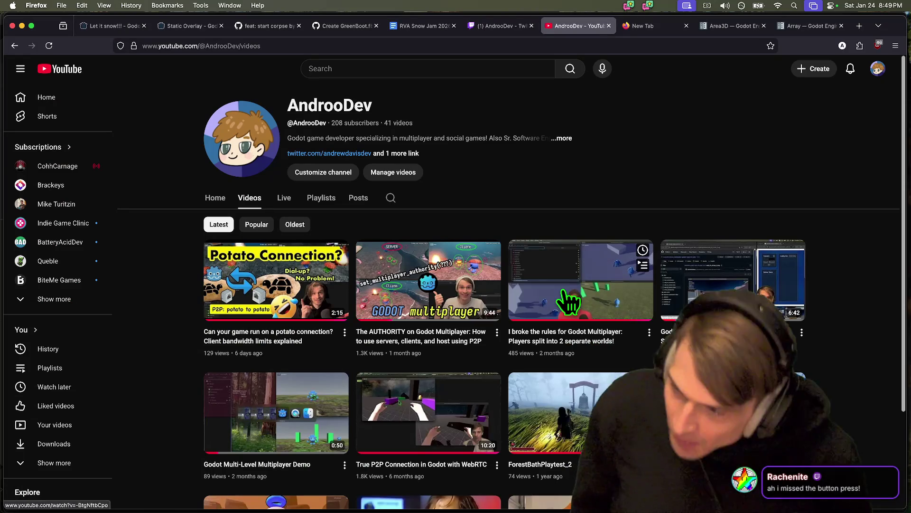
{"action": "key", "text": "super+Tab"}
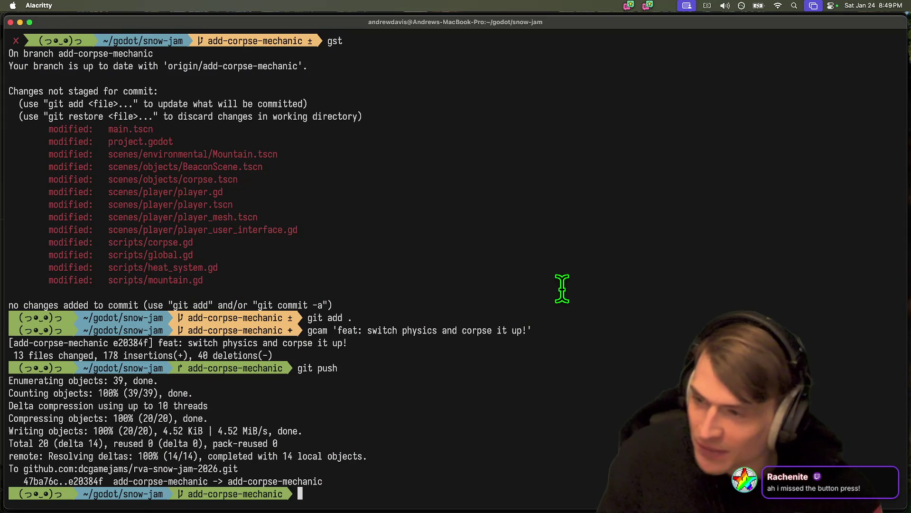
{"action": "mouse_move", "coordinate": [570, 511]}
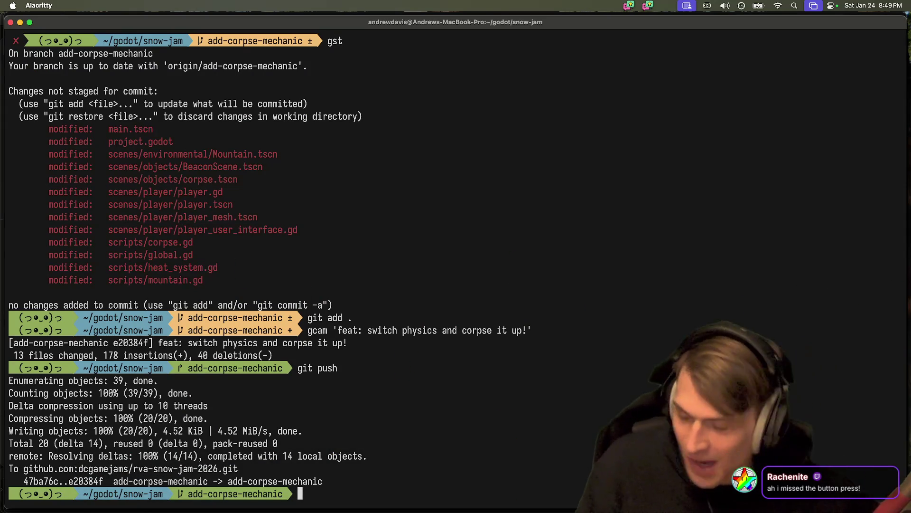
{"action": "key", "text": "super+Tab"}
{"action": "key", "text": "super+Tab"}
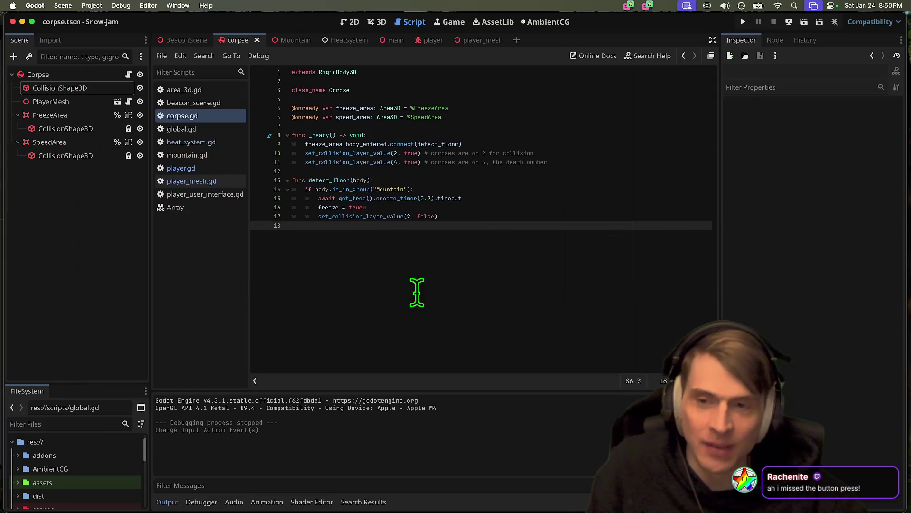
Step: Save the corpse scene and view the player scene in the 3D viewport
{"action": "key", "text": "super+s"}
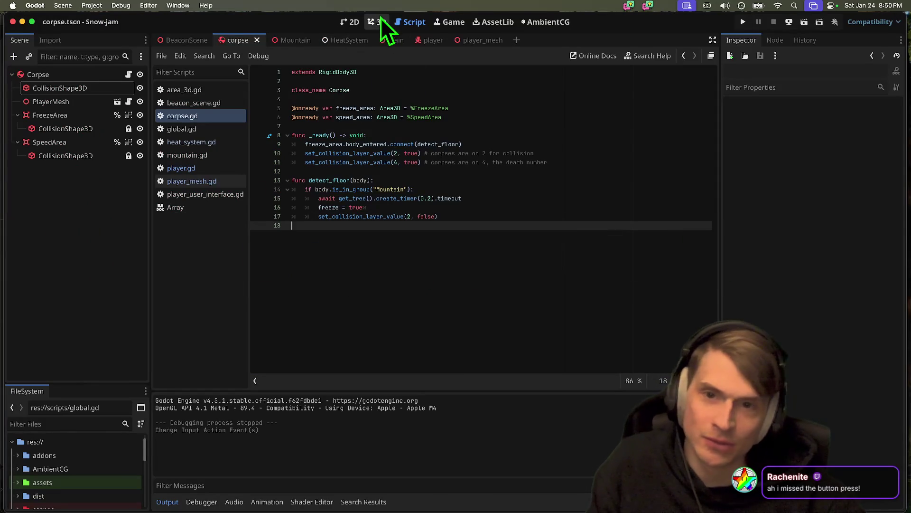
{"action": "left_click", "coordinate": [378, 22]}
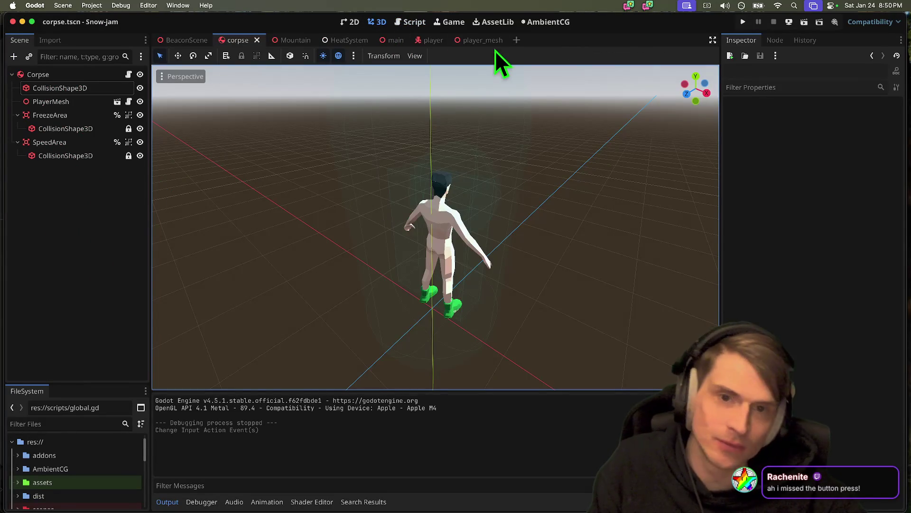
{"action": "left_click", "coordinate": [426, 41]}
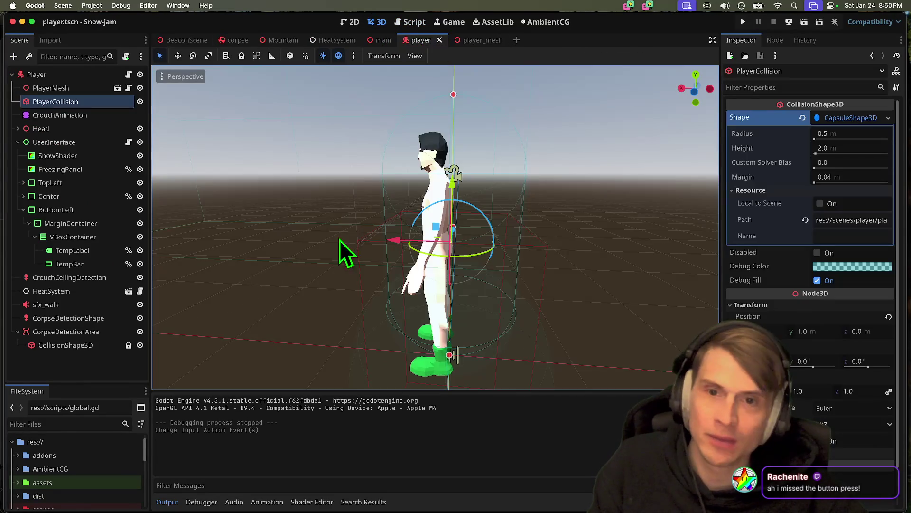
{"action": "left_click", "coordinate": [119, 364]}
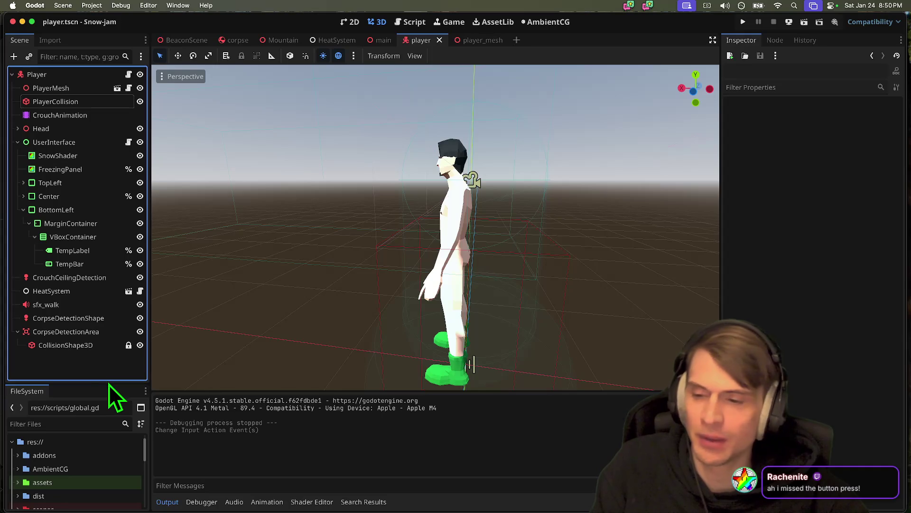
{"action": "left_click", "coordinate": [396, 482]}
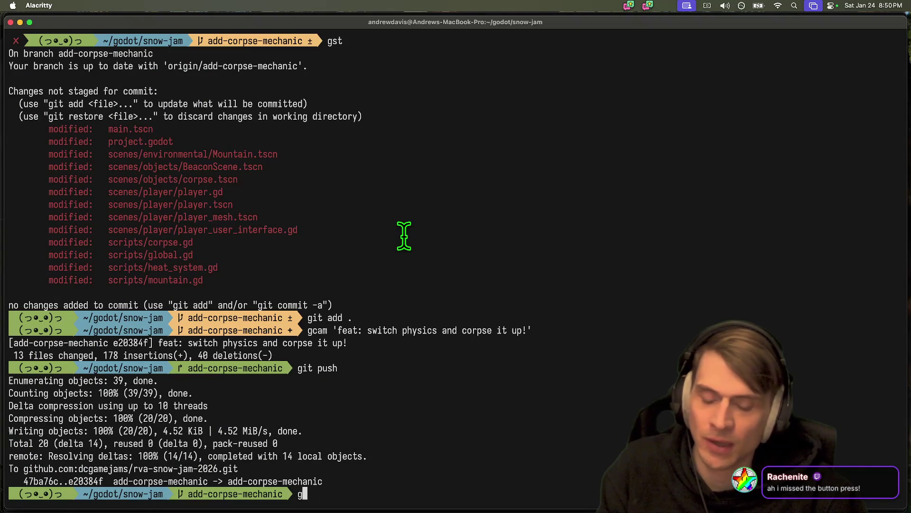
Step: Confirm with git status and git push that the tree is clean and fully pushed
{"action": "type", "text": "st"}
{"action": "key", "text": "Return"}
{"action": "type", "text": "git push"}
{"action": "key", "text": "Return"}
Step: Open GitHub in a new tab and open rva-snow-jam-2026 by filtering repositories for 'snow'
{"action": "key", "text": "super+Tab"}
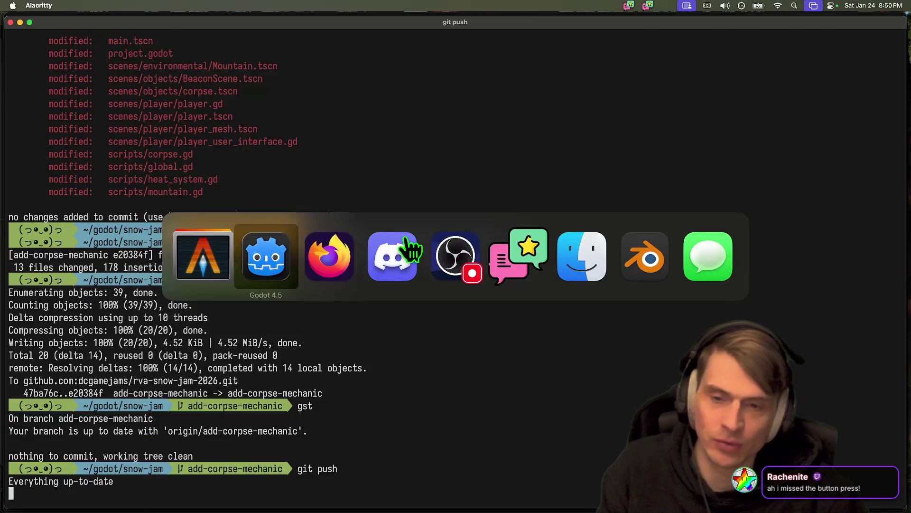
{"action": "key", "text": "super+t"}
{"action": "type", "text": "git"}
{"action": "key", "text": "Return"}
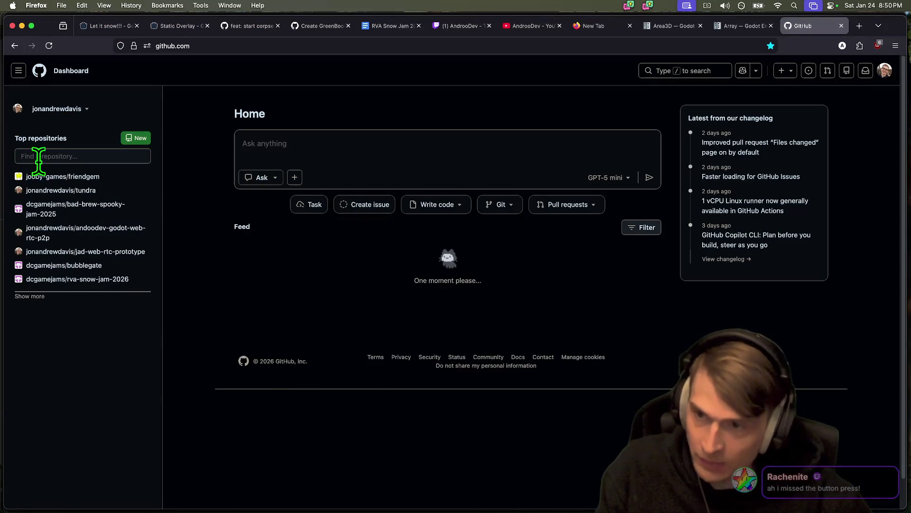
{"action": "left_click", "coordinate": [41, 157]}
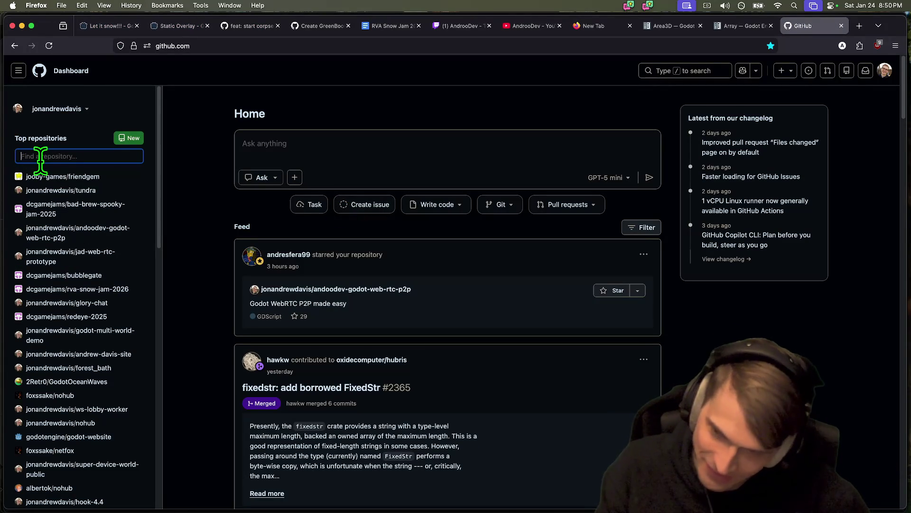
{"action": "type", "text": "snow"}
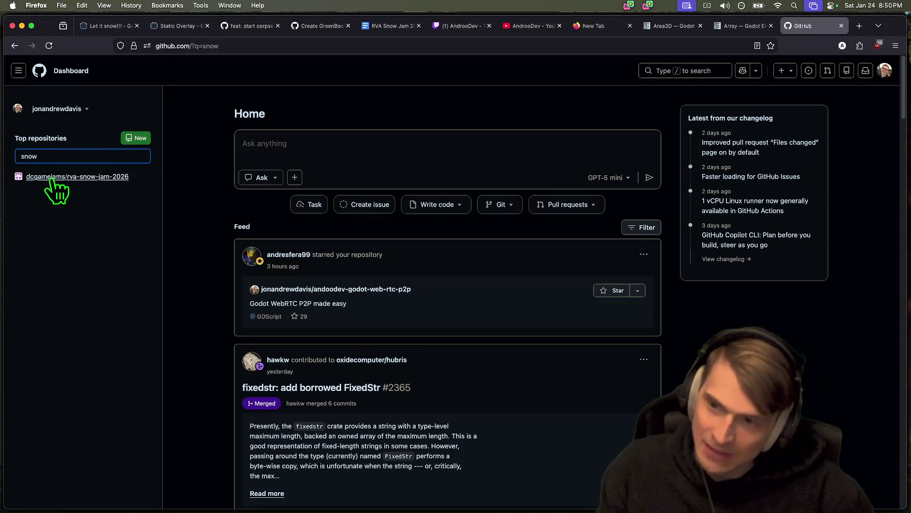
{"action": "left_click", "coordinate": [55, 176]}
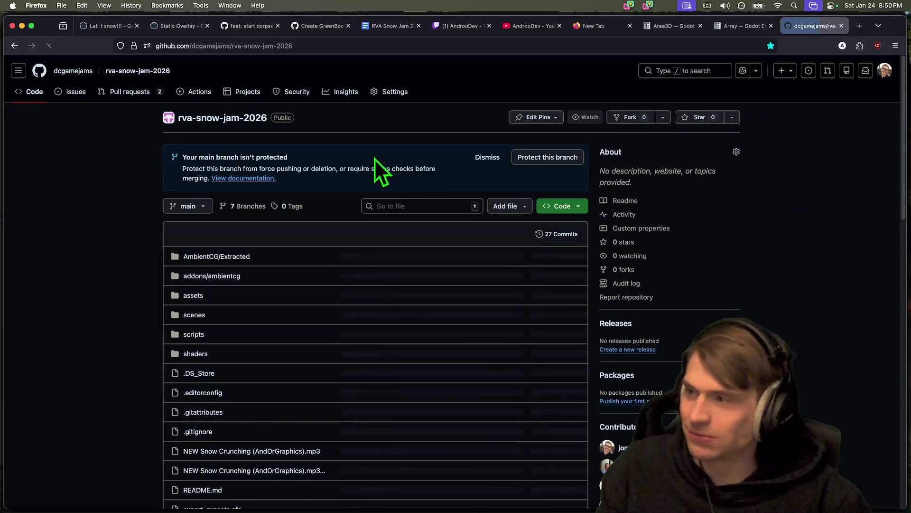
{"action": "key", "text": "super+Tab"}
{"action": "key", "text": "super+Tab"}
{"action": "key", "text": "super+Tab"}
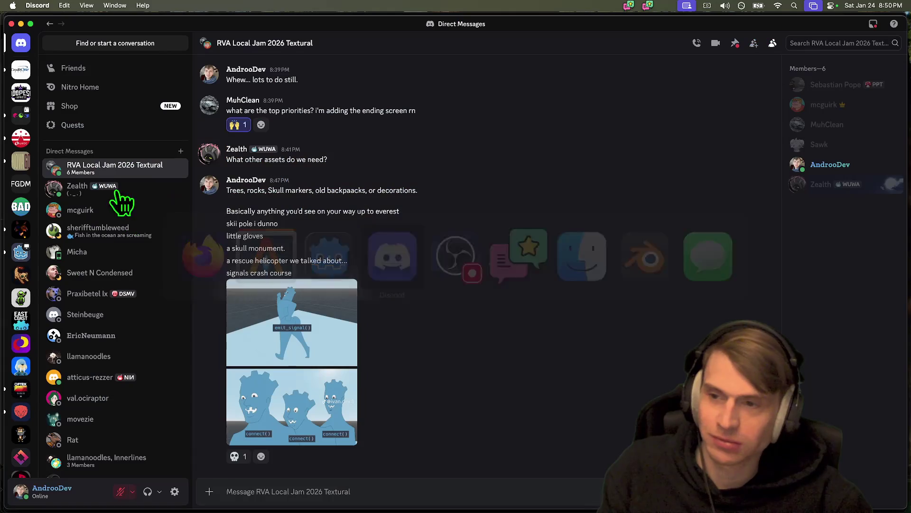
Step: Move the voice connection from CAPLOL General to RVA Game Jams' virtual-game-jam channel
{"action": "left_click", "coordinate": [30, 76]}
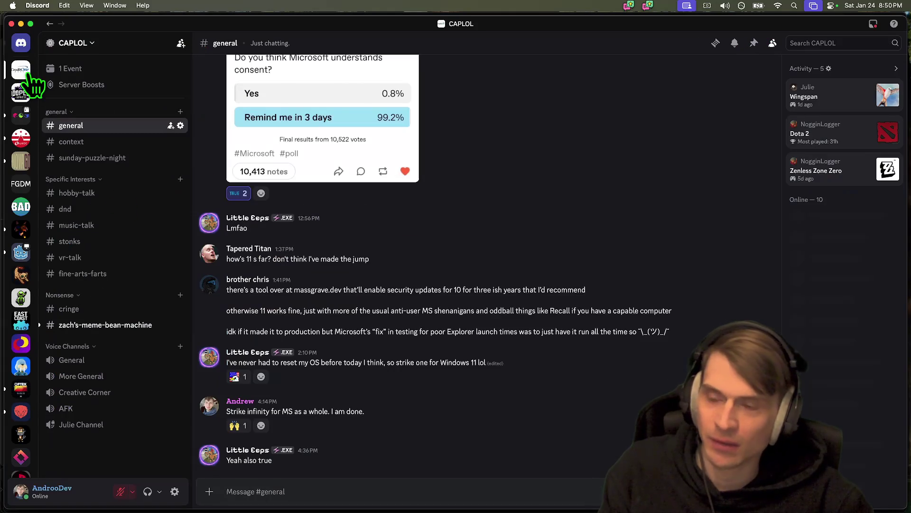
{"action": "left_click", "coordinate": [91, 360]}
{"action": "left_click", "coordinate": [22, 115]}
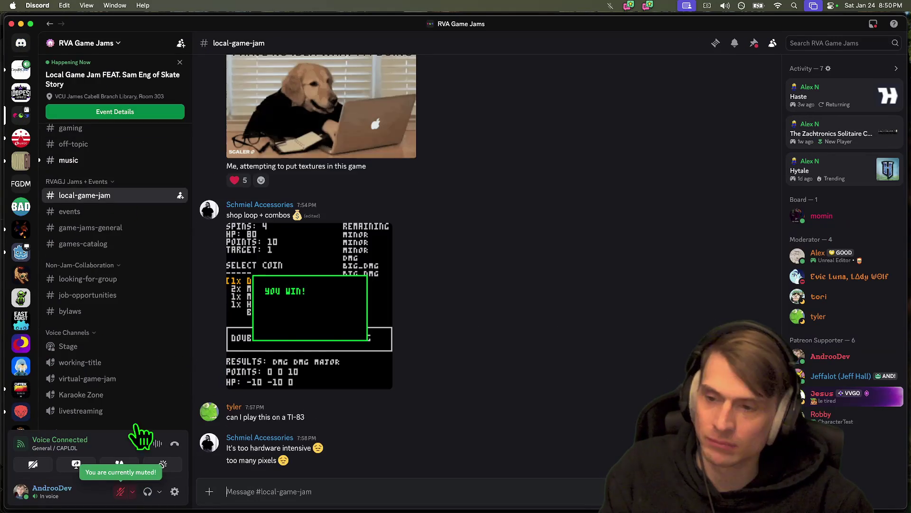
{"action": "left_click", "coordinate": [124, 383]}
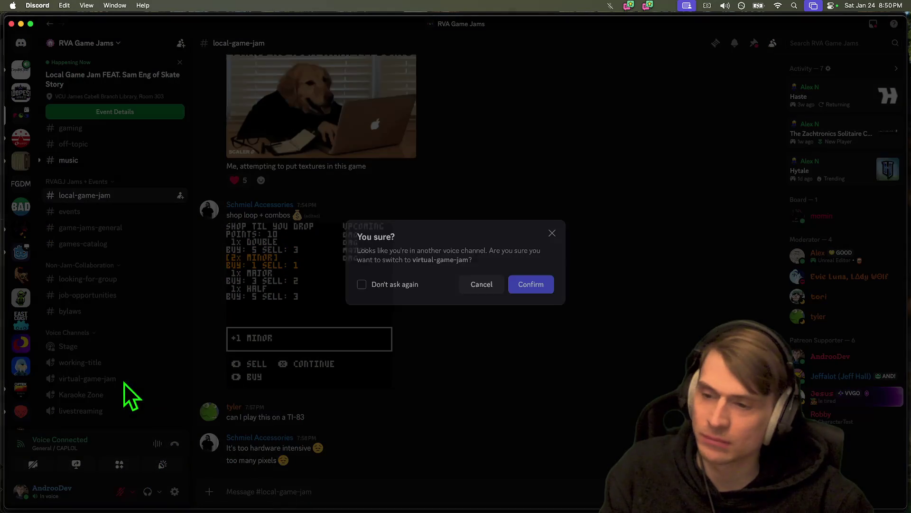
{"action": "left_click", "coordinate": [530, 284]}
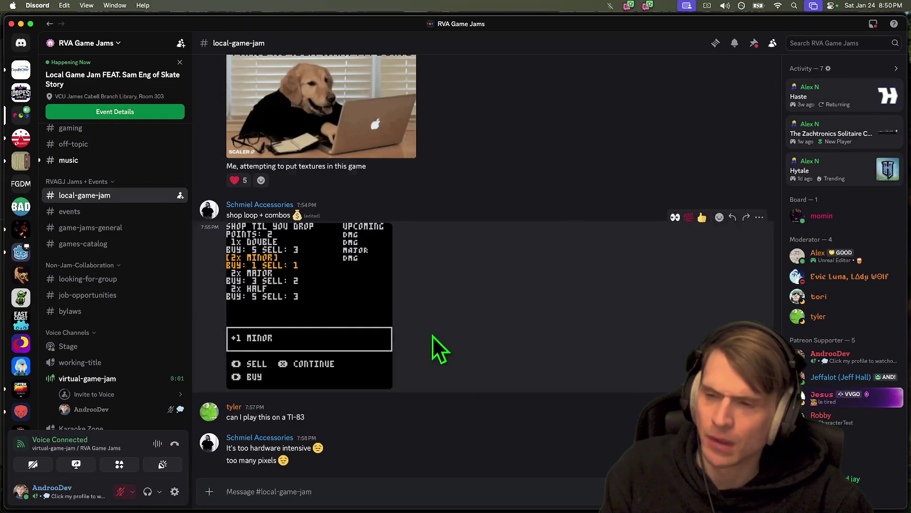
Step: Bring up the RVA Local Jam 2026 Textural group chat
{"action": "left_click", "coordinate": [76, 160]}
{"action": "scroll", "coordinate": [81, 323], "scroll_direction": "down", "scroll_amount": 3}
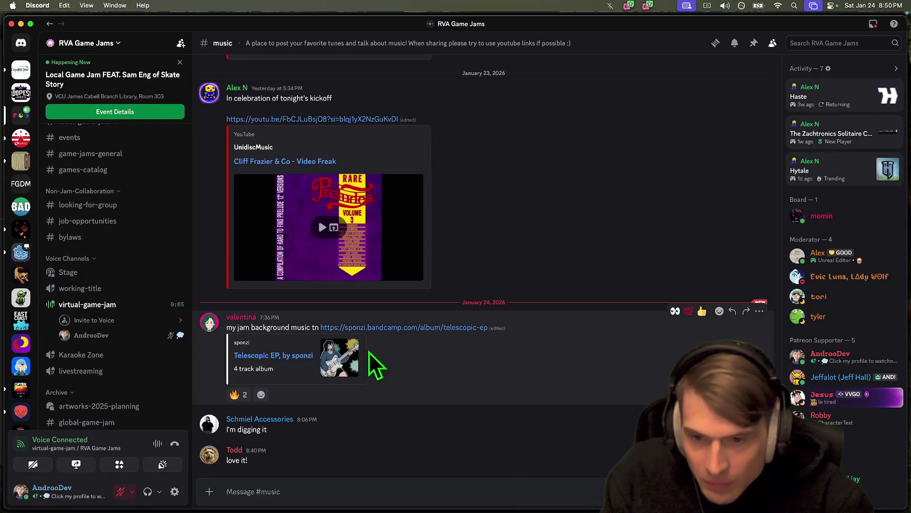
{"action": "key", "text": "super+Tab"}
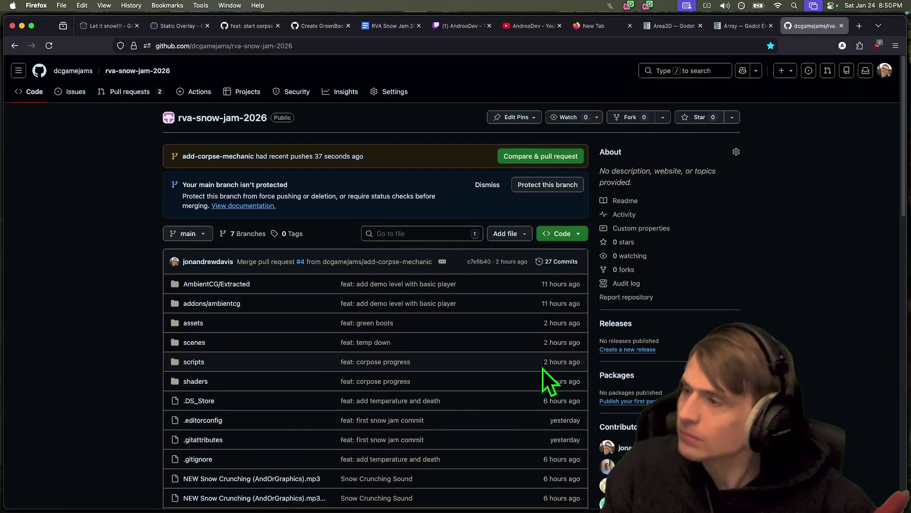
{"action": "key", "text": "super+Tab"}
{"action": "key", "text": "super+Tab"}
{"action": "key", "text": "super+Tab"}
{"action": "key", "text": "super+Tab"}
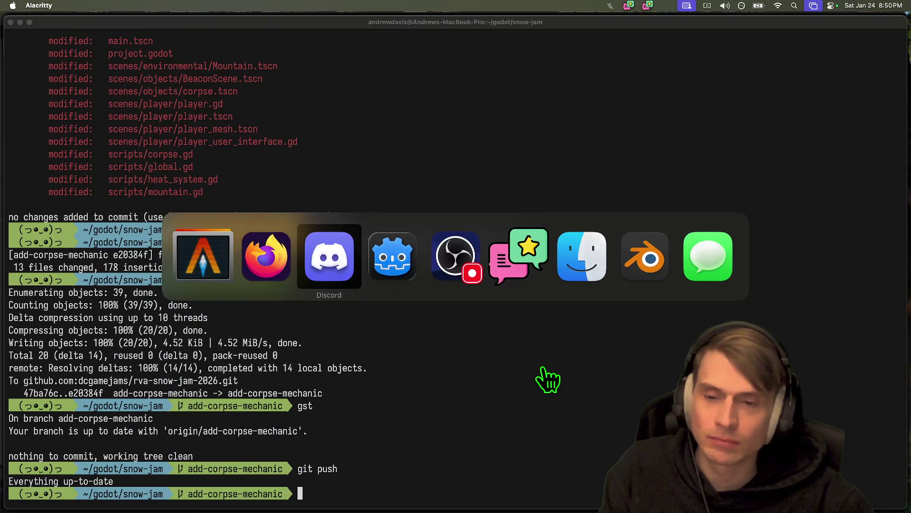
{"action": "key", "text": "alt+shift+Down"}
{"action": "key", "text": "alt+shift+Down"}
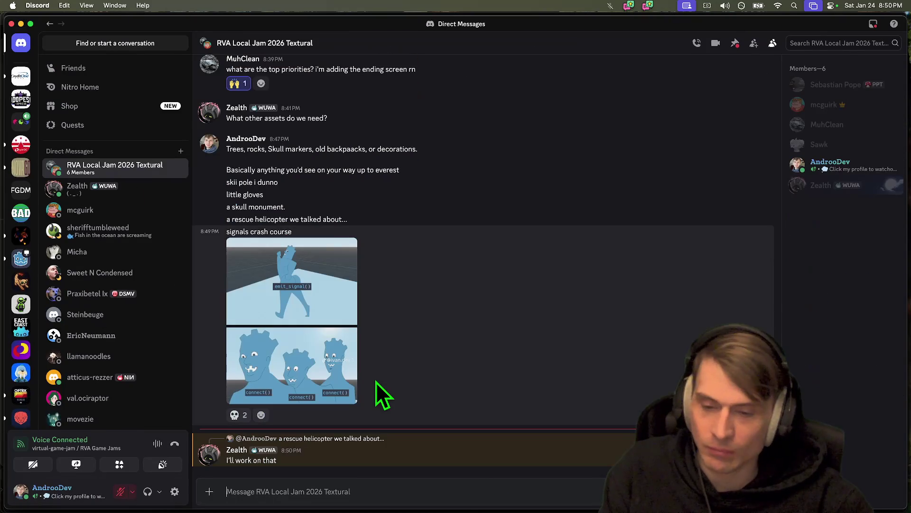
Step: Post a sound-pass request (wind, footsteps) and a note that the game is nearly playable
{"action": "type", "text": "Sound pass too. we need like wind... i gotta get these footsteps in"}
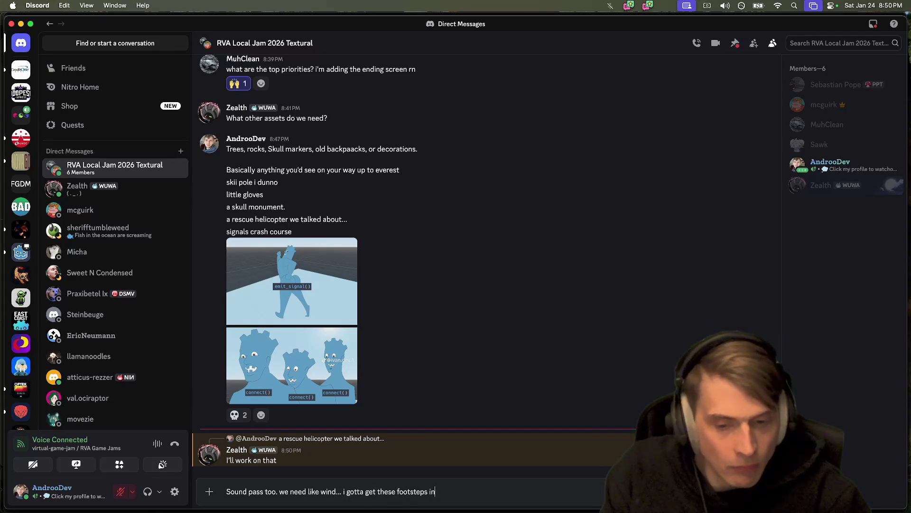
{"action": "type", "text": "c."}
{"action": "key", "text": "Return"}
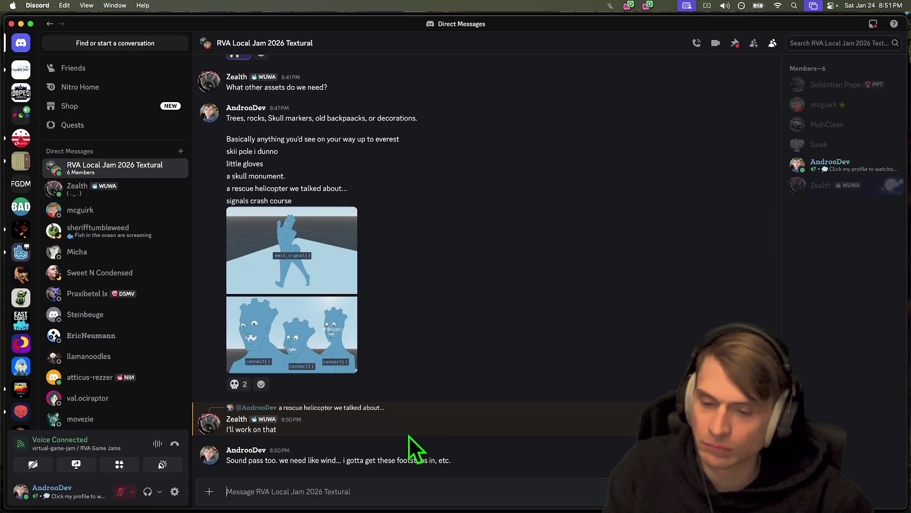
{"action": "type", "text": "bu"}
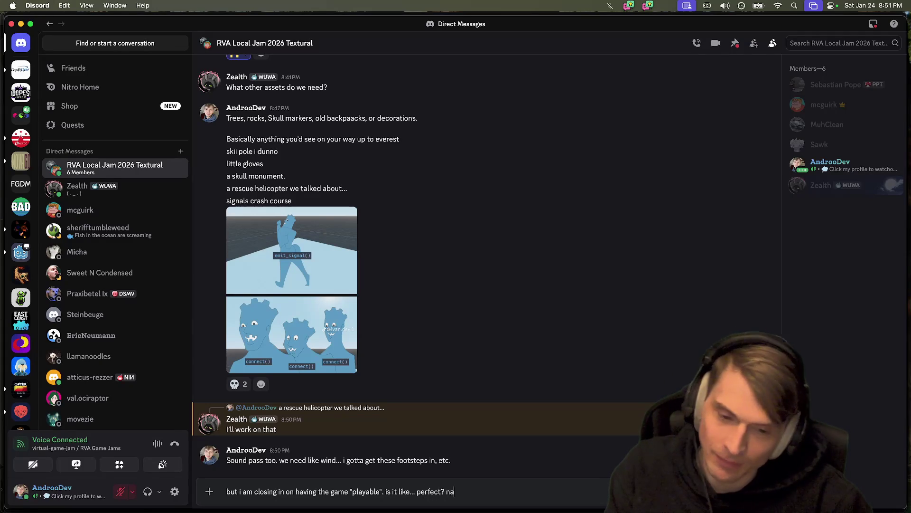
{"action": "key", "text": "Return"}
{"action": "key", "text": "super+Tab"}
{"action": "key", "text": "super+Tab"}
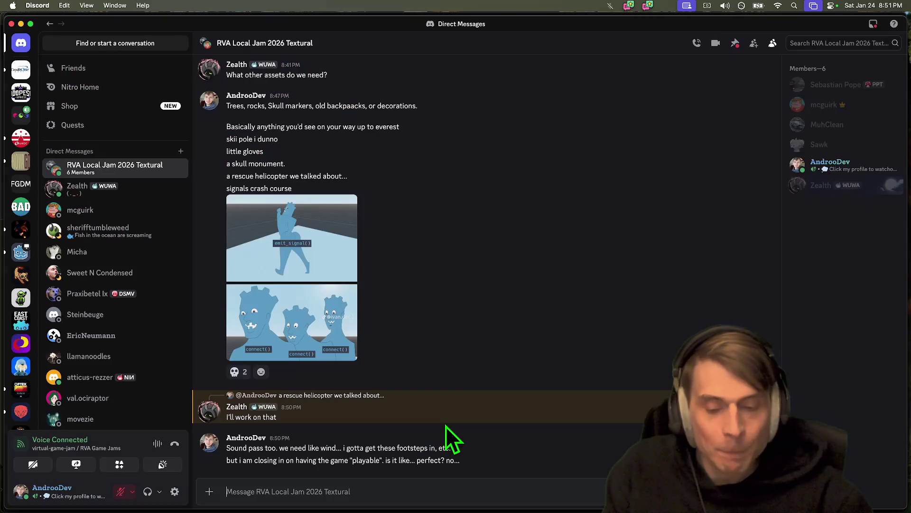
{"action": "key", "text": "super+Tab"}
{"action": "key", "text": "super+Tab"}
{"action": "key", "text": "super+Tab"}
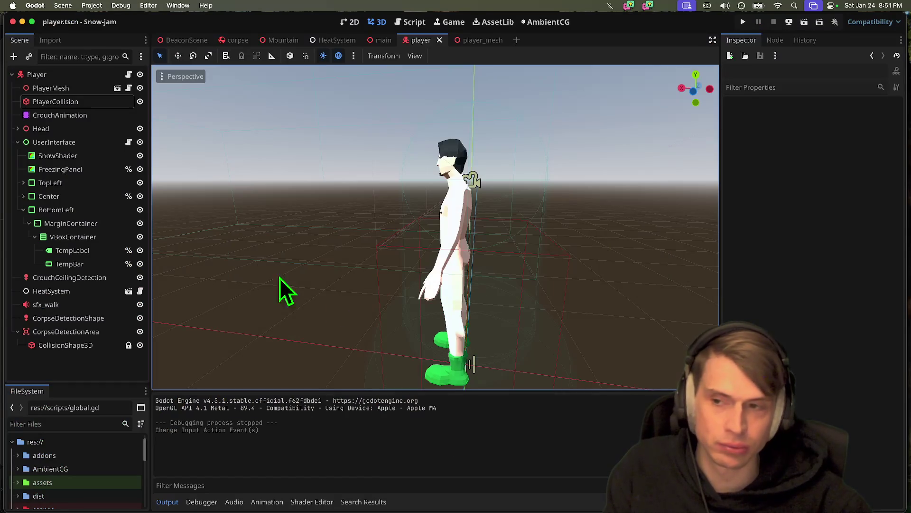
Step: Test-run Snow-jam until the temperature hits -40.00 °F and a corpse spawns, then stop it
{"action": "key", "text": "super+b"}
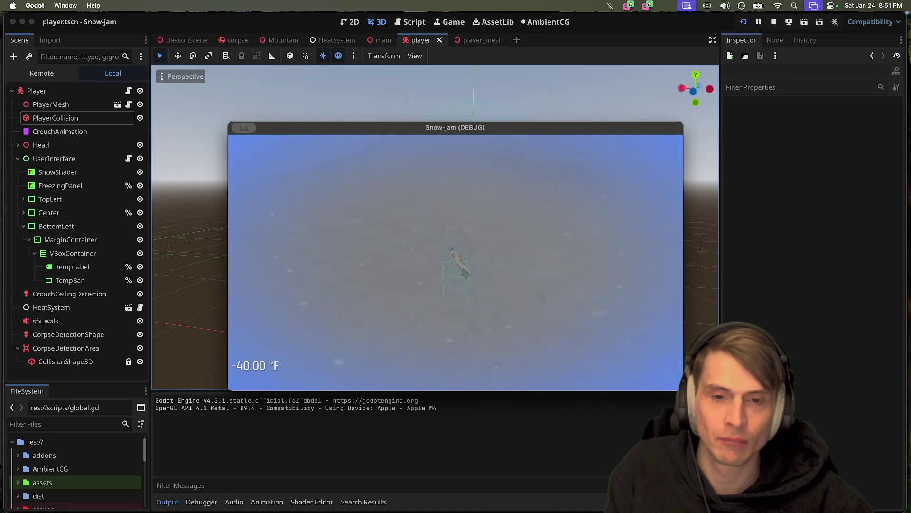
{"action": "key", "text": "super+period"}
Step: Open player.gd at the corpse impulse strength line and test-run the game
{"action": "left_click", "coordinate": [414, 25]}
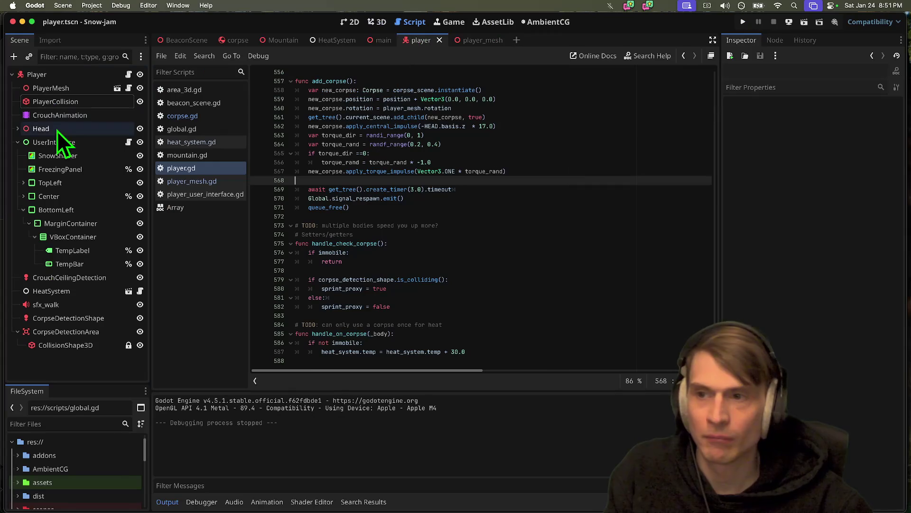
{"action": "left_click", "coordinate": [115, 76]}
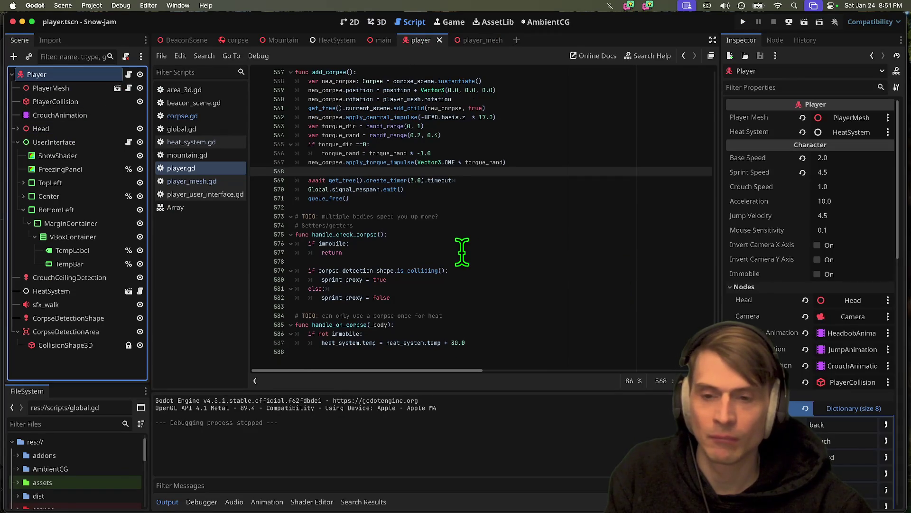
{"action": "scroll", "coordinate": [496, 197], "scroll_direction": "up", "scroll_amount": 1}
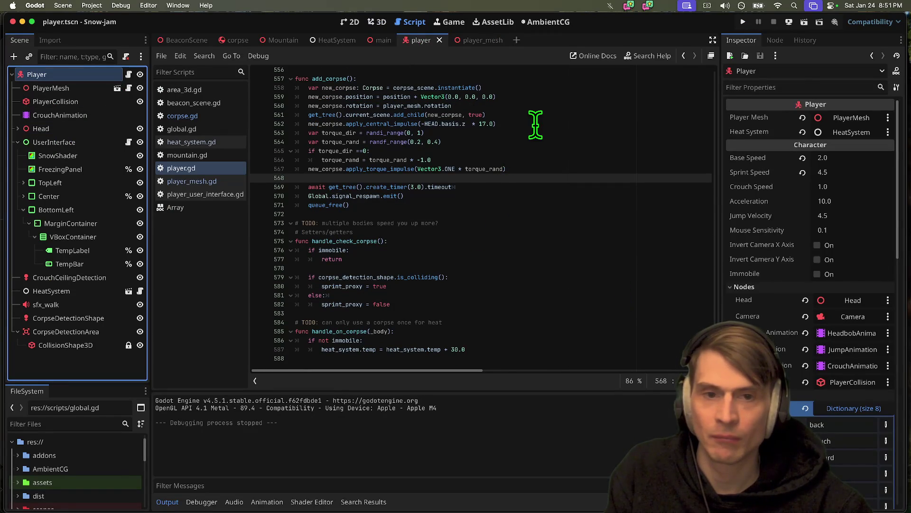
{"action": "key", "text": "Up"}
{"action": "key", "text": "Up"}
{"action": "key", "text": "Up"}
{"action": "key", "text": "super+b"}
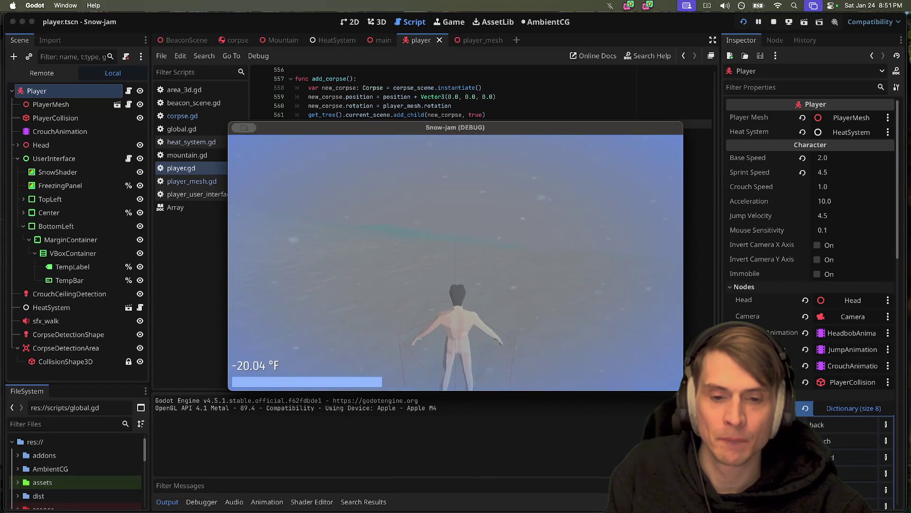
{"action": "key", "text": "Escape"}
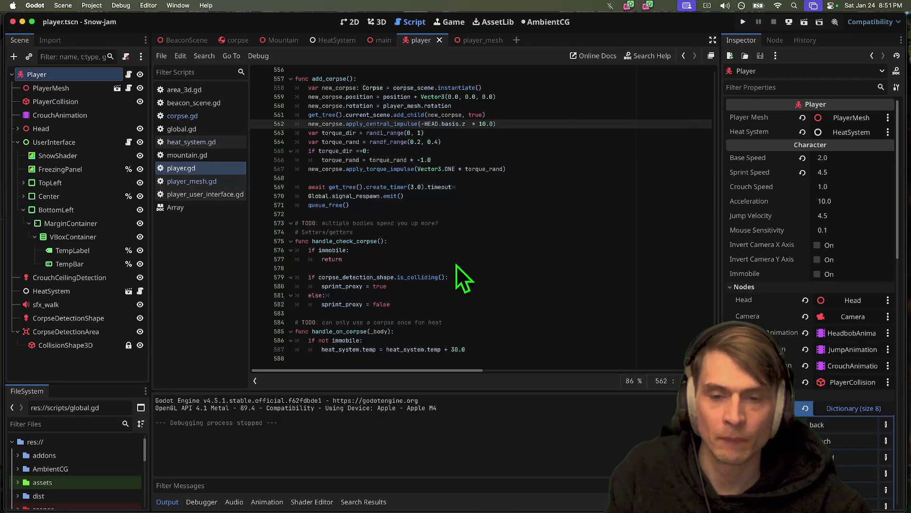
Step: Change the torque randf_range maximum to 1 and test-run the game twice
{"action": "left_click", "coordinate": [548, 173]}
{"action": "left_click", "coordinate": [460, 142]}
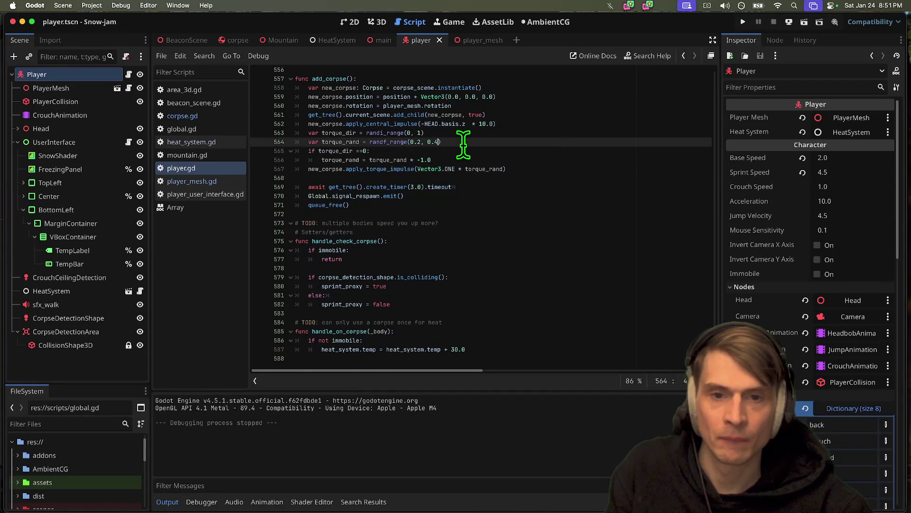
{"action": "type", "text": "1"}
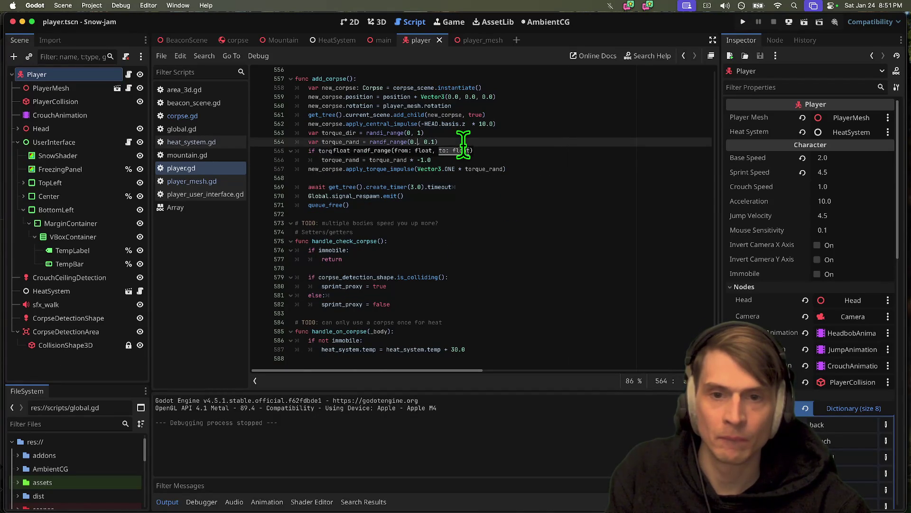
{"action": "key", "text": "super+b"}
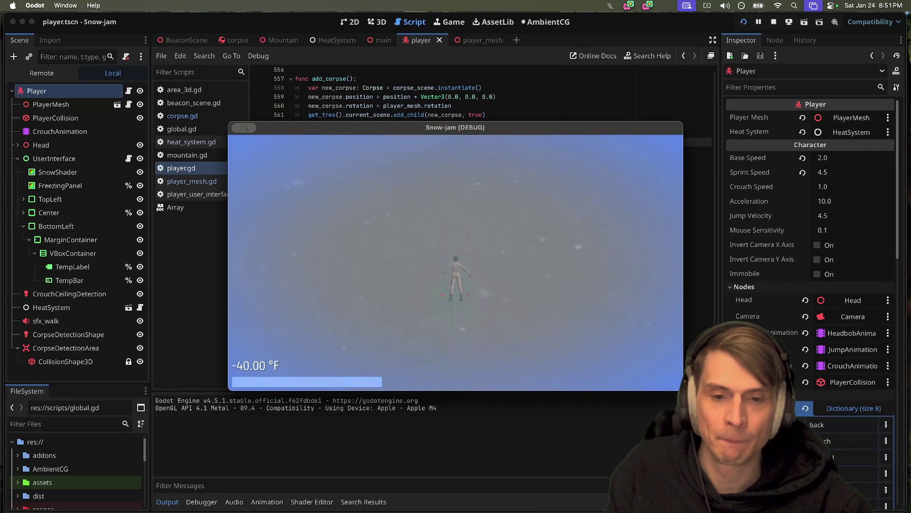
{"action": "key", "text": "super+period"}
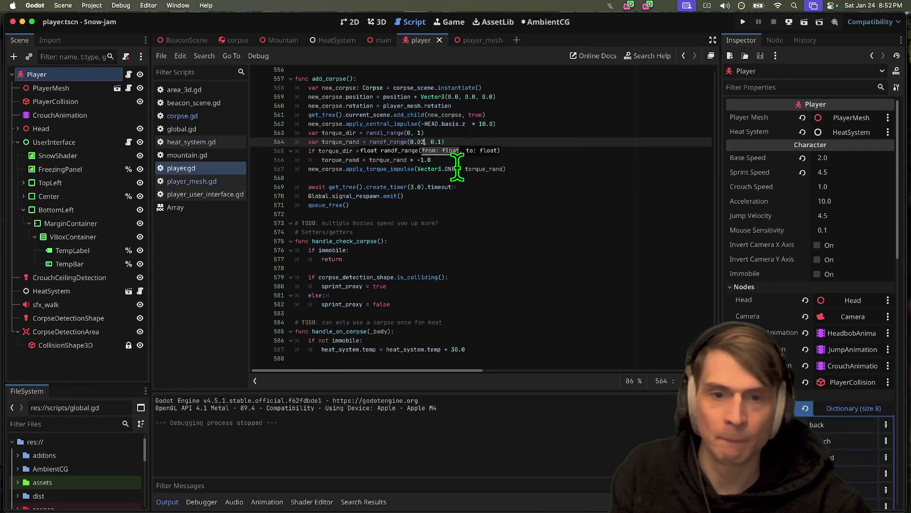
{"action": "key", "text": "super+b"}
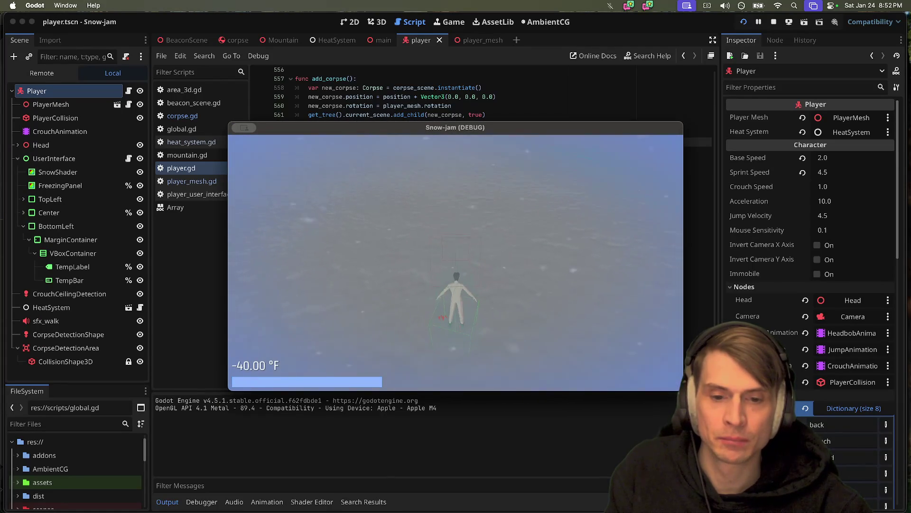
{"action": "key", "text": "super+period"}
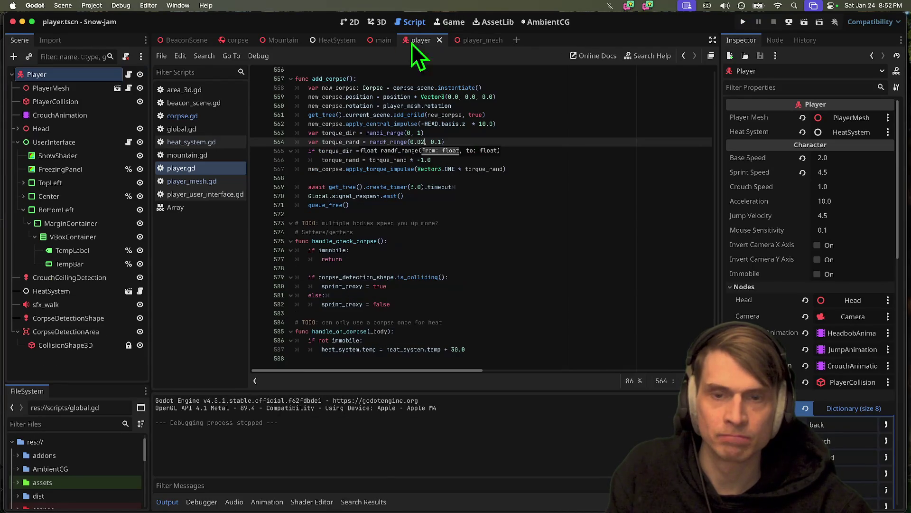
Step: Look over the corpse model in 3D, then return to the player script
{"action": "left_click", "coordinate": [235, 41]}
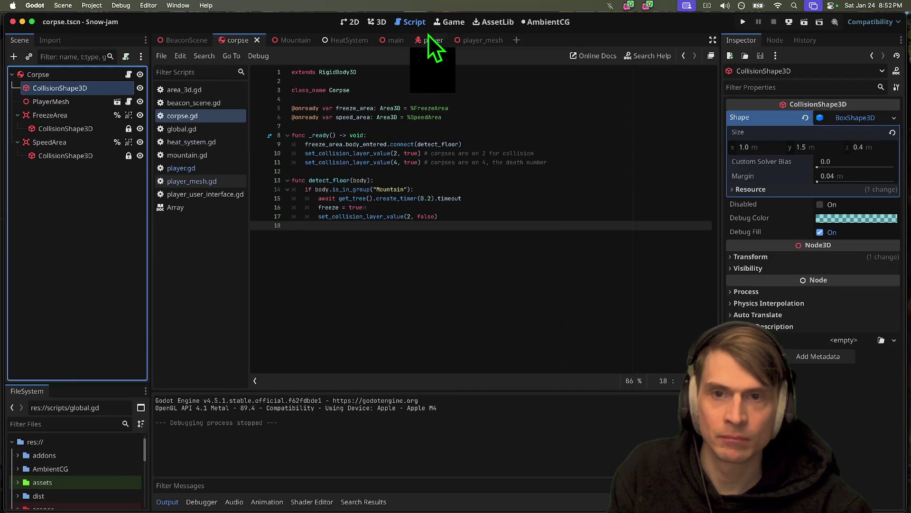
{"action": "left_click", "coordinate": [386, 28]}
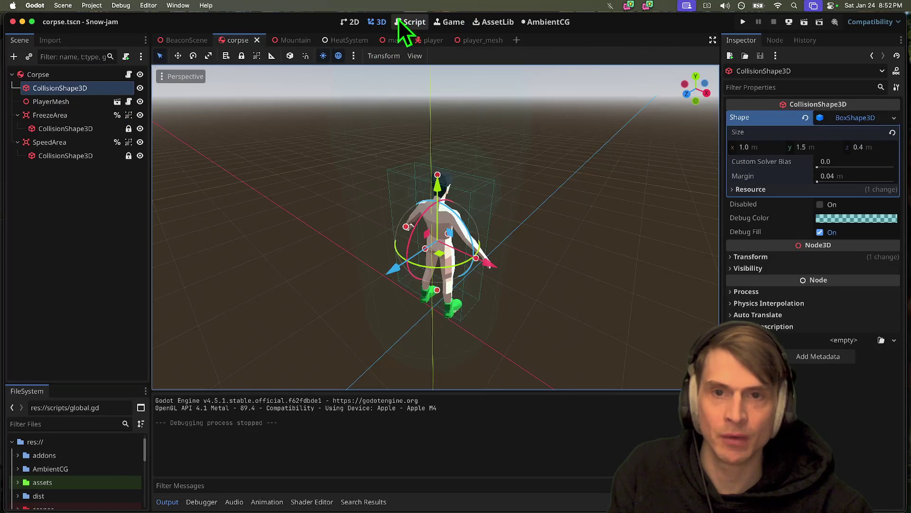
{"action": "left_click", "coordinate": [400, 22]}
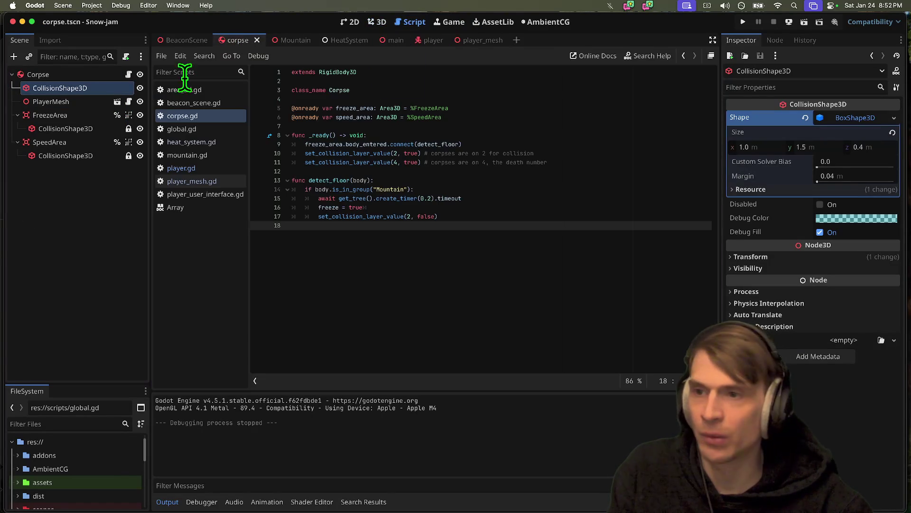
{"action": "left_click", "coordinate": [421, 40]}
Step: Comment out the torque code on lines 563–567 and test-run without corpse torque
{"action": "left_click", "coordinate": [597, 164]}
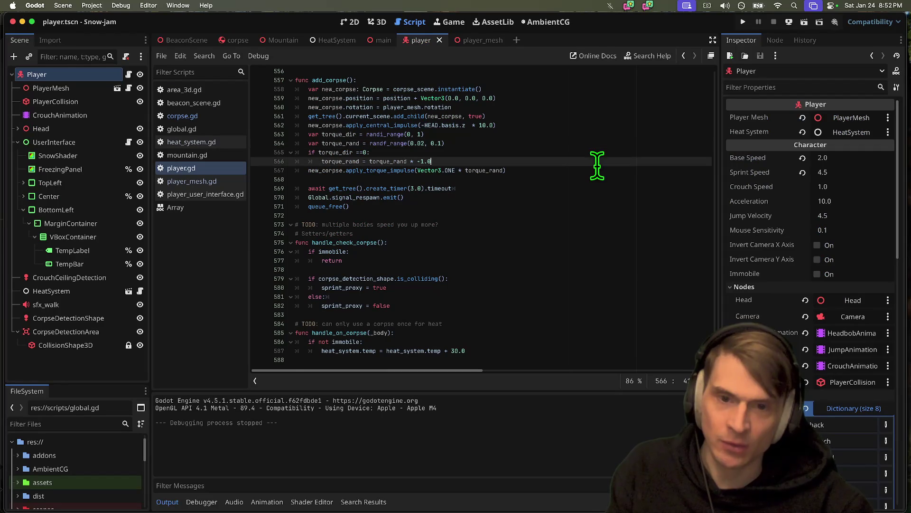
{"action": "key", "text": "Down"}
{"action": "key", "text": "super+k"}
{"action": "key", "text": "super+z"}
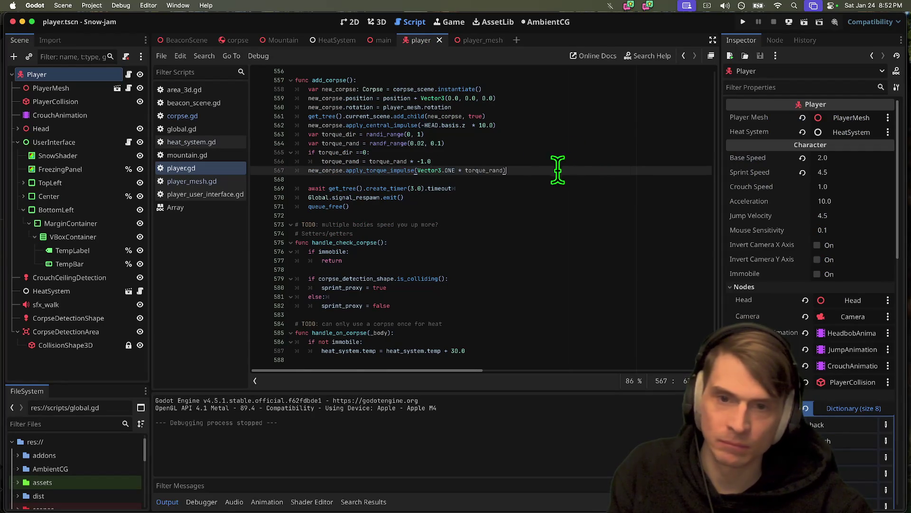
{"action": "mouse_move", "coordinate": [557, 171]}
{"action": "left_mouse_down"}
{"action": "mouse_move", "coordinate": [179, 122]}
{"action": "mouse_move", "coordinate": [178, 135]}
{"action": "left_mouse_up"}
{"action": "key", "text": "super+k"}
{"action": "key", "text": "super+b"}
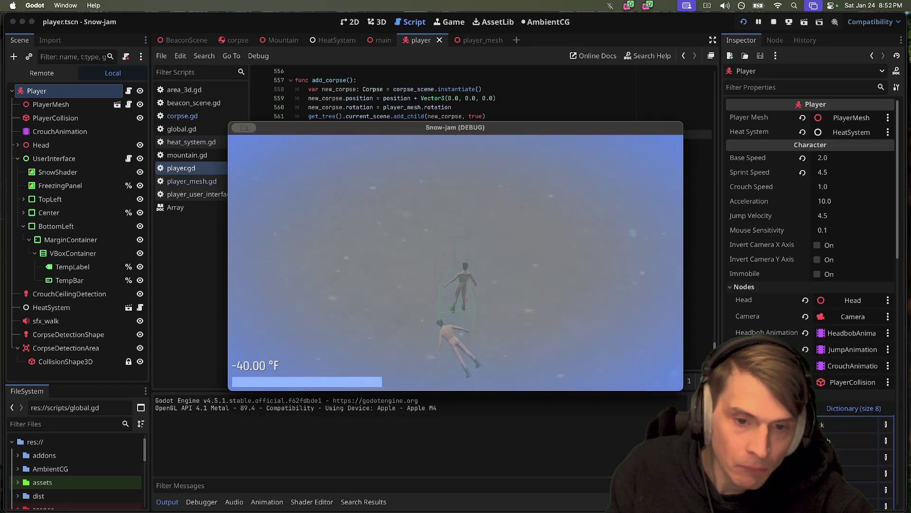
{"action": "key", "text": "super+q"}
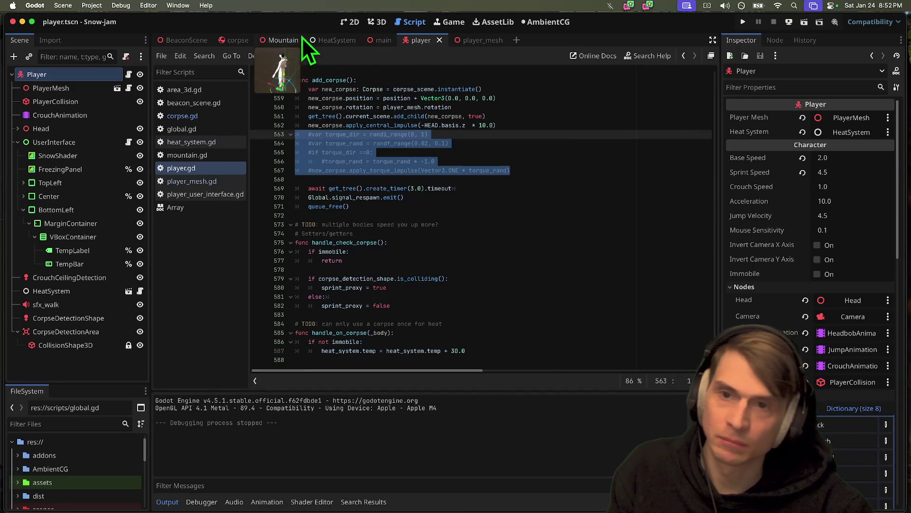
Step: Check the 12.0 impulse value, then select the corpse scene's CollisionShape3D
{"action": "left_click", "coordinate": [494, 169]}
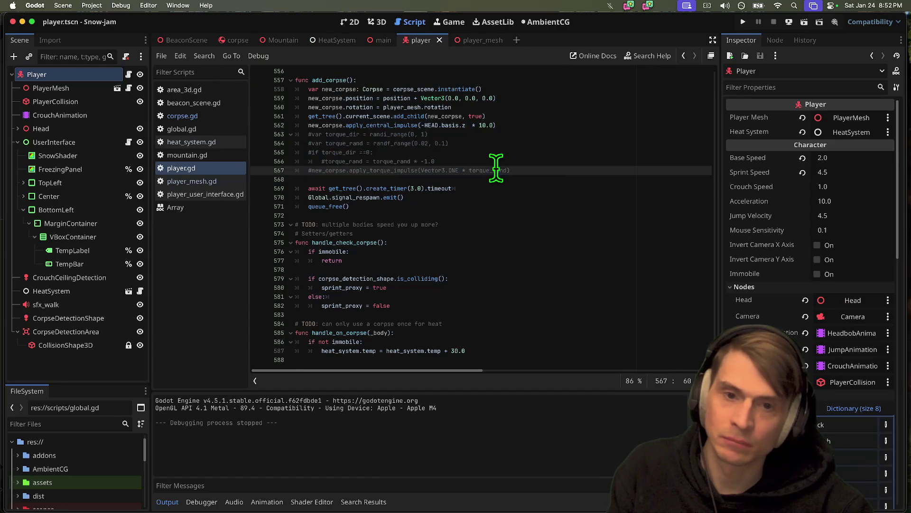
{"action": "left_click", "coordinate": [507, 126]}
{"action": "type", "text": "2"}
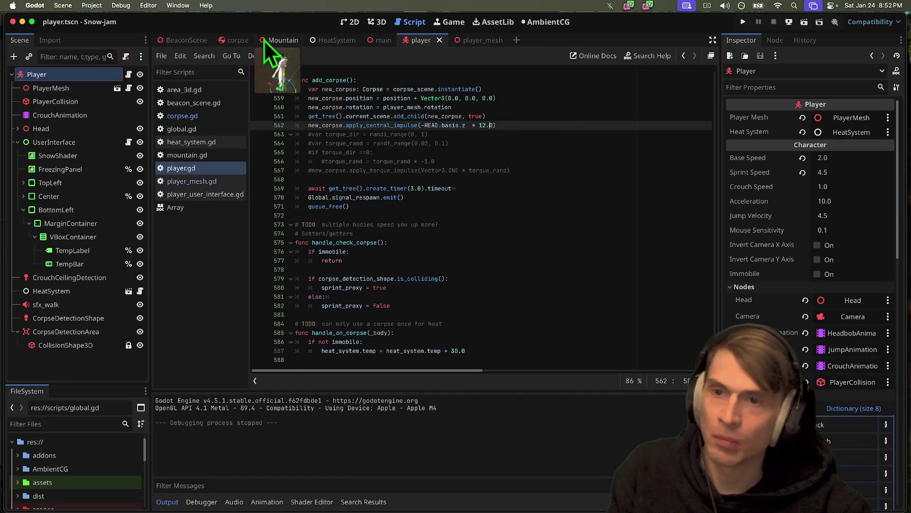
{"action": "left_click", "coordinate": [235, 39]}
{"action": "left_click", "coordinate": [93, 90]}
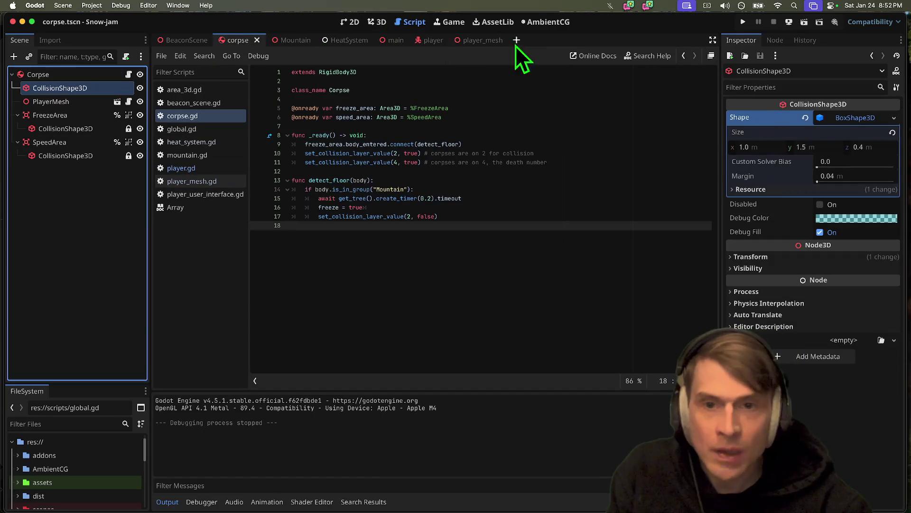
Step: Set the corpse BoxShape3D size z to 0.2 (1.0 × 1.5 × 0.2) and test-run the game
{"action": "left_click", "coordinate": [377, 22]}
{"action": "left_click", "coordinate": [772, 147]}
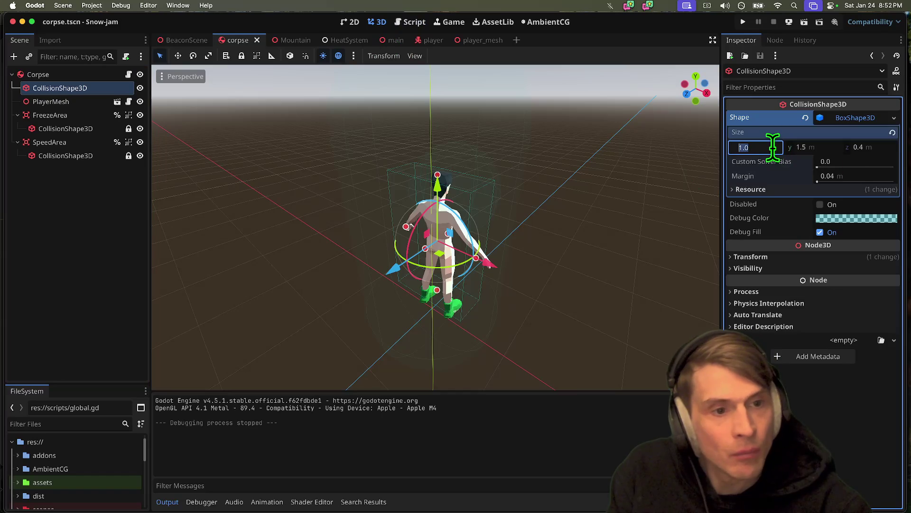
{"action": "type", "text": "0.3"}
{"action": "key", "text": "Return"}
{"action": "key", "text": "super+z"}
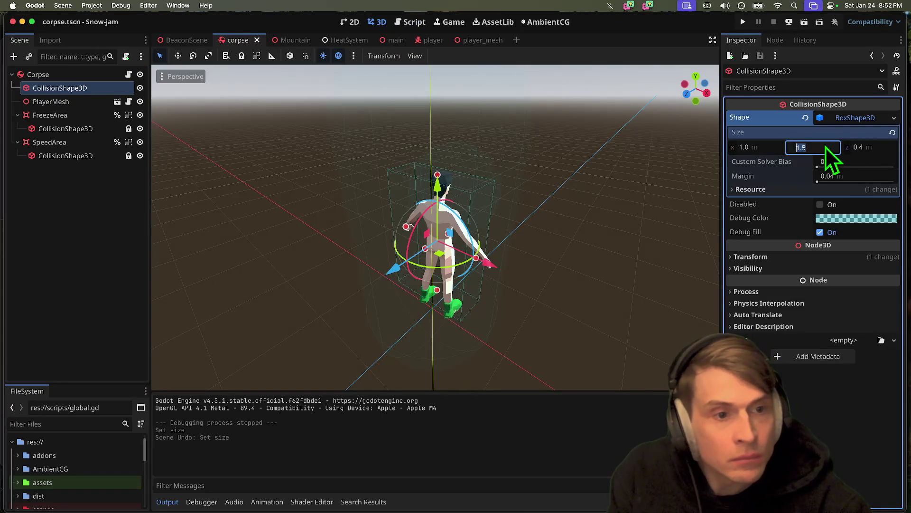
{"action": "left_click", "coordinate": [868, 148]}
{"action": "left_click", "coordinate": [867, 147]}
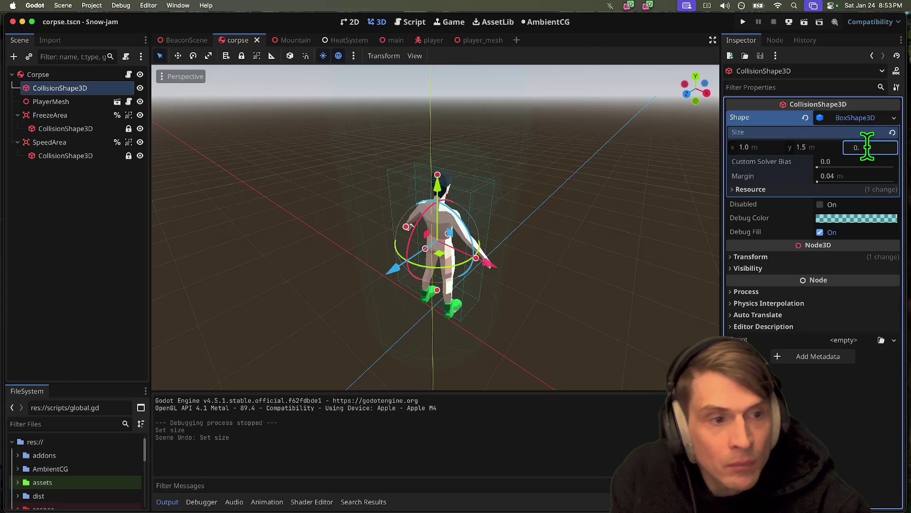
{"action": "type", "text": "2"}
{"action": "key", "text": "super+b"}
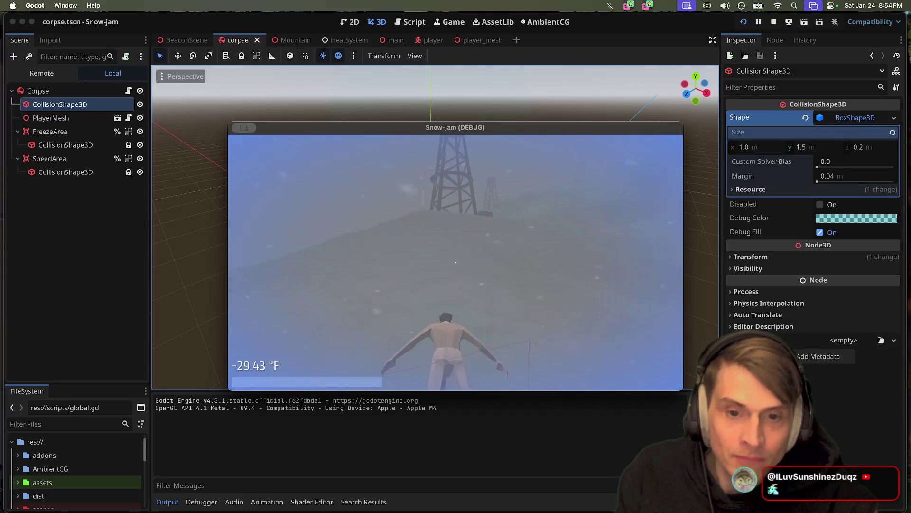
{"action": "key", "text": "super+q"}
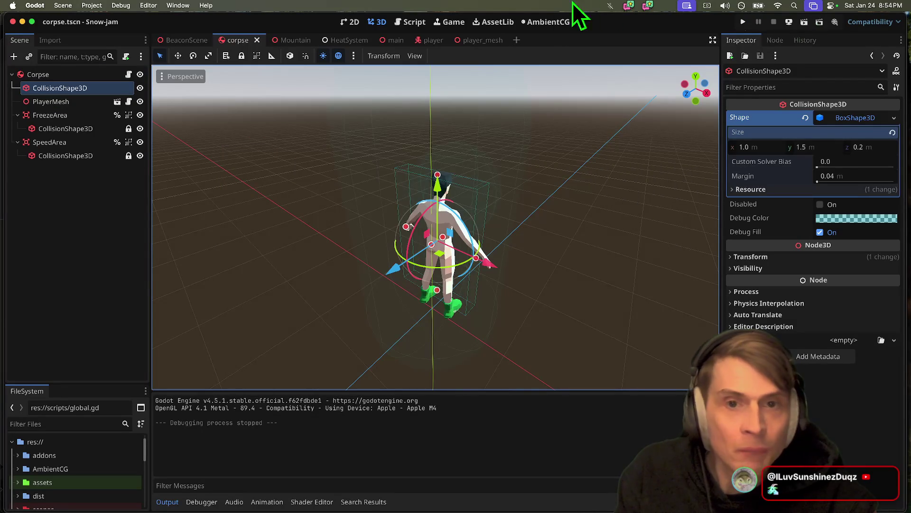
Step: Set the SpeedArea collision shape's CapsuleShape3D height to 4.0 m, after first trying 3.8
{"action": "left_click", "coordinate": [73, 144]}
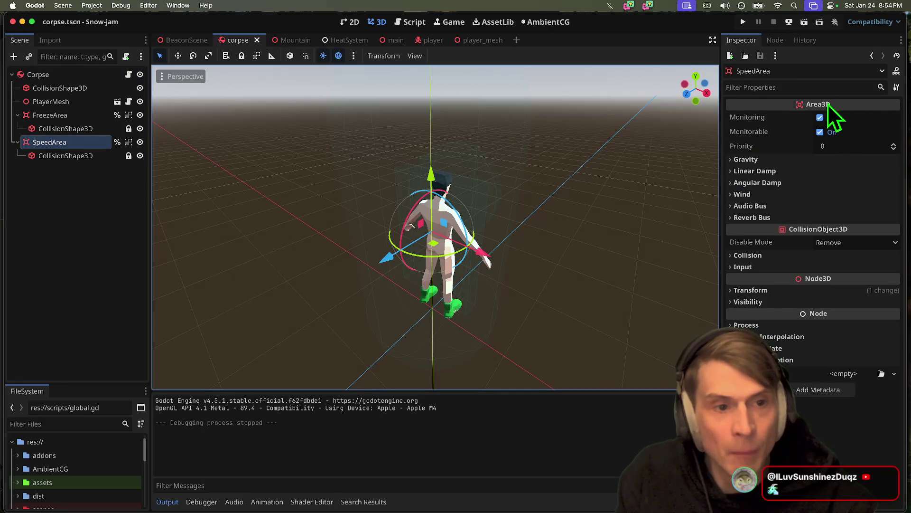
{"action": "left_click", "coordinate": [76, 155]}
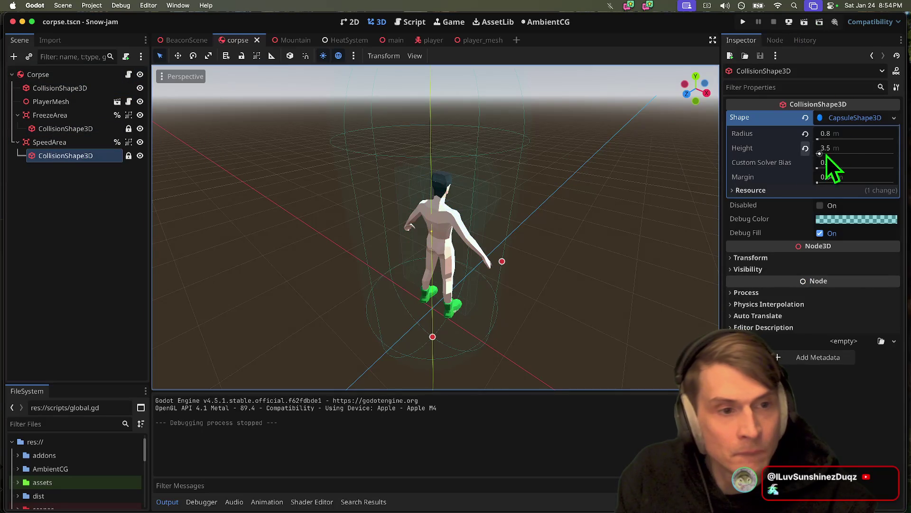
{"action": "left_click", "coordinate": [847, 146]}
{"action": "type", "text": "3.8"}
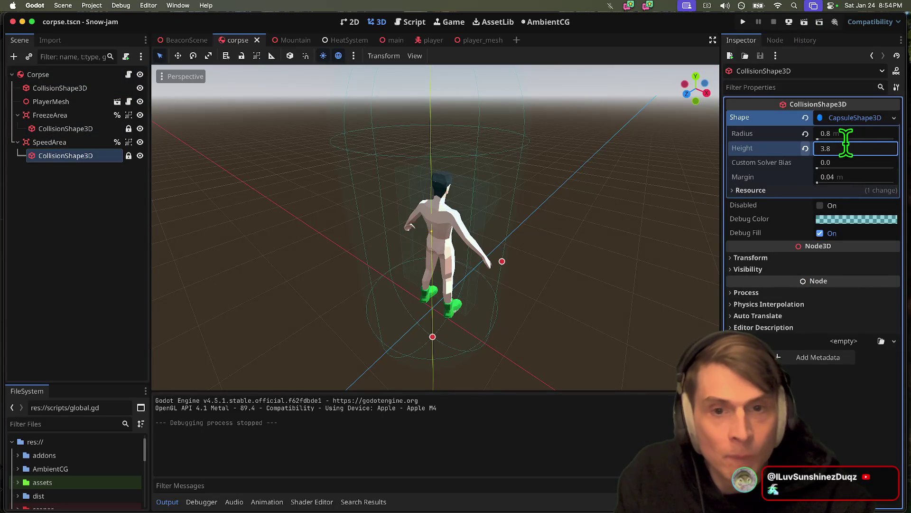
{"action": "key", "text": "Return"}
{"action": "left_click", "coordinate": [826, 150]}
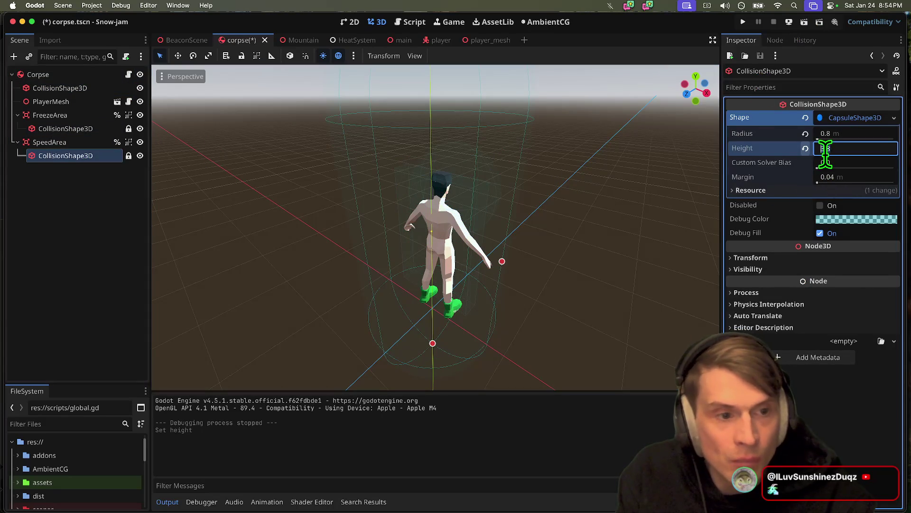
{"action": "key", "text": "Return"}
Step: Save the corpse scene, test-run the game, then stop it
{"action": "key", "text": "super+b"}
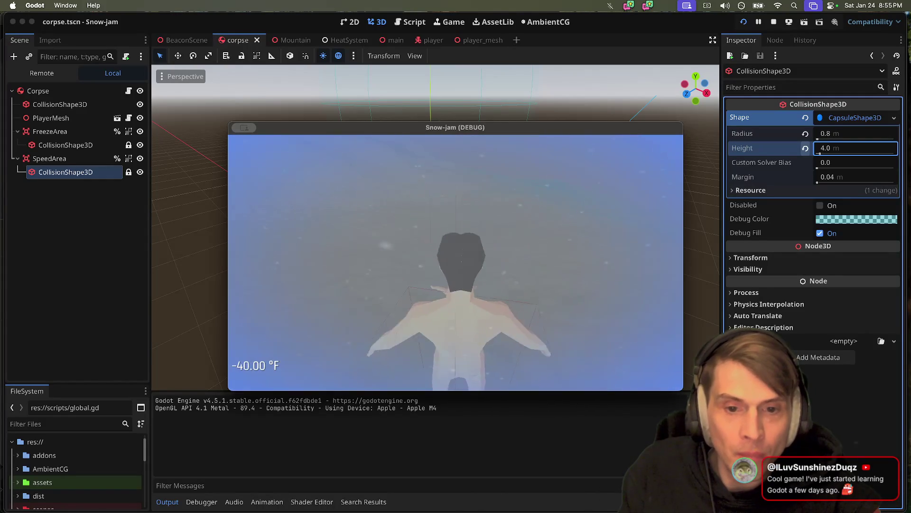
{"action": "key", "text": "super+period"}
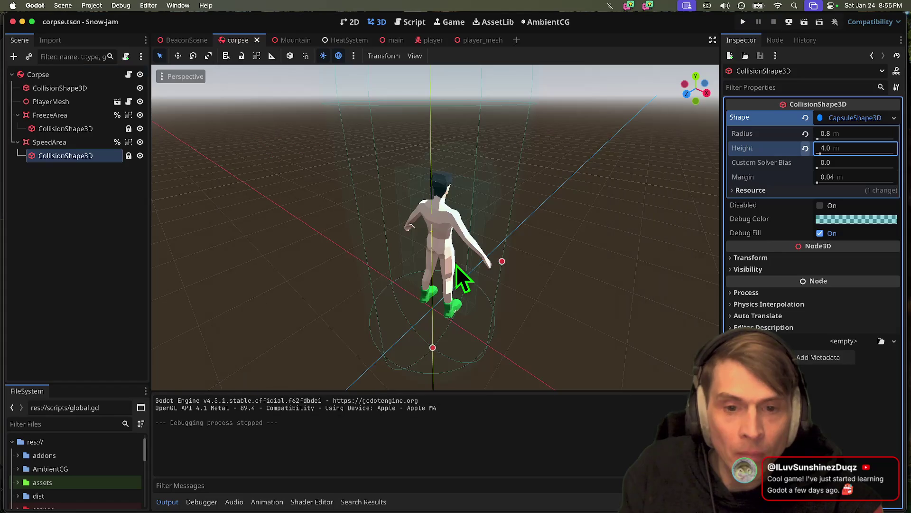
{"action": "left_click", "coordinate": [412, 19]}
Step: In heat_system.gd, add an indented blank line below the existing freeze warning block
{"action": "left_click", "coordinate": [230, 169]}
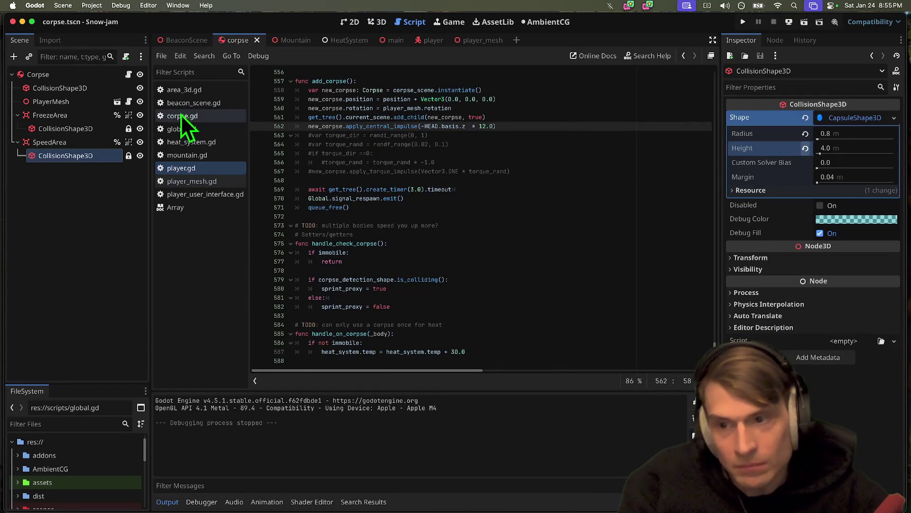
{"action": "left_click", "coordinate": [204, 141]}
{"action": "scroll", "coordinate": [667, 194], "scroll_direction": "down", "scroll_amount": 3}
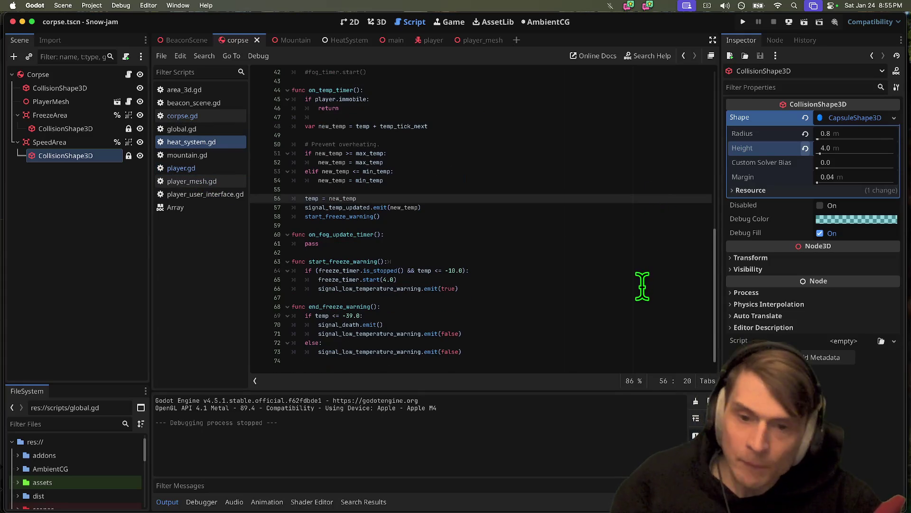
{"action": "left_click", "coordinate": [504, 280]}
{"action": "triple_click", "coordinate": [504, 280]}
{"action": "left_click", "coordinate": [505, 279]}
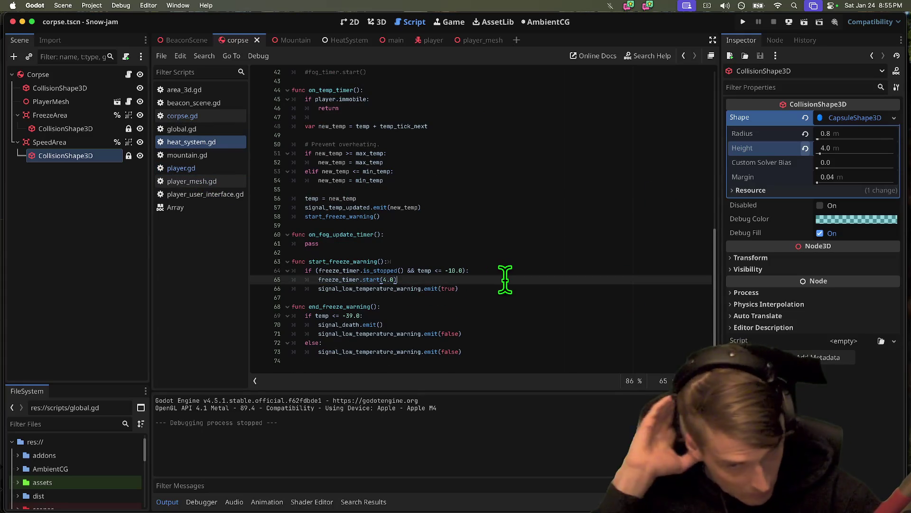
{"action": "triple_click", "coordinate": [505, 279]}
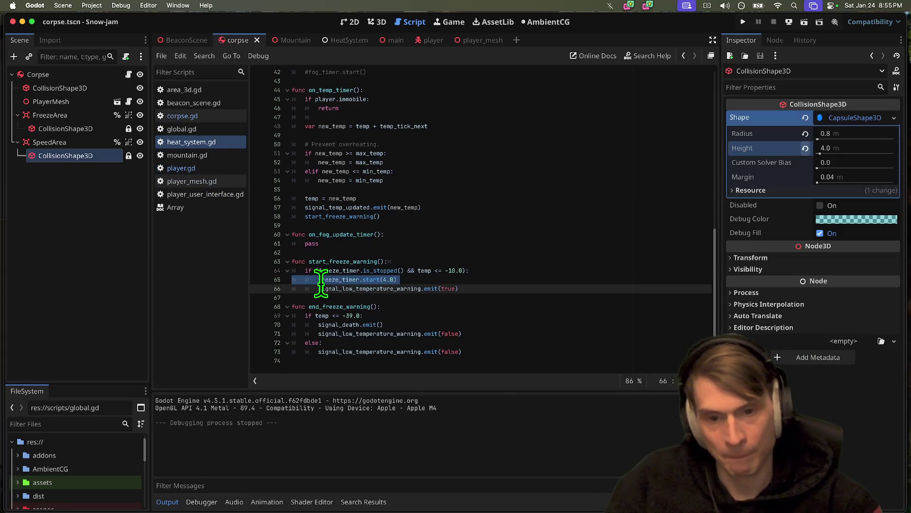
{"action": "left_click", "coordinate": [528, 282]}
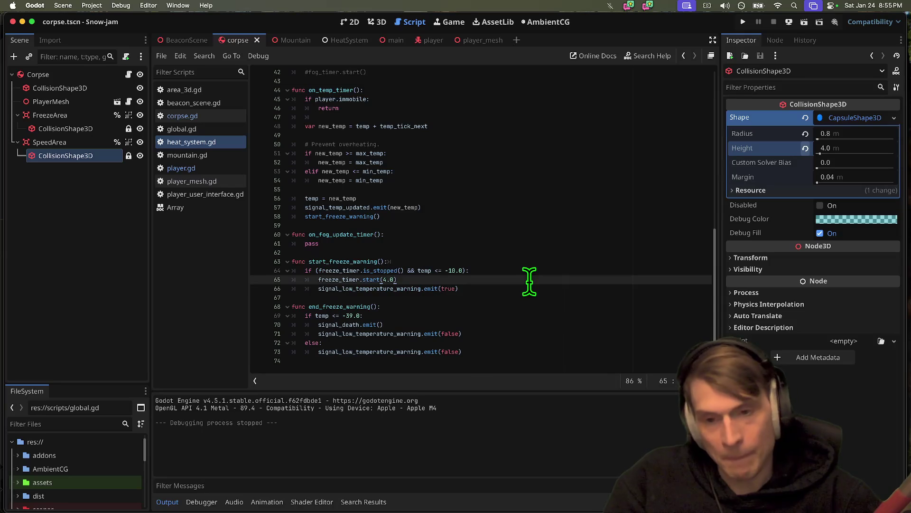
{"action": "key", "text": "Down"}
{"action": "key", "text": "Down"}
{"action": "key", "text": "Return"}
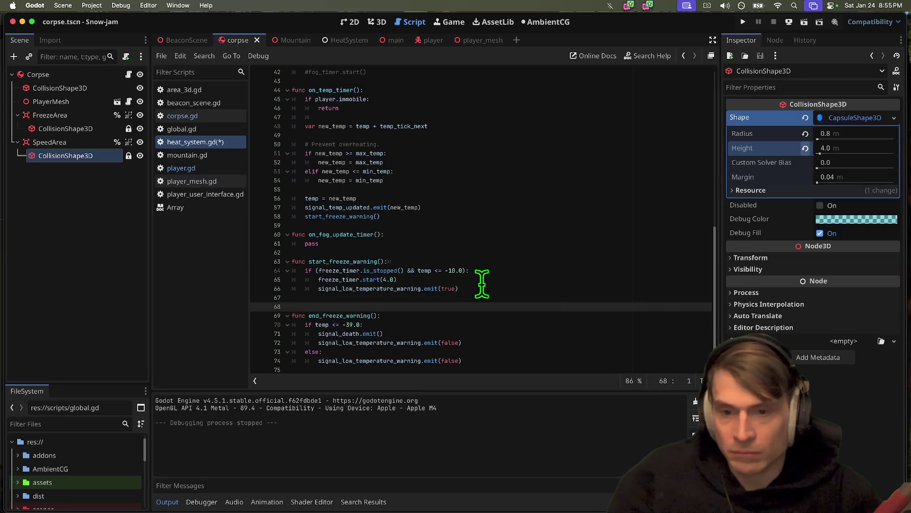
{"action": "key", "text": "Return"}
{"action": "key", "text": "Up"}
{"action": "key", "text": "Tab"}
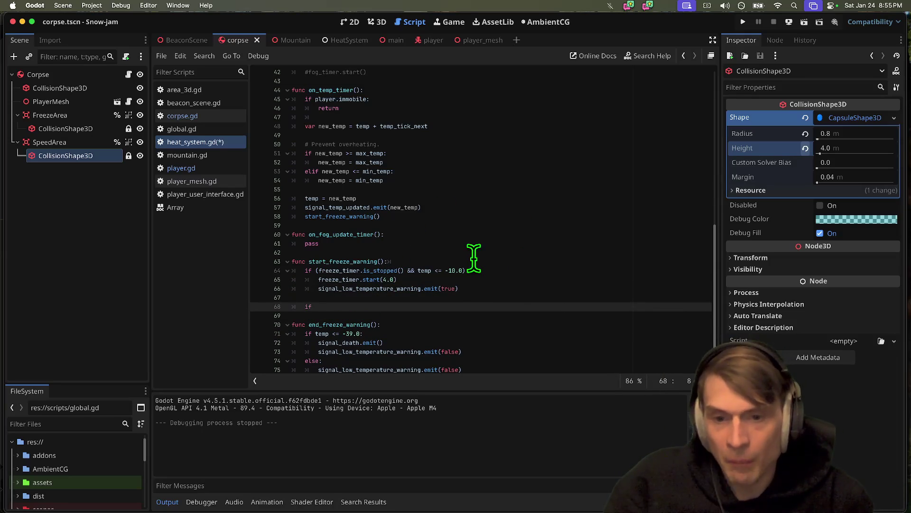
Step: Reuse the existing condition to write 'if not freeze_timer.is_stopped() && temp ...:' on line 68
{"action": "triple_click", "coordinate": [475, 269]}
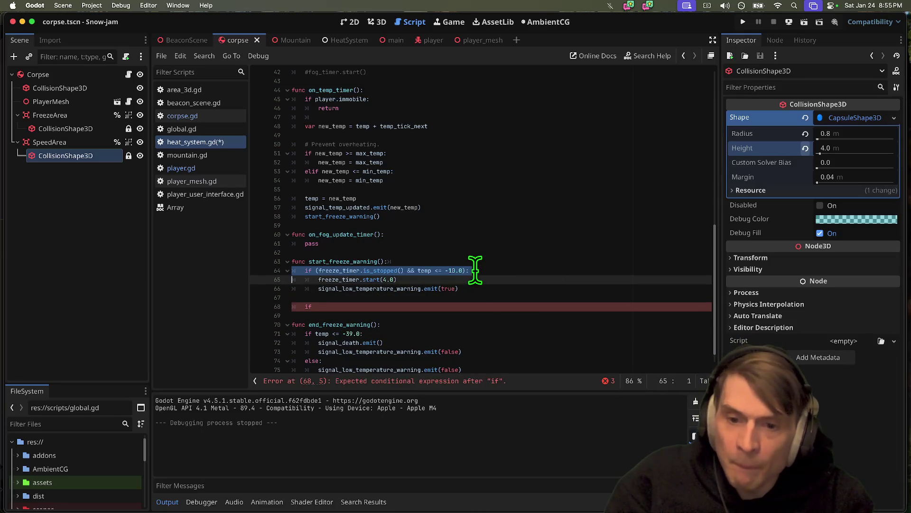
{"action": "triple_click", "coordinate": [492, 307]}
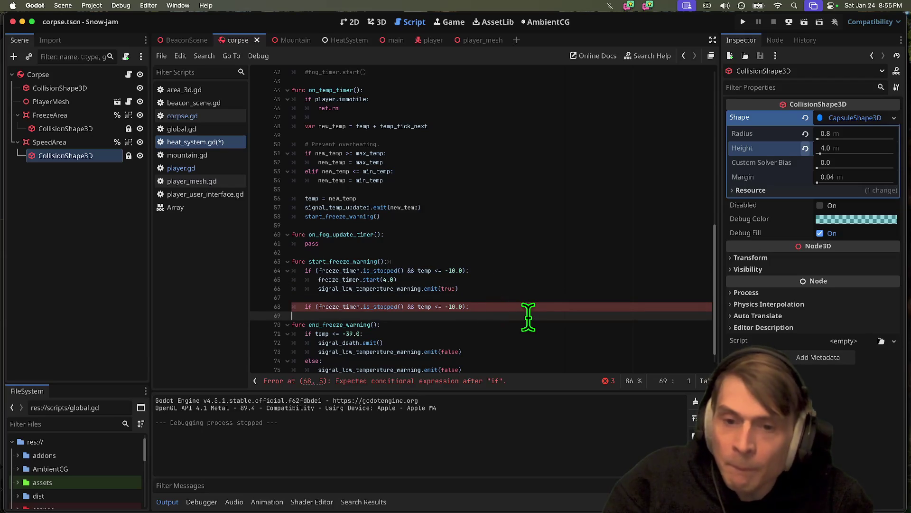
{"action": "left_click", "coordinate": [386, 307]}
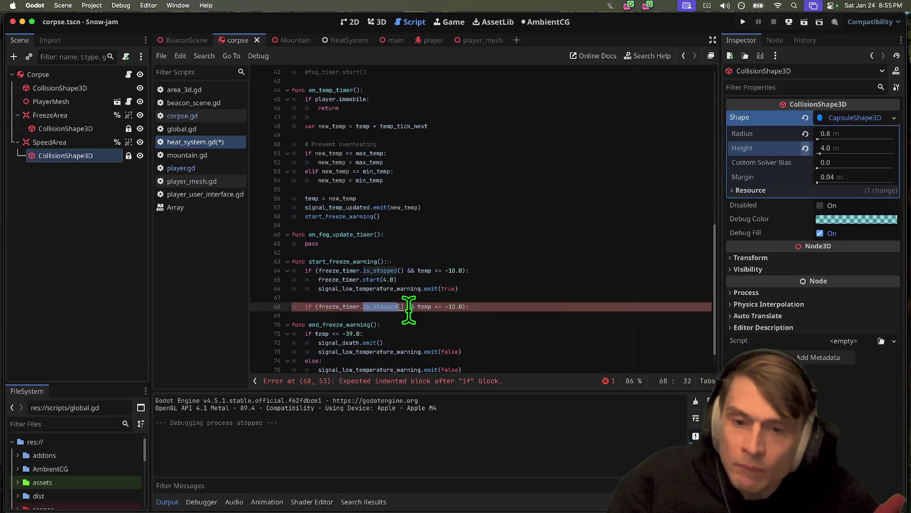
{"action": "double_click", "coordinate": [346, 308]}
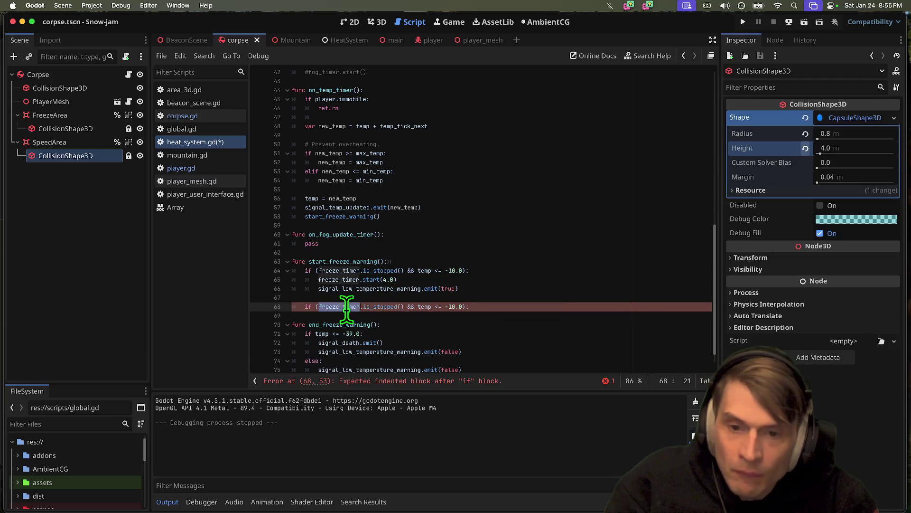
{"action": "key", "text": "Left"}
{"action": "type", "text": "not"}
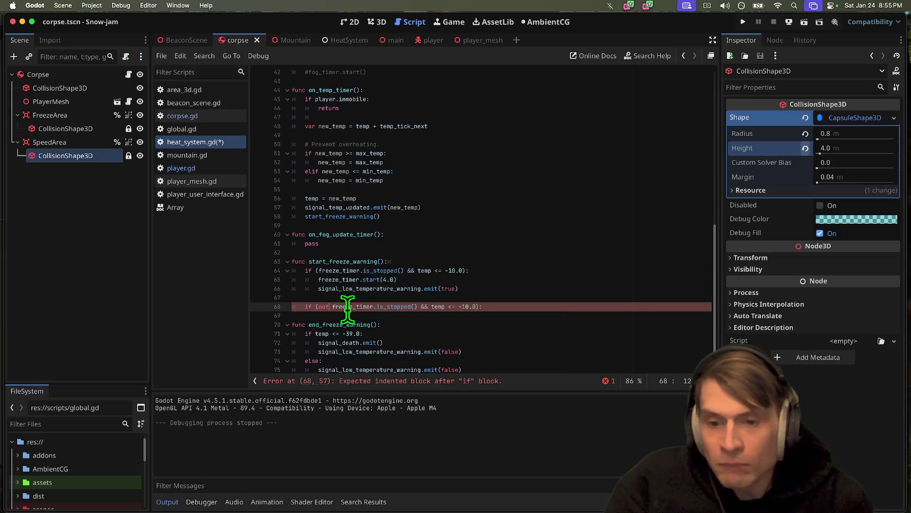
{"action": "key", "text": "BackSpace"}
{"action": "key", "text": "End"}
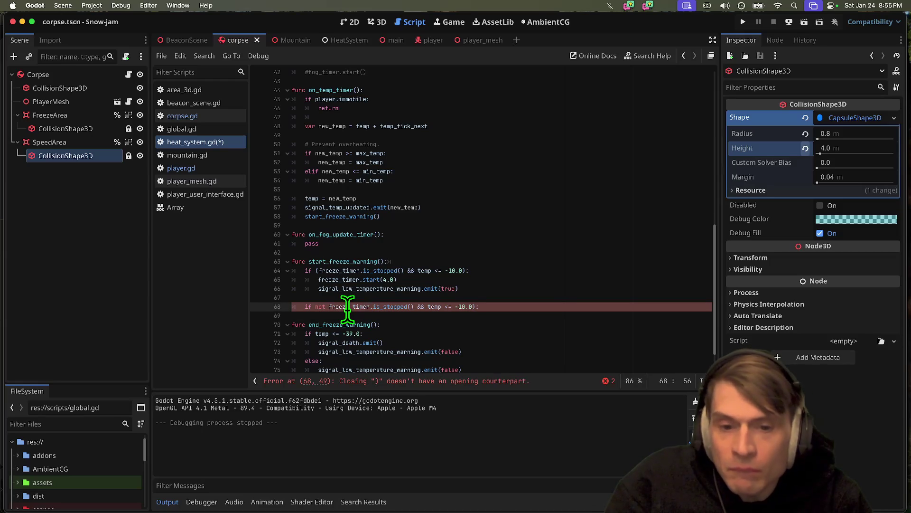
{"action": "key", "text": "Delete"}
{"action": "type", "text": ":"}
{"action": "key", "text": "Down"}
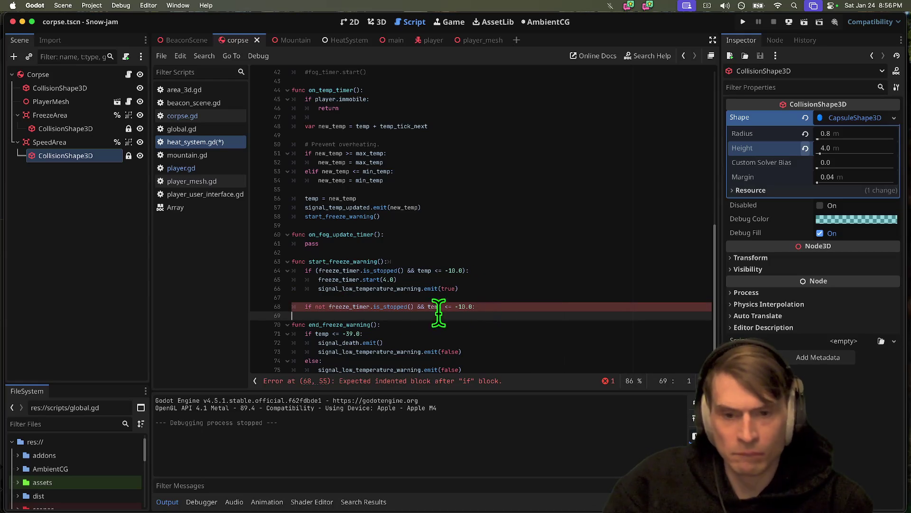
{"action": "left_click", "coordinate": [434, 380]}
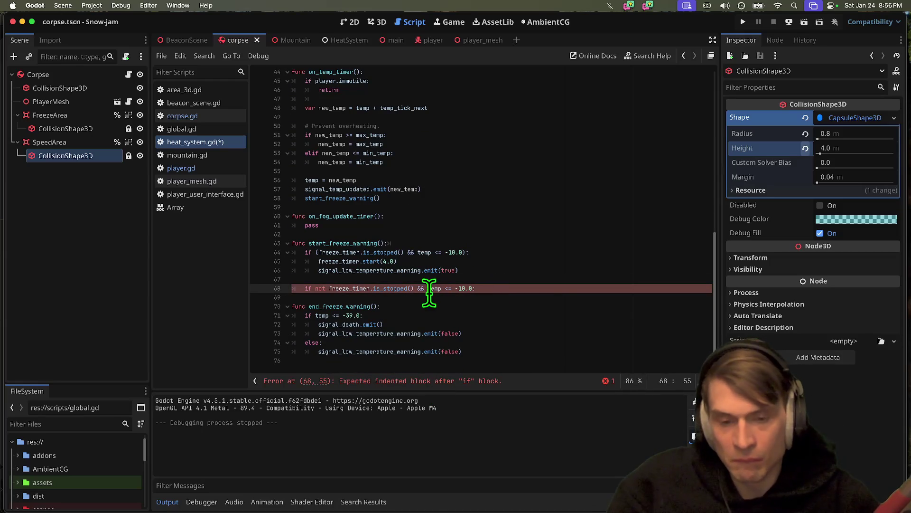
Step: Make the temperature test '>= -10.0' and put freeze_timer.start(4.0) under the new if
{"action": "type", "text": ">"}
{"action": "key", "text": "End"}
{"action": "key", "text": "Return"}
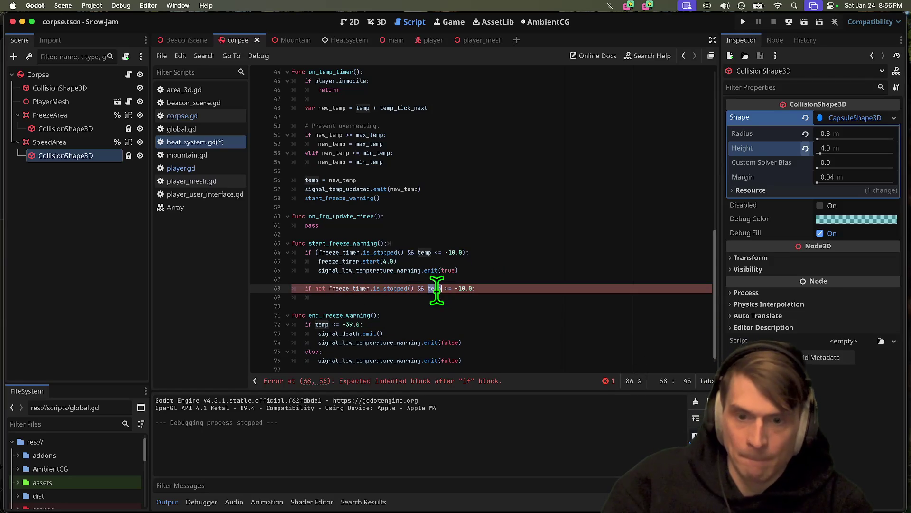
{"action": "triple_click", "coordinate": [384, 262]}
{"action": "key", "text": "super+c"}
{"action": "left_click", "coordinate": [572, 299]}
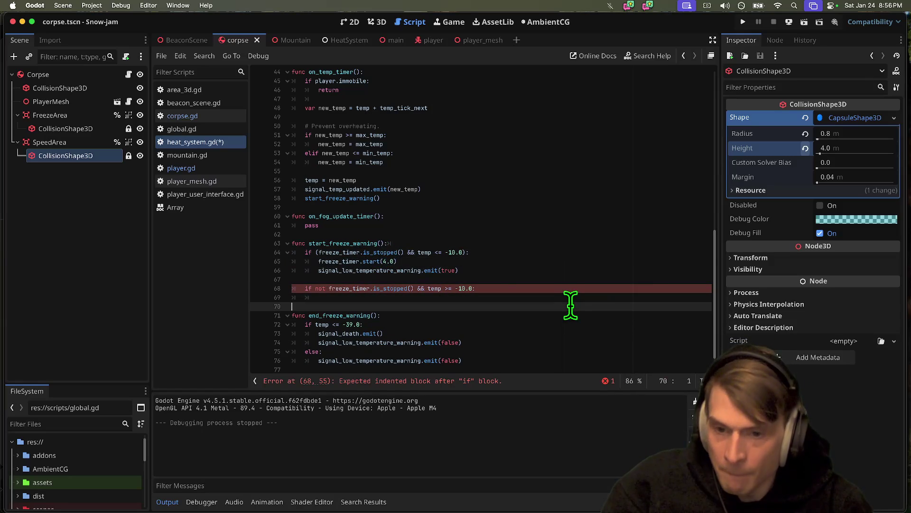
{"action": "key", "text": "super+v"}
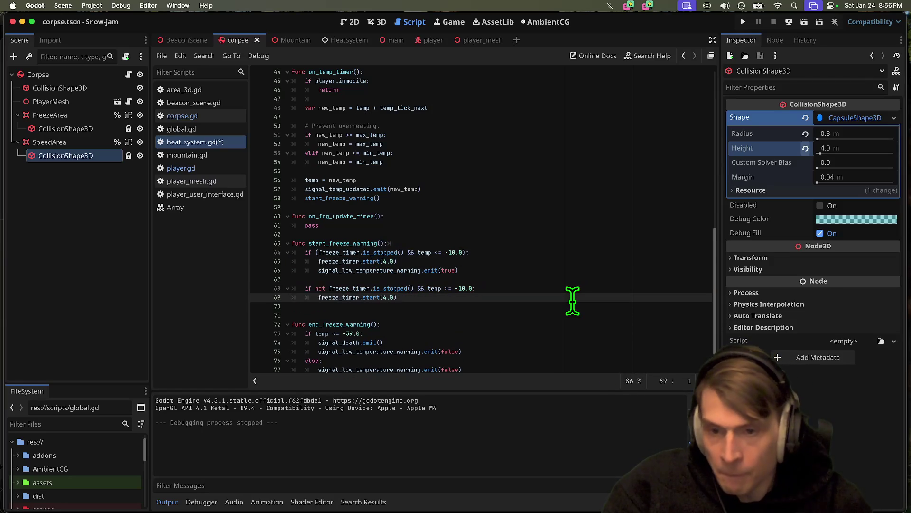